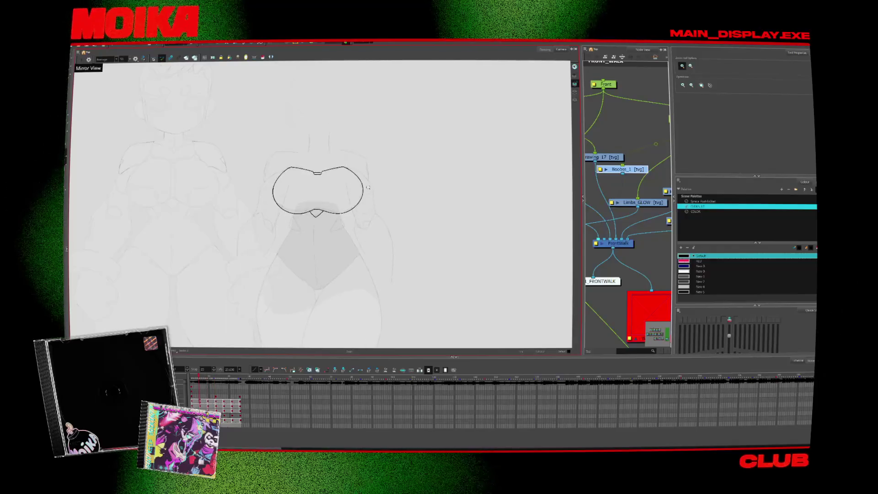
# - Select the heart-shaped chest outline, narrow its left half slightly, then return to the Brush
pyautogui.click(368, 187)
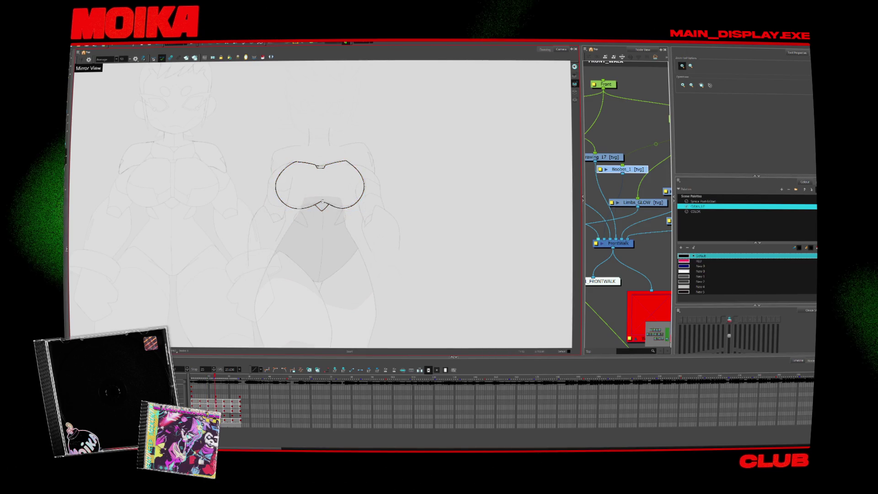
pyautogui.scroll(3, 308, 188)
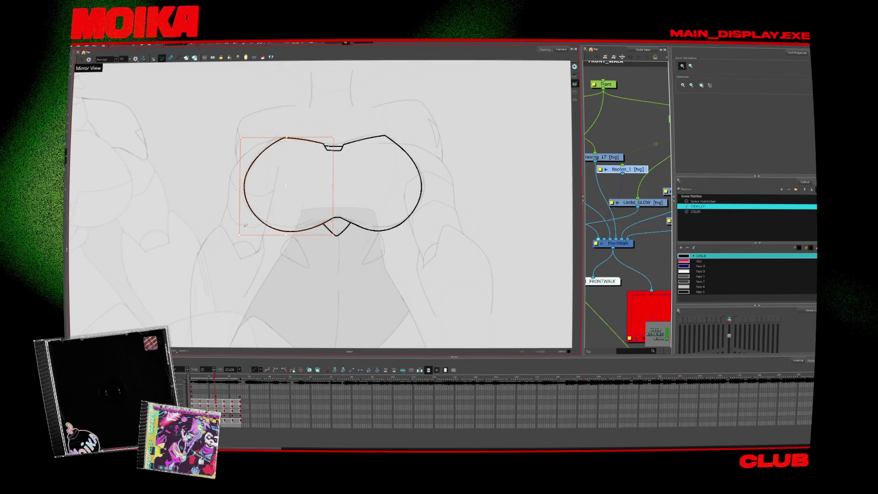
pyautogui.moveTo(240, 186); pyautogui.dragTo(242, 187)
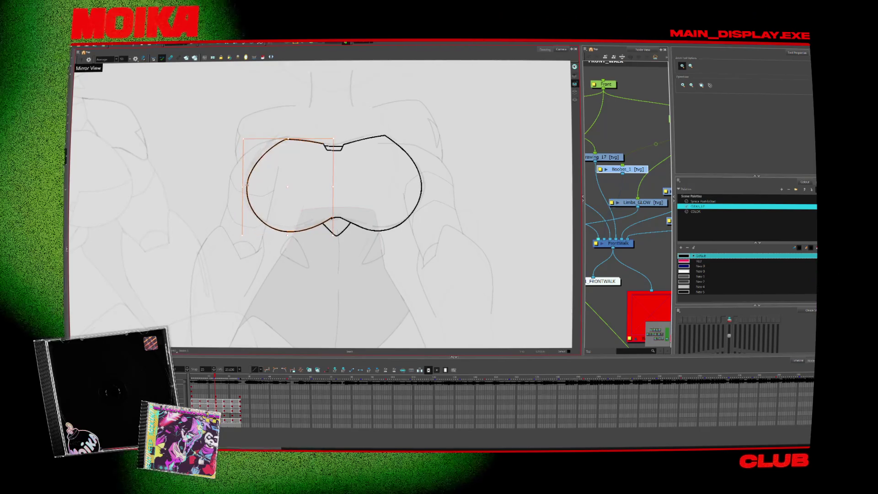
pyautogui.hotkey('alt', 'b')
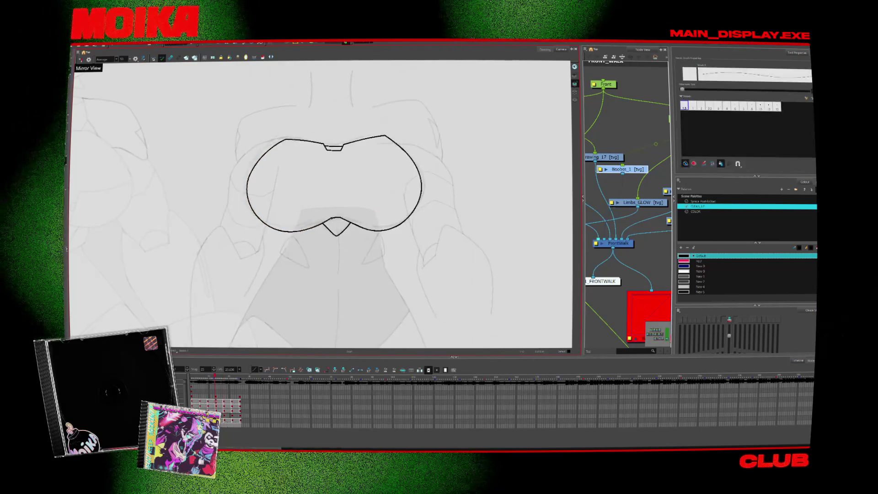
pyautogui.scroll(3, 332, 215)
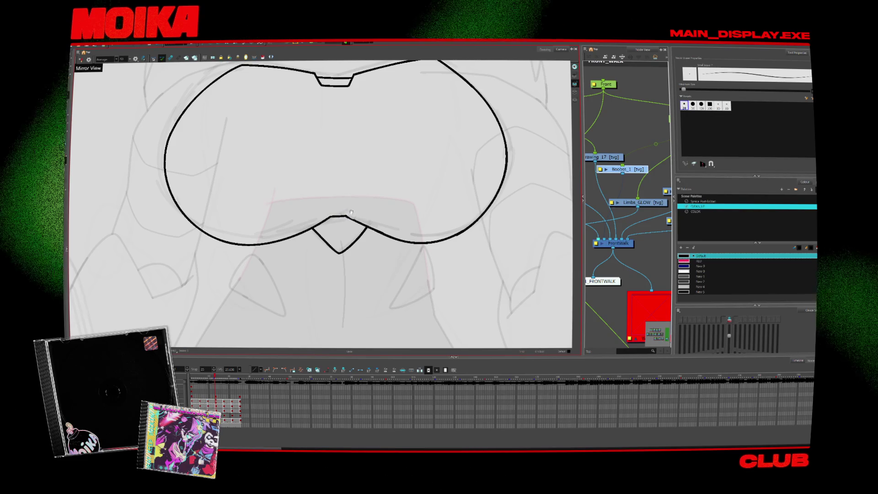
pyautogui.scroll(2, 362, 216)
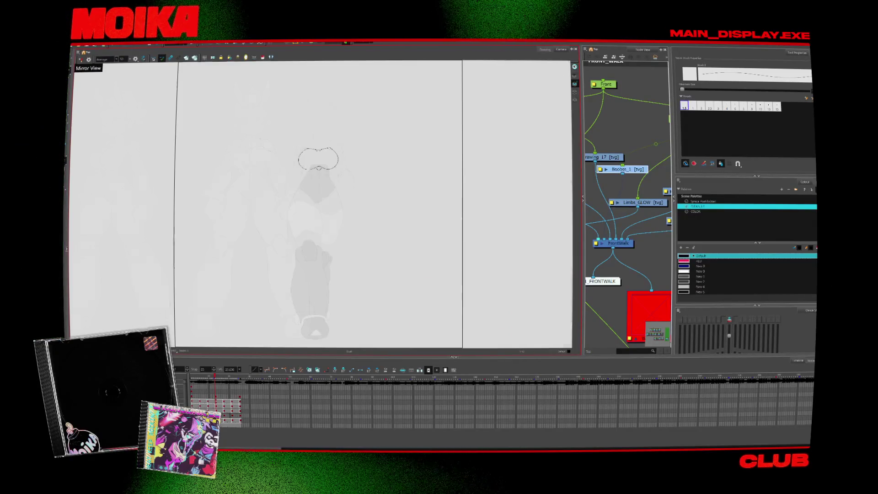
# - Zoom in on the torso's chest area and switch back to the Brush
pyautogui.hotkey('alt', 'z')
pyautogui.scroll(6, 351, 230)
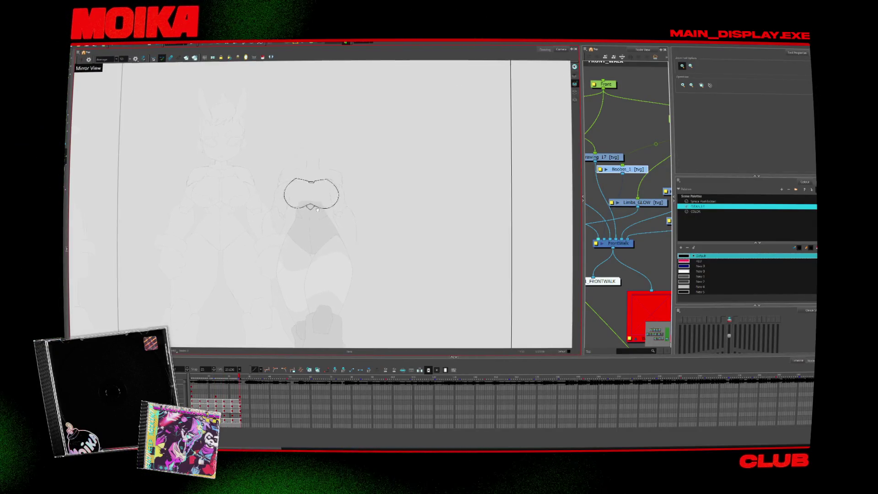
pyautogui.scroll(-2, 351, 231)
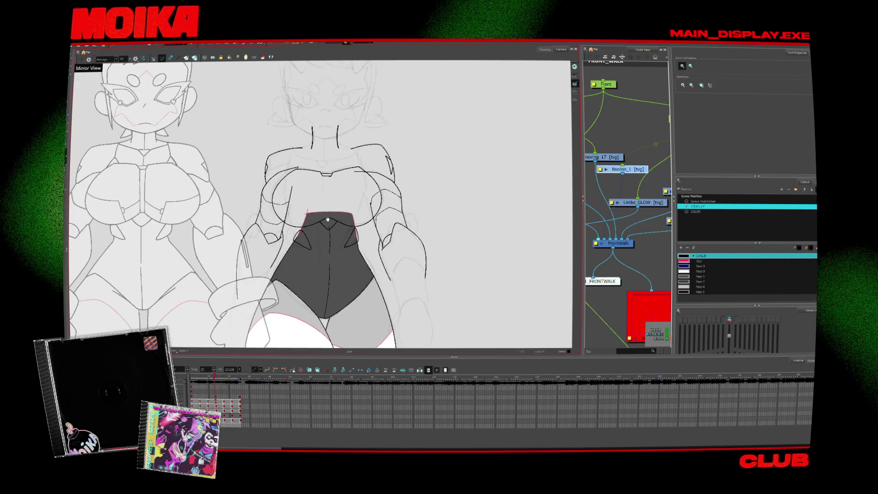
pyautogui.scroll(4, 281, 236)
pyautogui.scroll(3, 281, 236)
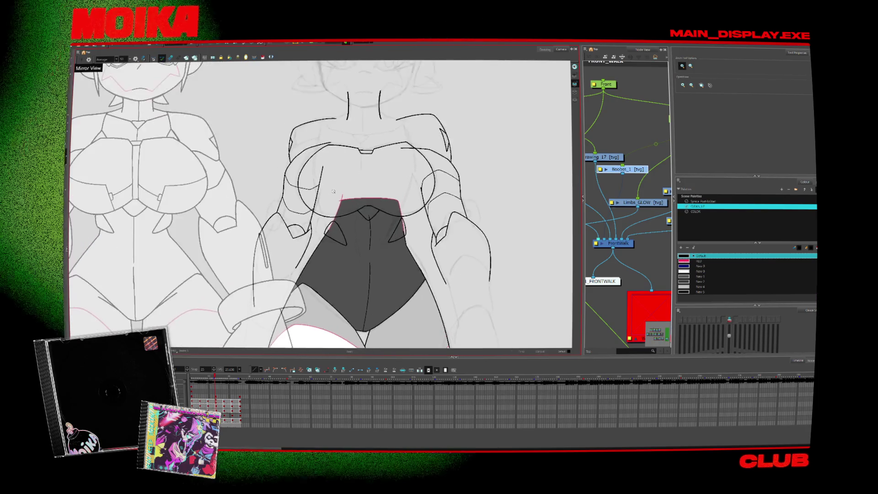
pyautogui.hotkey('alt', 'b')
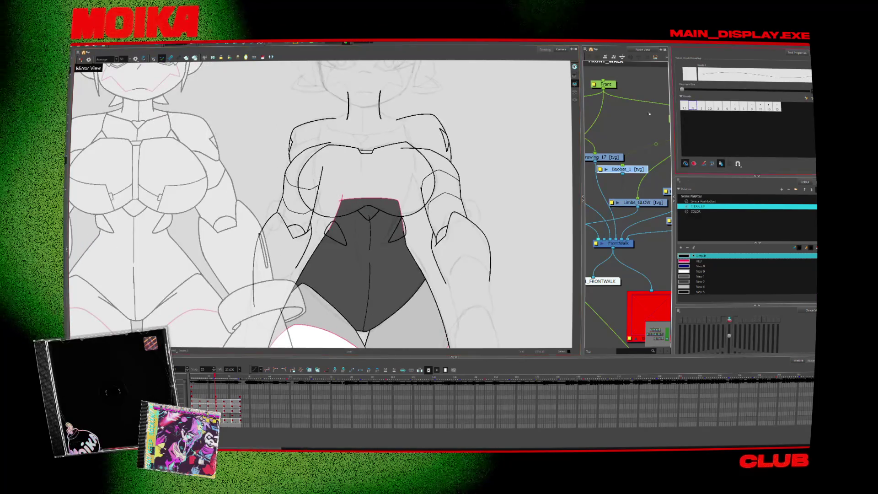
# - Replace the long diagonal stroke under the chest with shorter brush strokes
pyautogui.press('.')
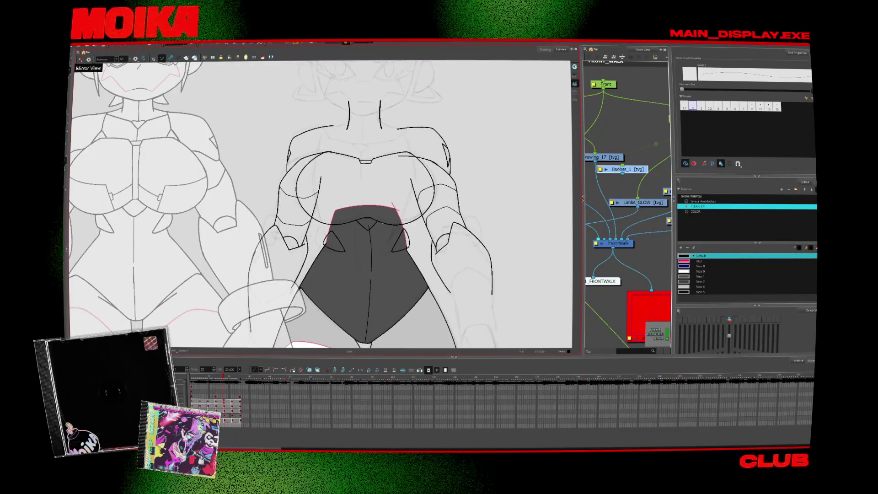
pyautogui.press(',')
pyautogui.press(',')
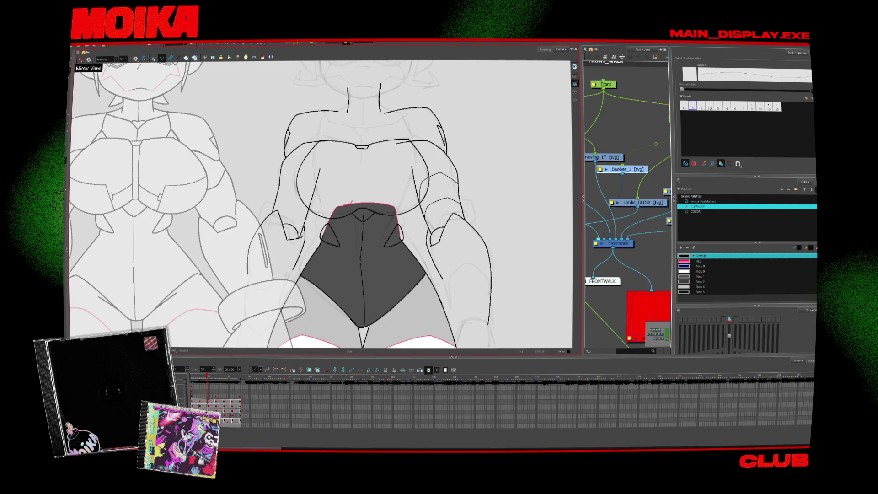
pyautogui.moveTo(337, 191); pyautogui.dragTo(347, 201)
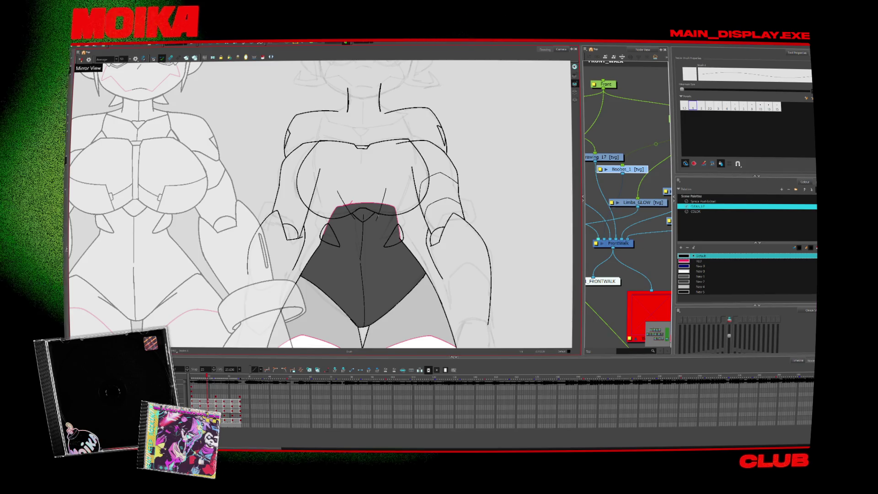
# - Step through the neighbouring torso drawings to compare the new strokes
pyautogui.press('.')
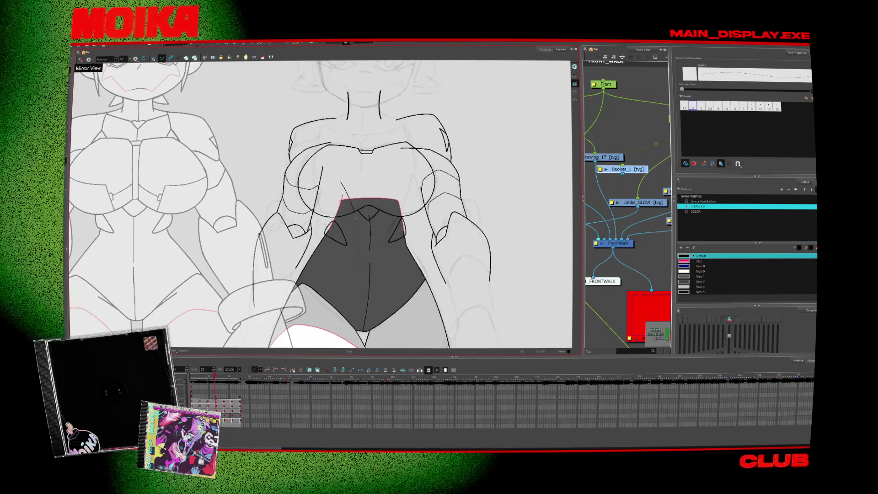
pyautogui.press('.')
pyautogui.press('.')
pyautogui.press('.')
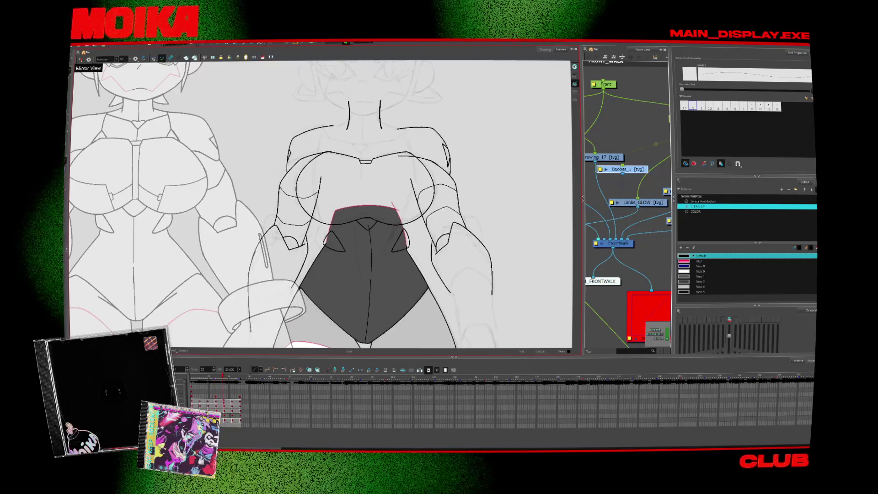
pyautogui.press('.')
pyautogui.press('.')
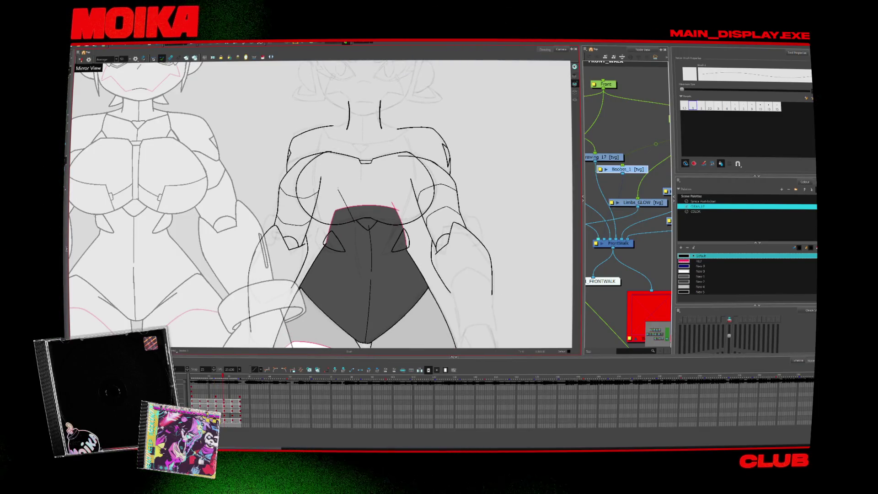
pyautogui.press('.')
pyautogui.press('.')
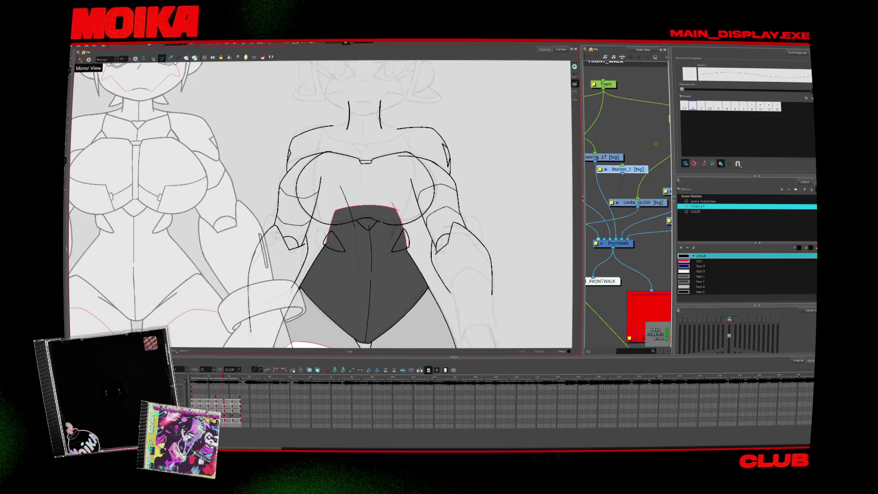
pyautogui.press(',')
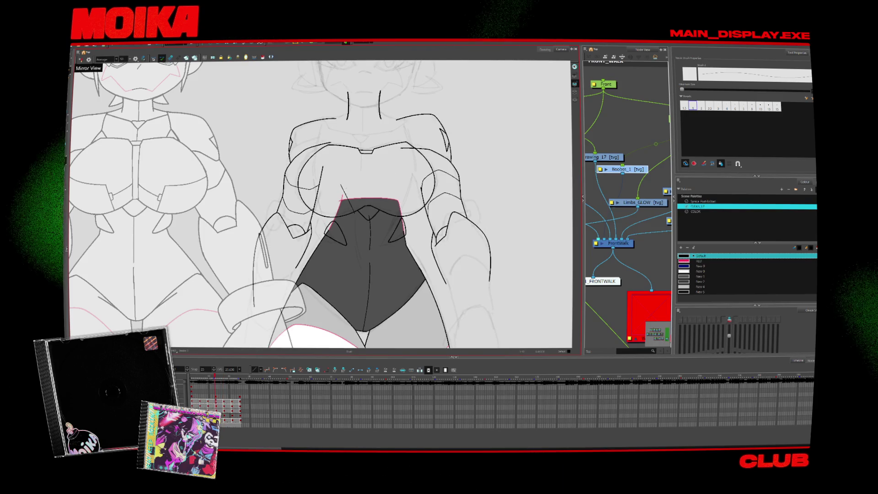
pyautogui.press(',')
pyautogui.press('.')
pyautogui.press('.')
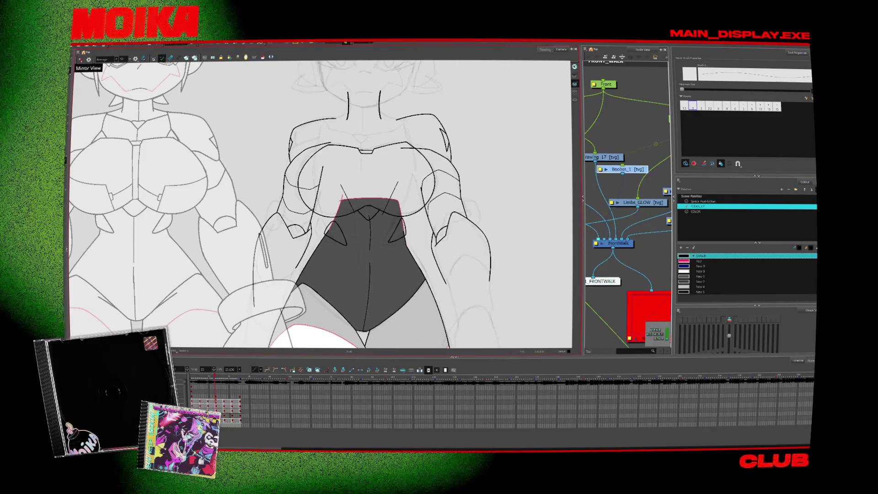
# - Select the short stroke below the chest and flip to the adjacent drawings
pyautogui.press('.')
pyautogui.press('.')
pyautogui.click(350, 201)
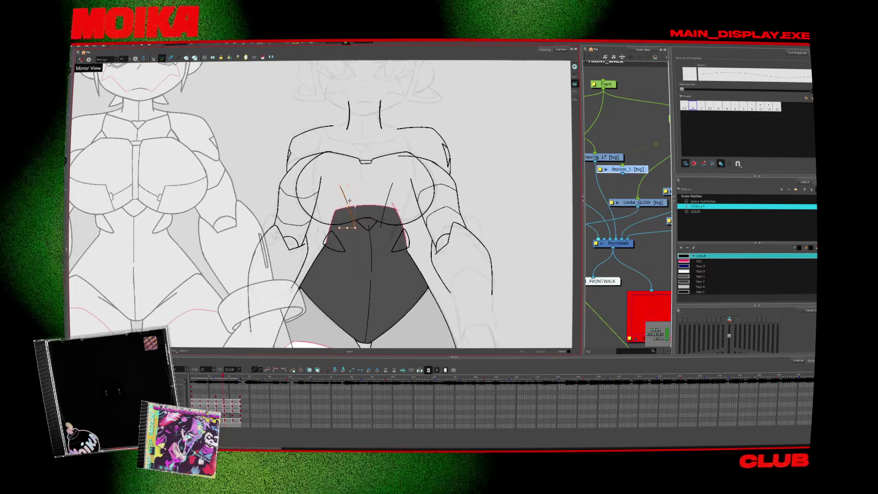
pyautogui.press(',')
pyautogui.press(',')
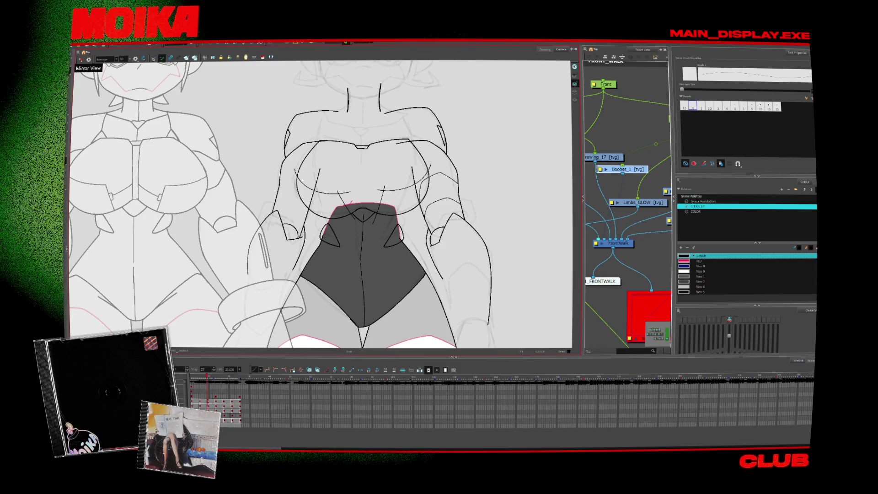
pyautogui.press(',')
pyautogui.press('.')
pyautogui.press('.')
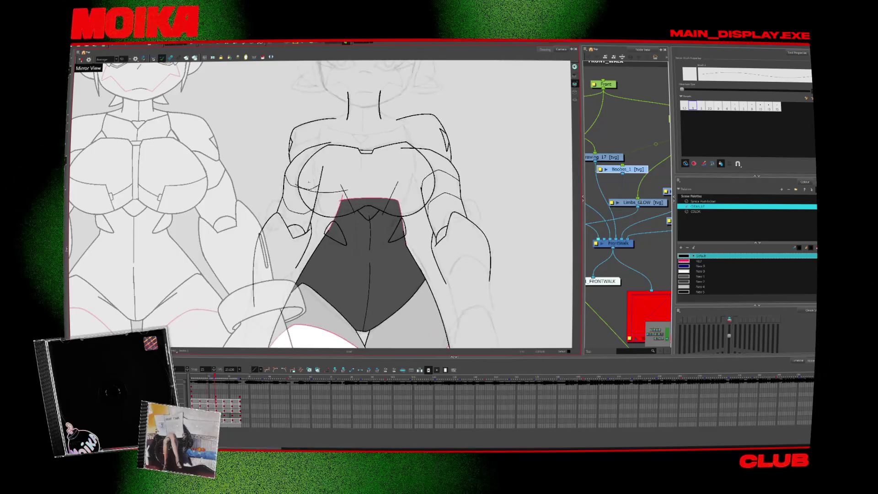
# - Draw a curved line across the chest and commit it with the line on the right
pyautogui.moveTo(296, 179); pyautogui.dragTo(353, 189)
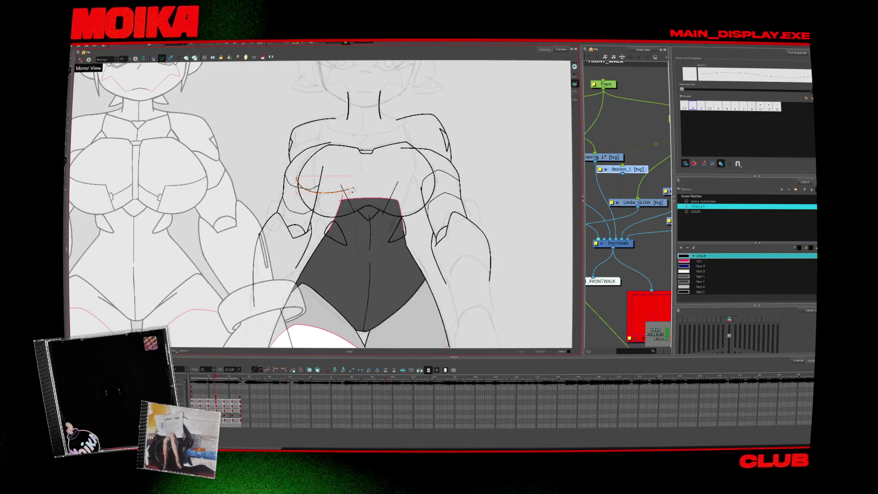
pyautogui.press('Escape')
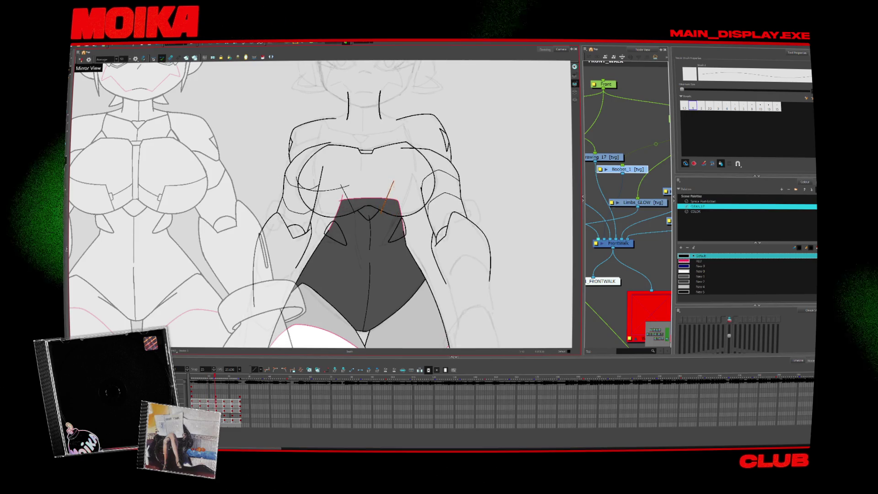
pyautogui.press('Escape')
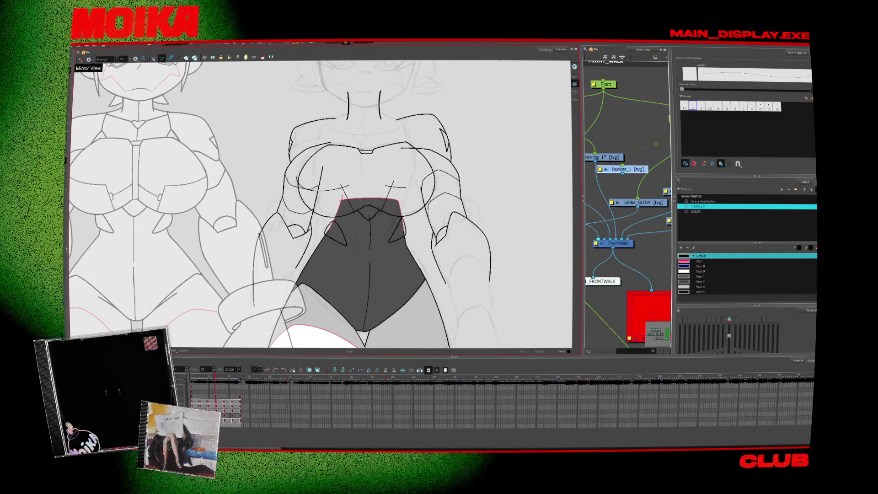
# - Flip back and forth between neighbouring frames to check the chest lines' motion
pyautogui.press('.')
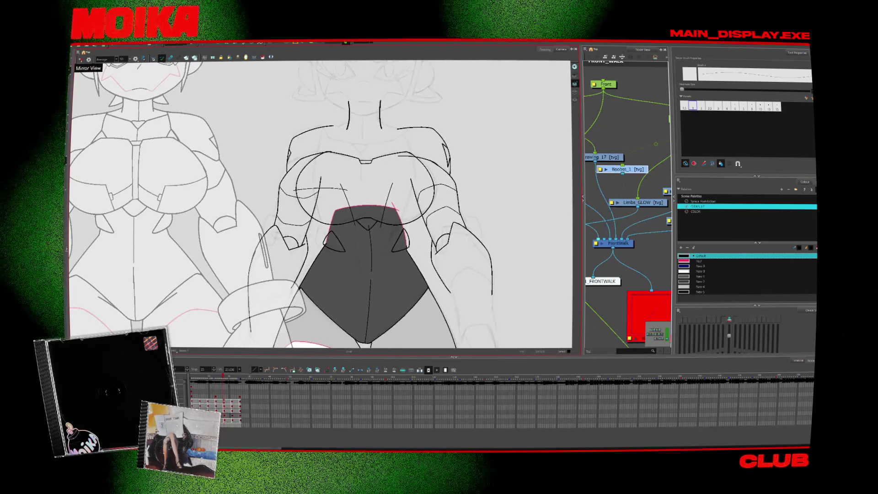
pyautogui.press('.')
pyautogui.press(',')
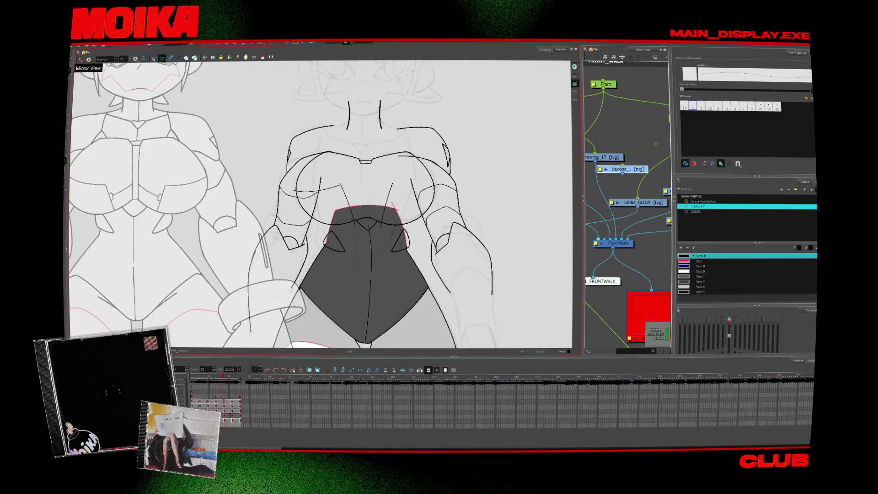
pyautogui.press('.')
pyautogui.press('.')
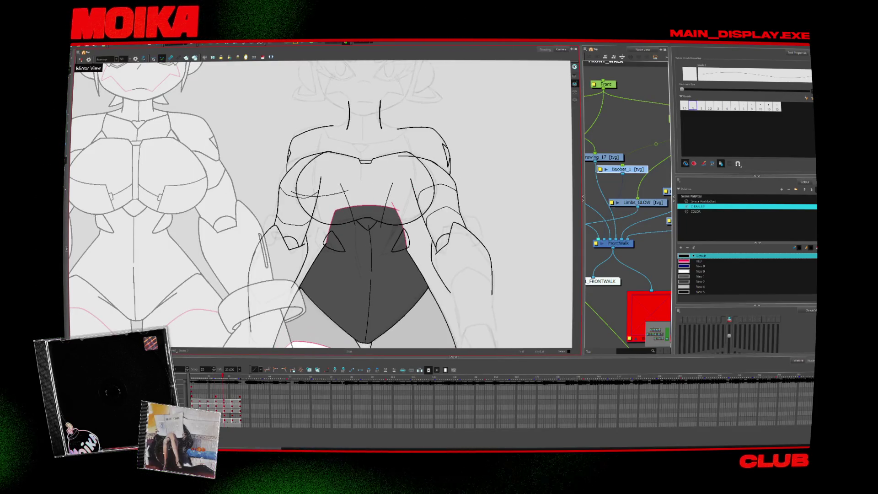
pyautogui.press(',')
pyautogui.press(',')
pyautogui.press('.')
pyautogui.press(',')
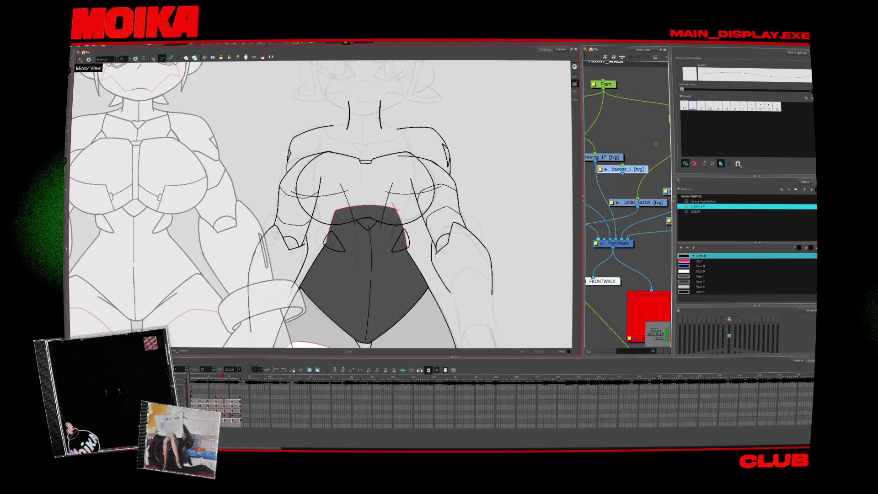
pyautogui.press('.')
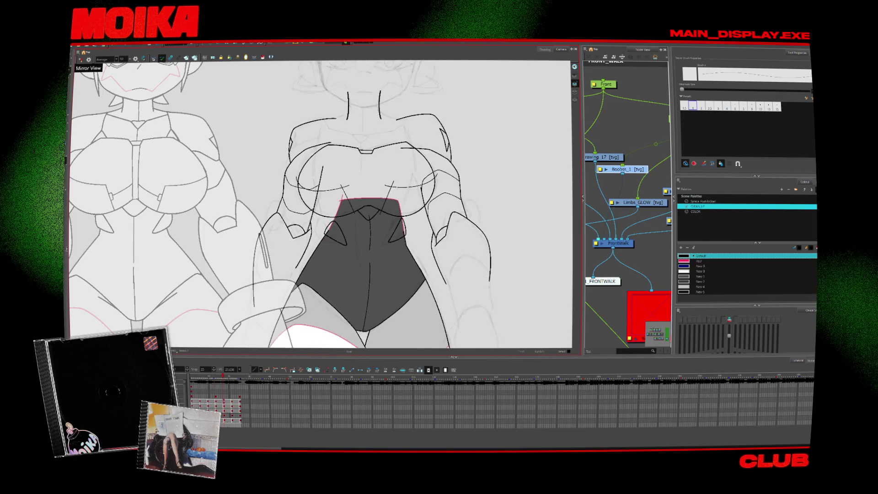
pyautogui.press(',')
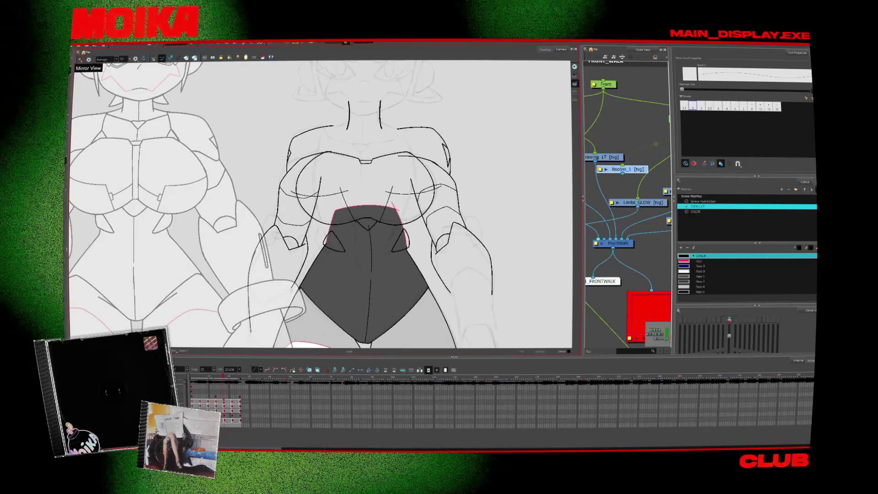
# - Pan the view down over the torso and step forward to later poses, comparing them
pyautogui.moveTo(393, 246); pyautogui.dragTo(393, 259)
pyautogui.press('.')
pyautogui.press('.')
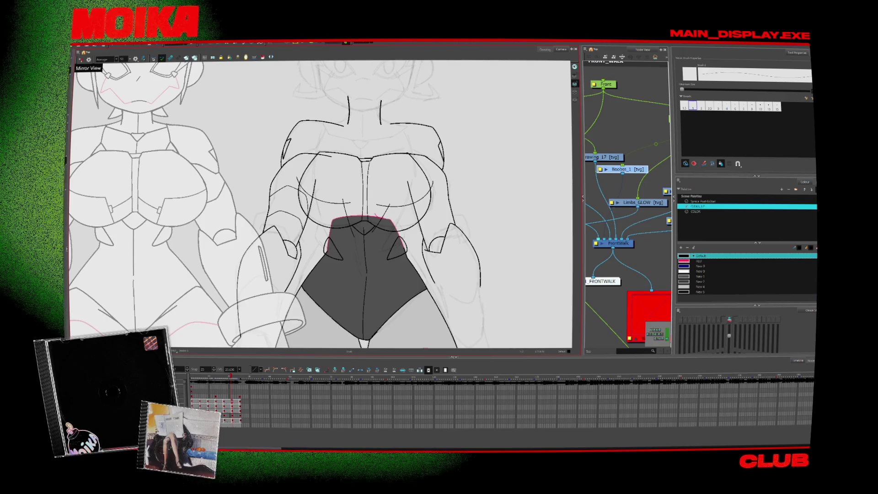
pyautogui.press('.')
pyautogui.press('.')
pyautogui.press('.')
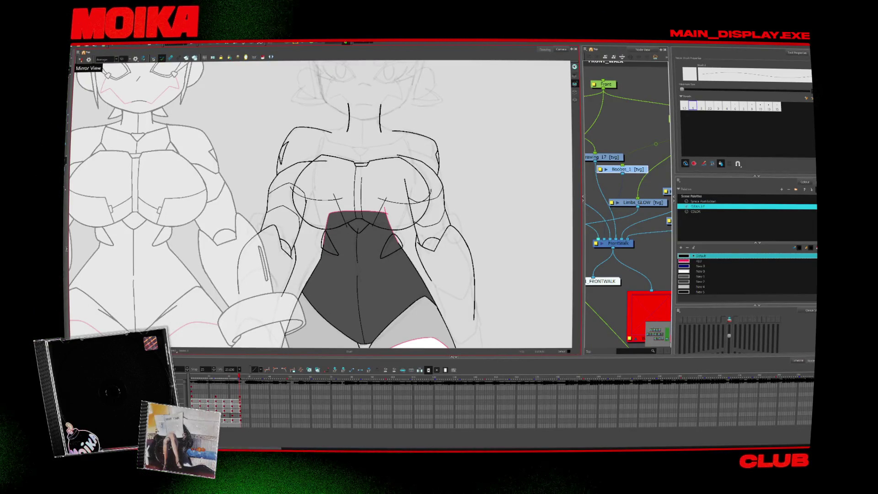
pyautogui.press('.')
pyautogui.press(',')
pyautogui.press('.')
pyautogui.press(',')
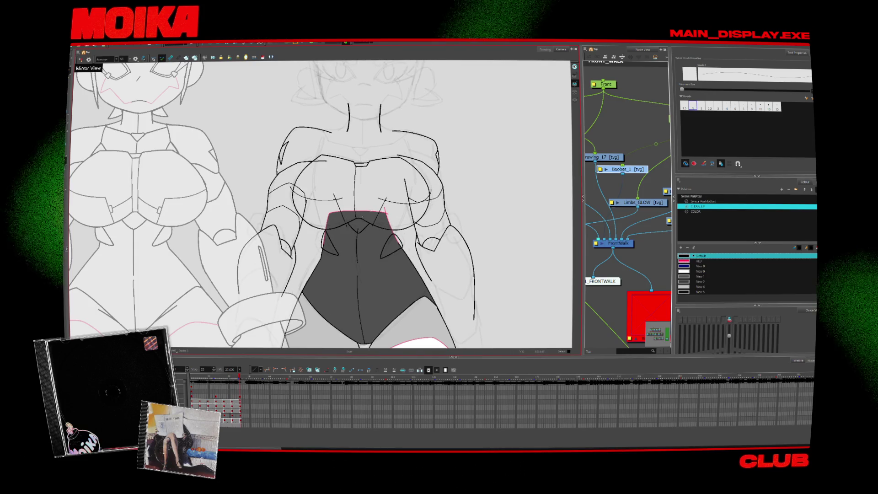
# - Try a chest centre stroke, undo it, then flip through neighbouring drawings with F and G
pyautogui.moveTo(355, 168); pyautogui.dragTo(354, 220)
pyautogui.hotkey('ctrl', 'z')
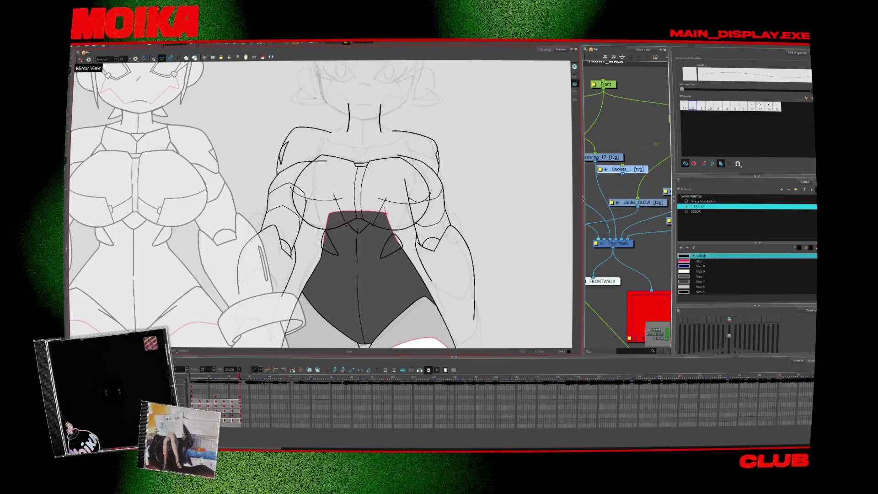
pyautogui.press('f')
pyautogui.press('g')
pyautogui.press('f')
pyautogui.press('g')
pyautogui.press('f')
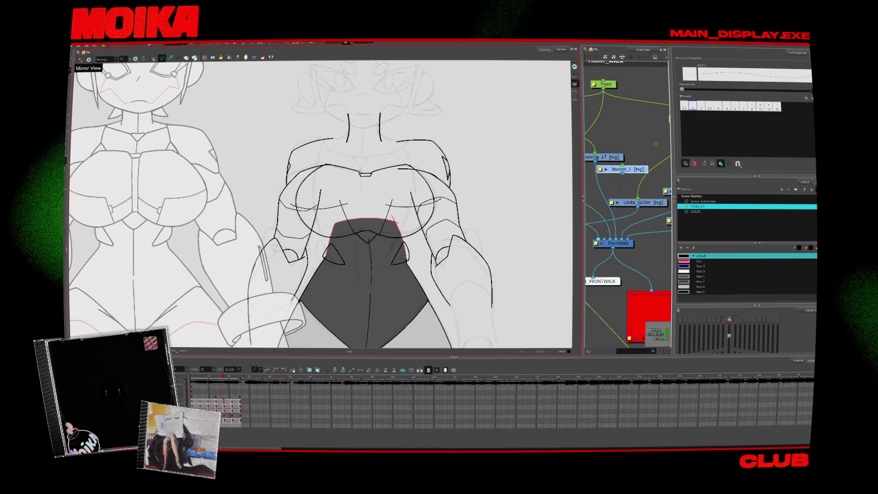
pyautogui.press('g')
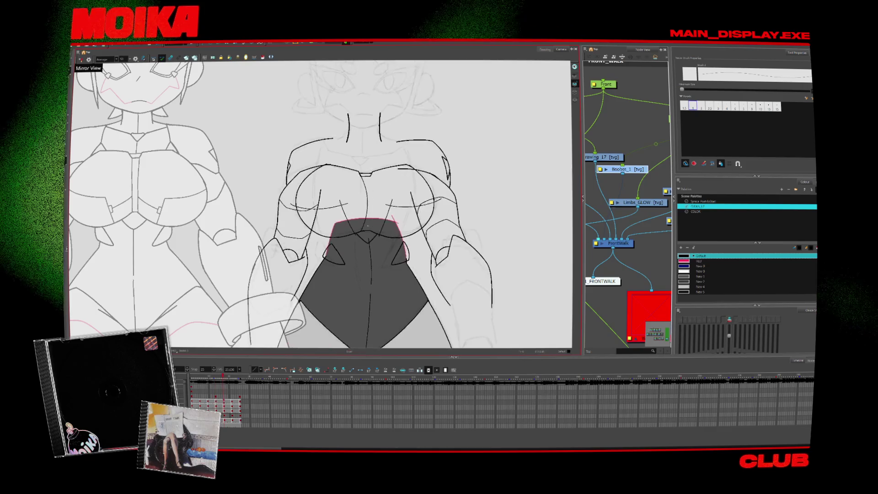
pyautogui.press('f')
pyautogui.press('g')
pyautogui.press('g')
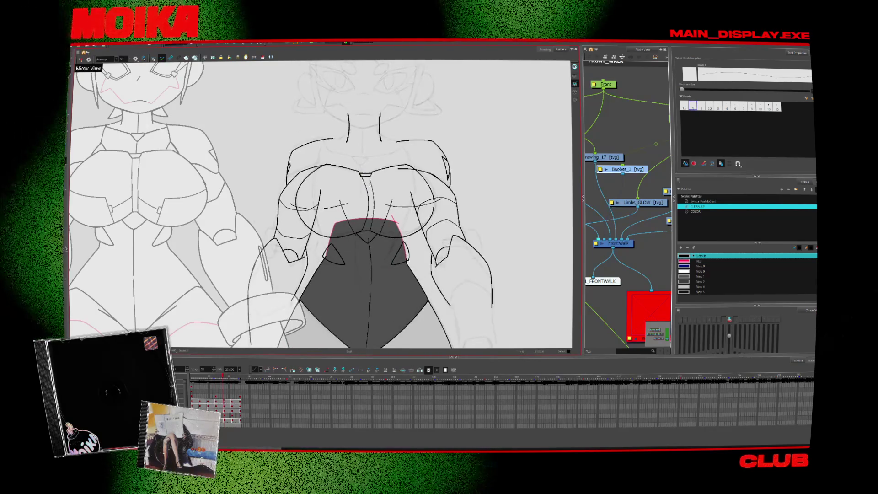
pyautogui.press('g')
pyautogui.press('g')
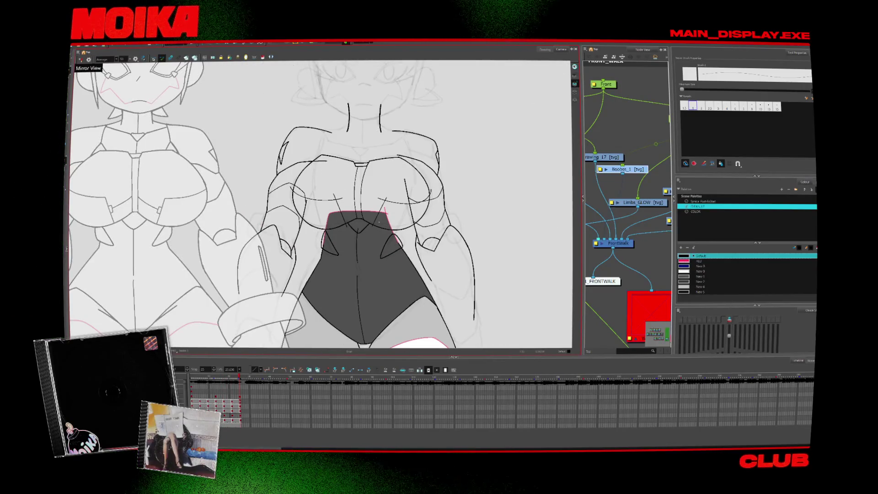
# - Zoom in on the chest centre, toggling Select and Brush while stepping through drawings
pyautogui.hotkey('alt', 'z')
pyautogui.click(369, 170)
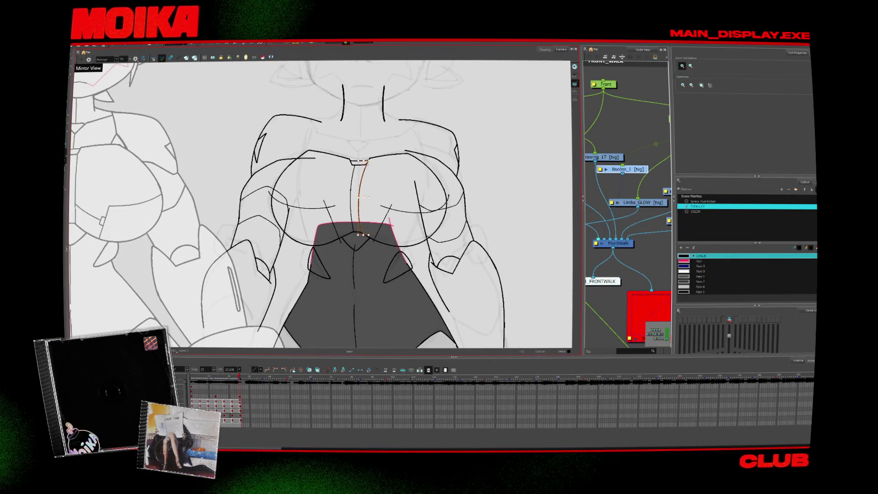
pyautogui.click(378, 168)
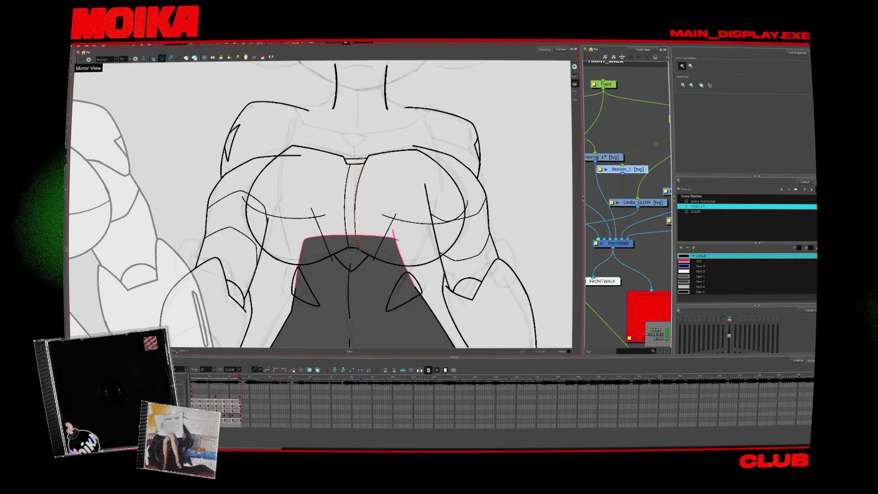
pyautogui.hotkey('alt', 's')
pyautogui.press(',')
pyautogui.press(',')
pyautogui.press(',')
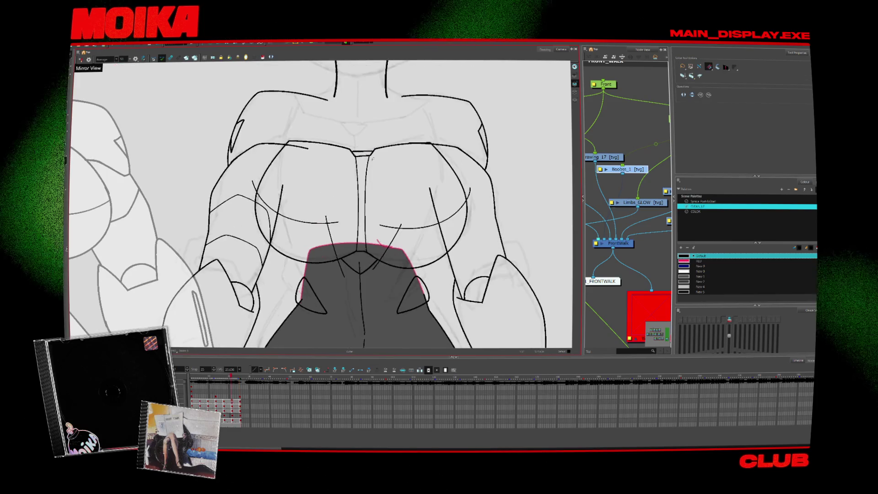
pyautogui.press('.')
pyautogui.press('.')
pyautogui.hotkey('alt', 'b')
pyautogui.press('.')
pyautogui.press('.')
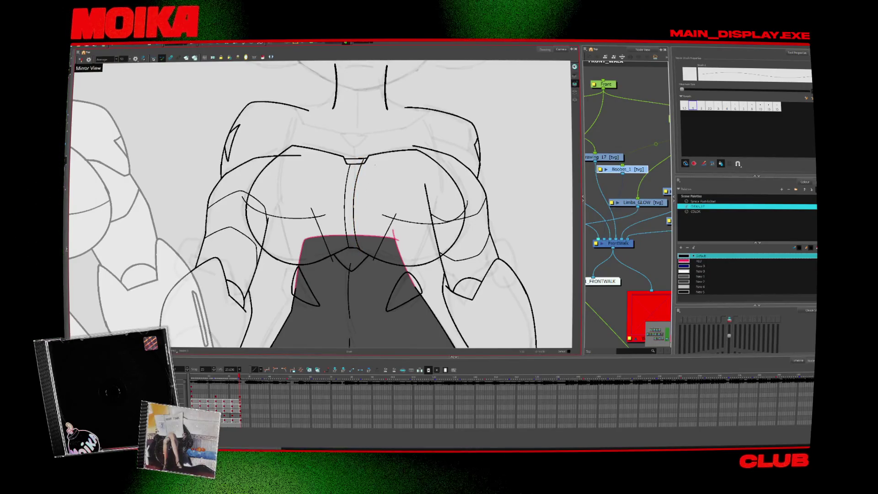
pyautogui.hotkey('alt', 's')
pyautogui.hotkey('alt', 'b')
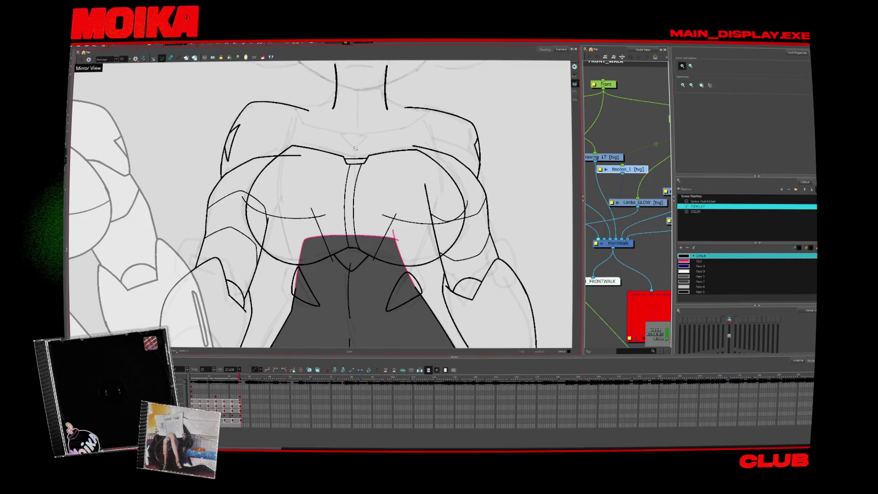
pyautogui.scroll(1, 362, 155)
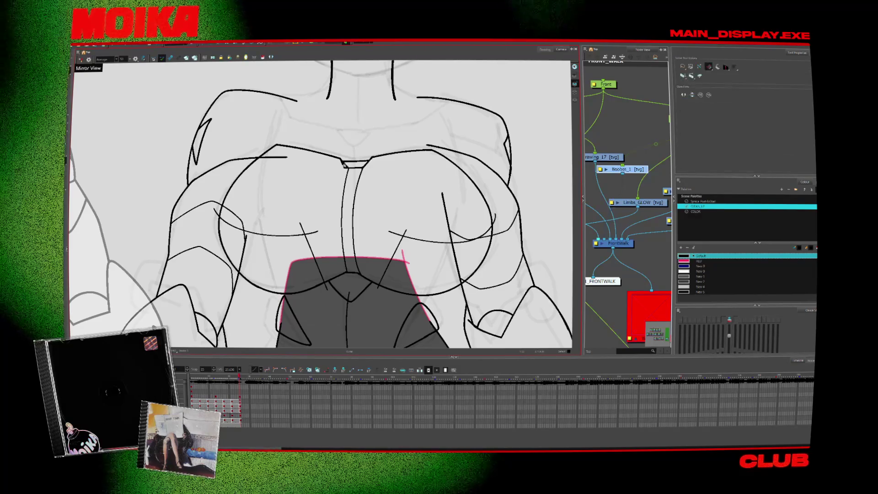
# - Compare neighbouring drawings while switching among the Select, Brush and Eraser tools
pyautogui.press(',')
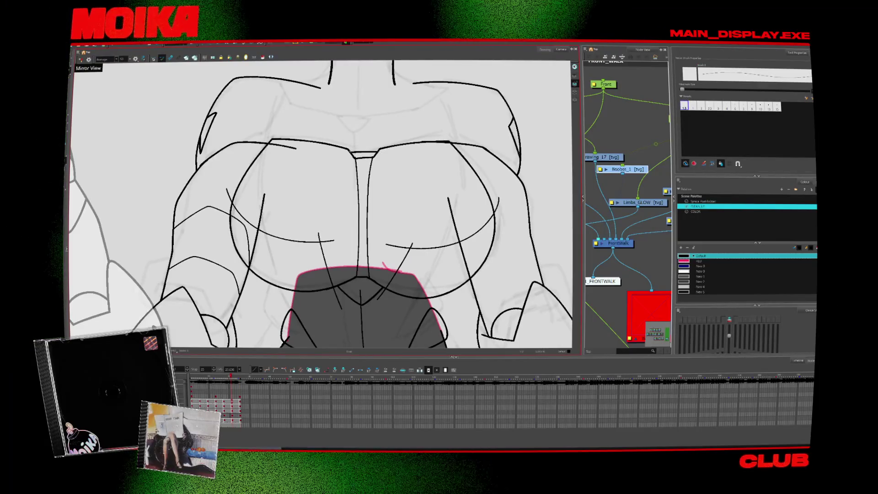
pyautogui.hotkey('alt', 's')
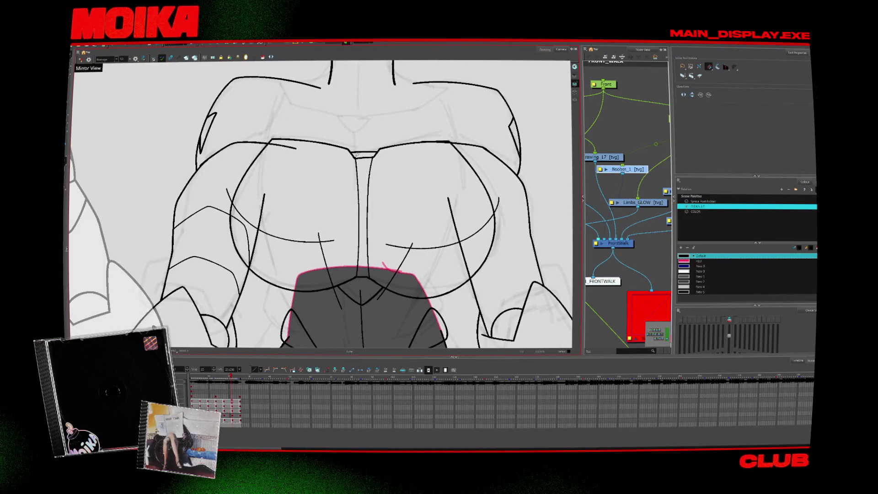
pyautogui.press('.')
pyautogui.hotkey('alt', 'b')
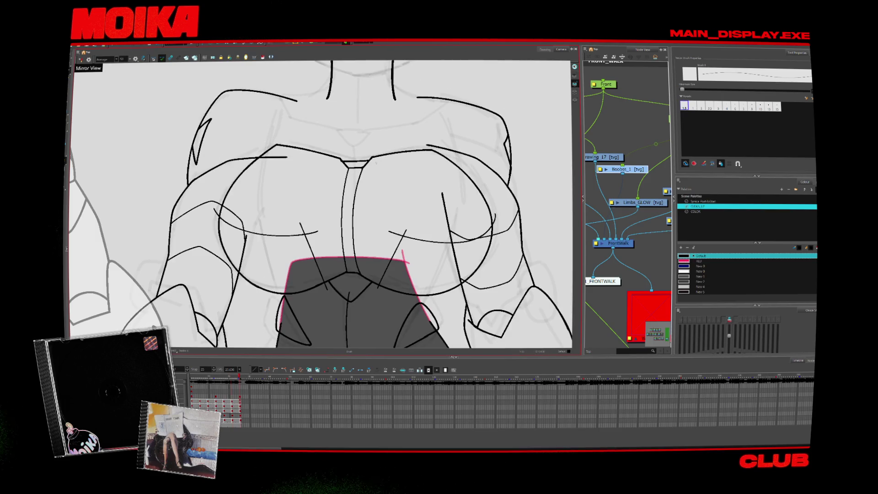
pyautogui.press(',')
pyautogui.press(',')
pyautogui.hotkey('alt', 'e')
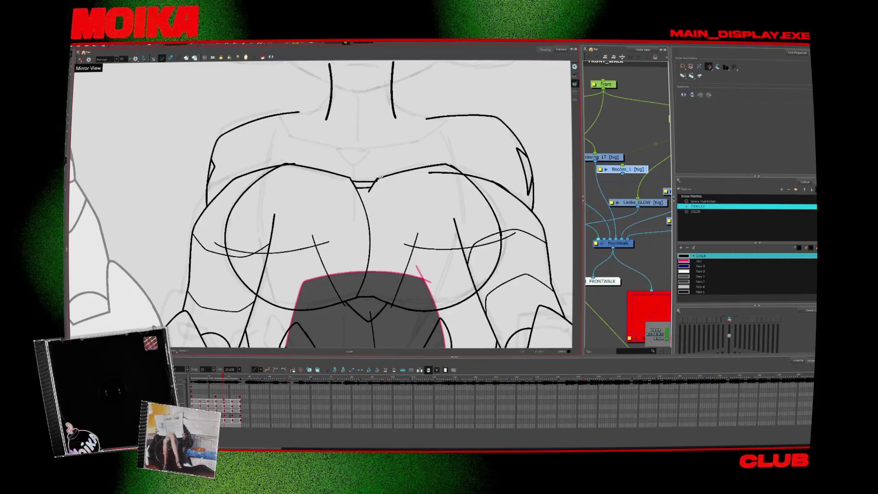
pyautogui.press('.')
pyautogui.press(',')
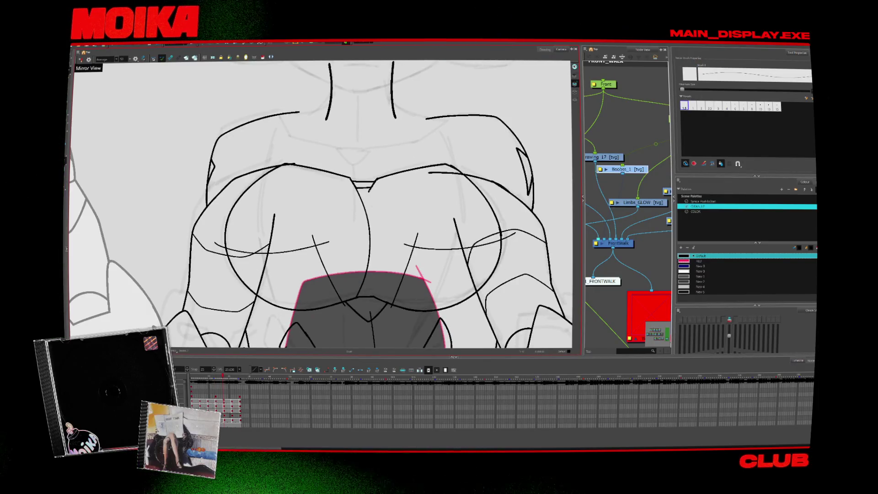
pyautogui.hotkey('alt', 'b')
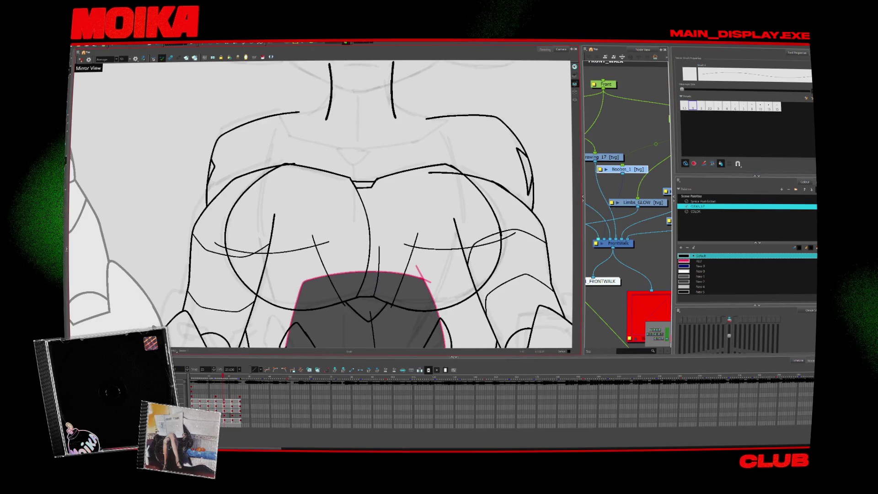
pyautogui.press('.')
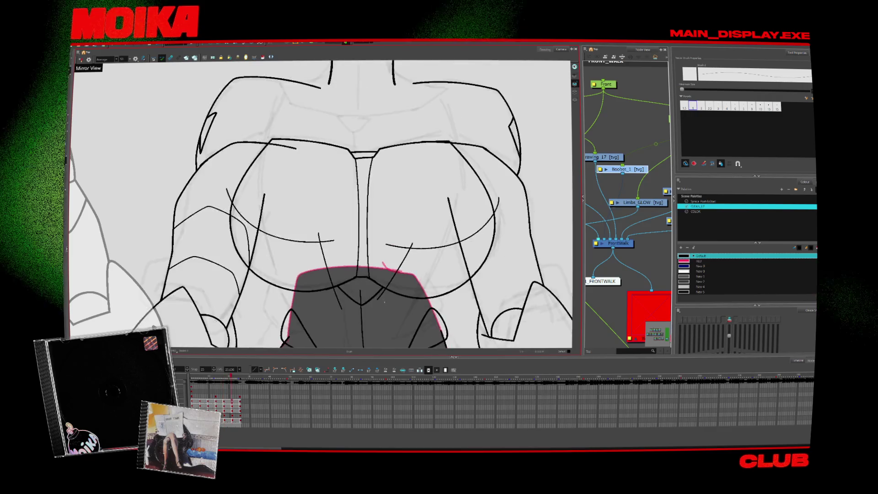
pyautogui.press(',')
pyautogui.press(',')
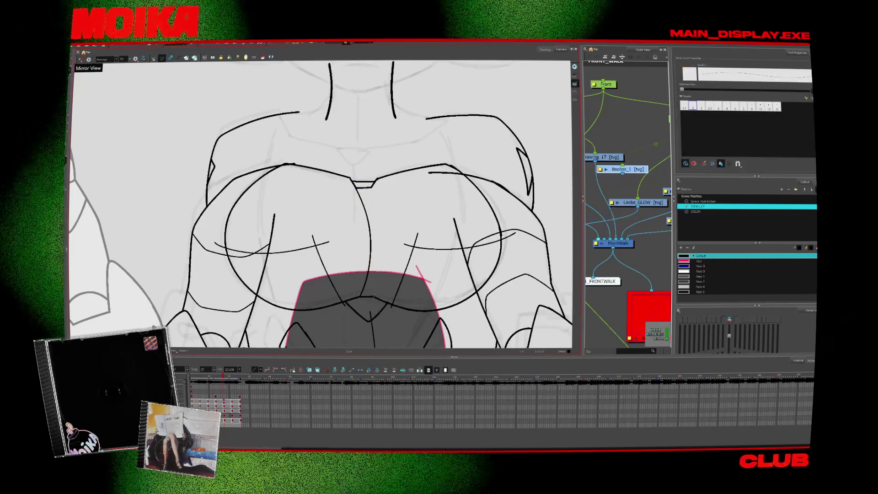
# - Draw the chest centre line, turn off Mirror View, add the second centre stroke, and check frames
pyautogui.moveTo(371, 187); pyautogui.dragTo(377, 258)
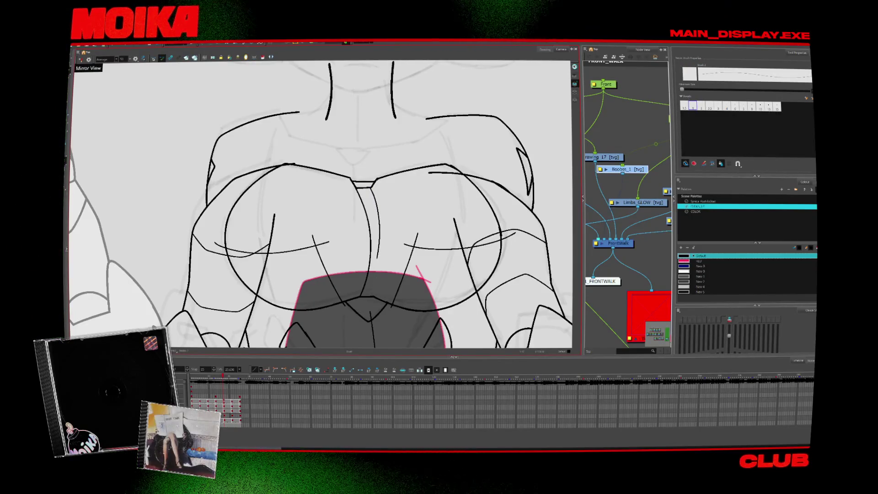
pyautogui.press('4')
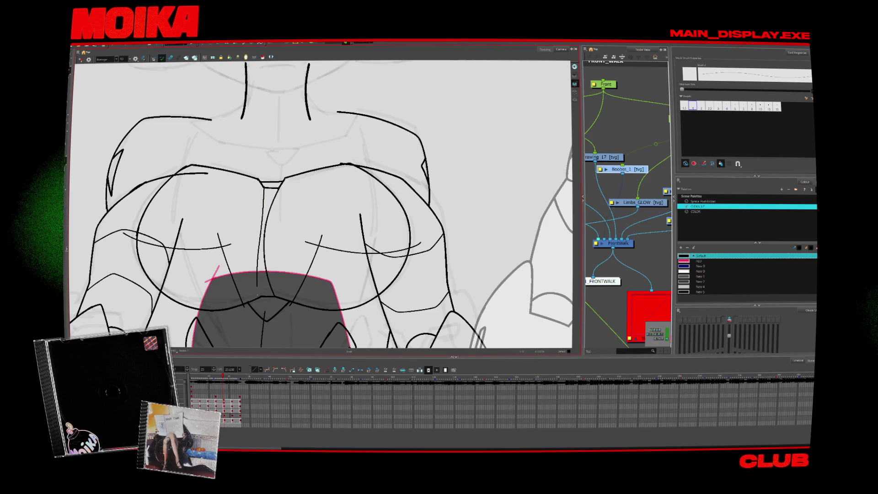
pyautogui.moveTo(263, 192); pyautogui.dragTo(262, 292)
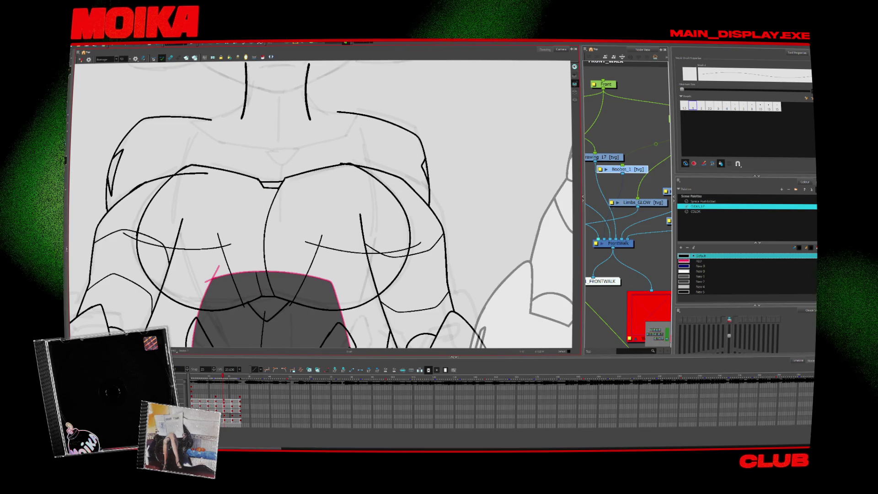
pyautogui.press('.')
pyautogui.press('.')
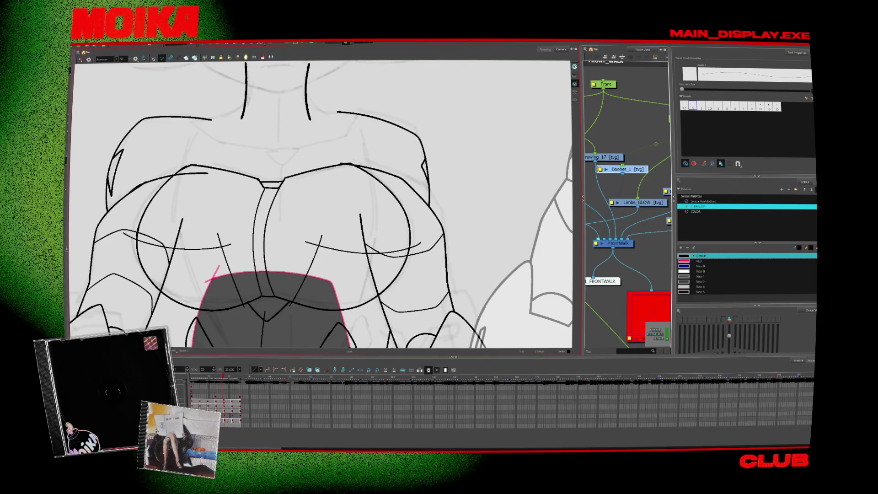
pyautogui.press('.')
# - Zoom out to the whole torso and flip neighbouring frames to check the animation
pyautogui.scroll(-3, 343, 293)
pyautogui.press(',')
pyautogui.press(',')
pyautogui.press(',')
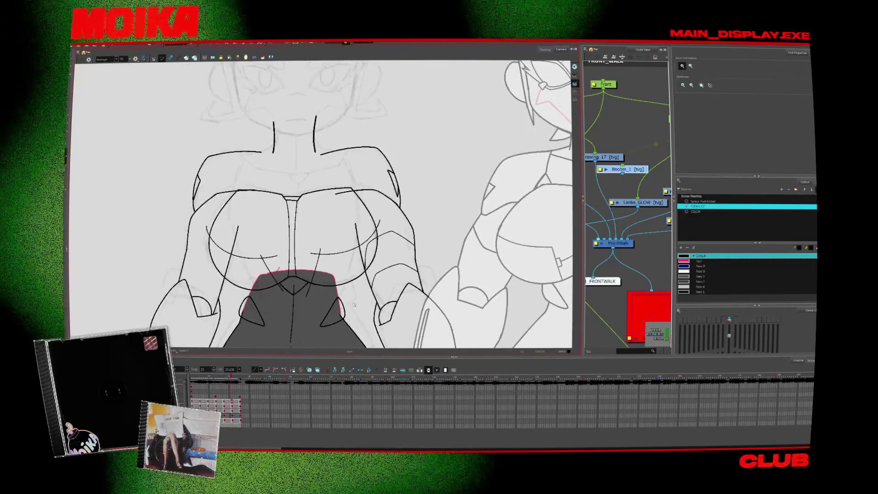
pyautogui.press('.')
pyautogui.press(',')
pyautogui.press('.')
pyautogui.press('.')
pyautogui.press('.')
pyautogui.hotkey('alt', 'b')
pyautogui.press('.')
pyautogui.press(',')
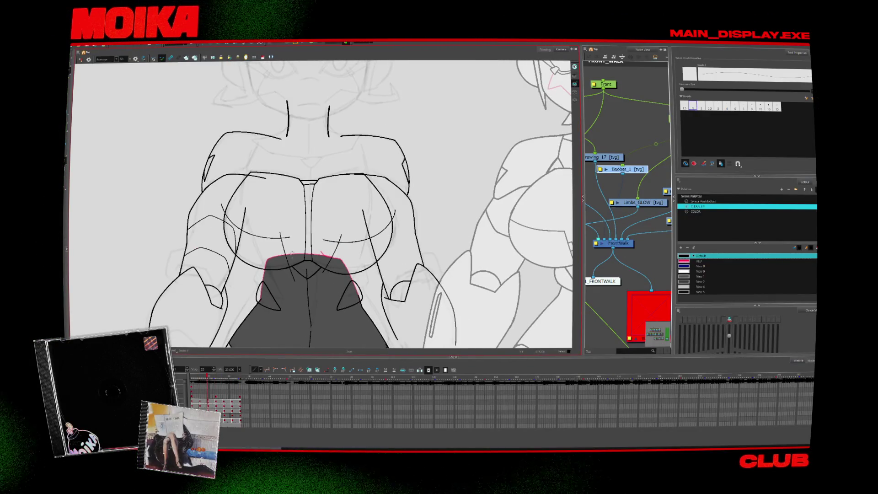
# - Step forward through later walk-cycle drawings, then go back to an earlier pose
pyautogui.press('.')
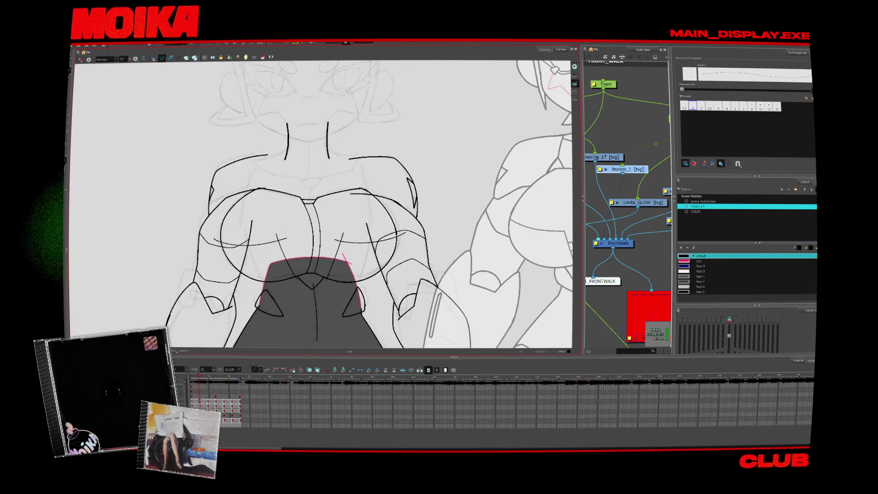
pyautogui.press('.')
pyautogui.press('.')
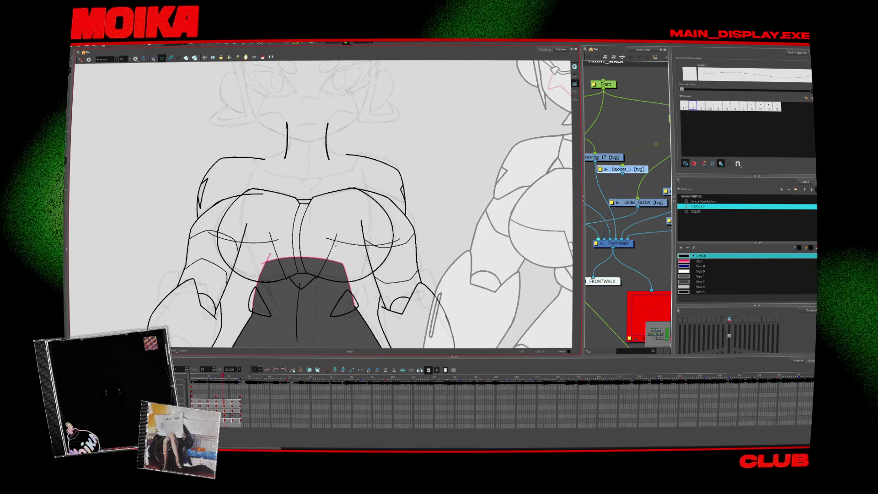
pyautogui.press('.')
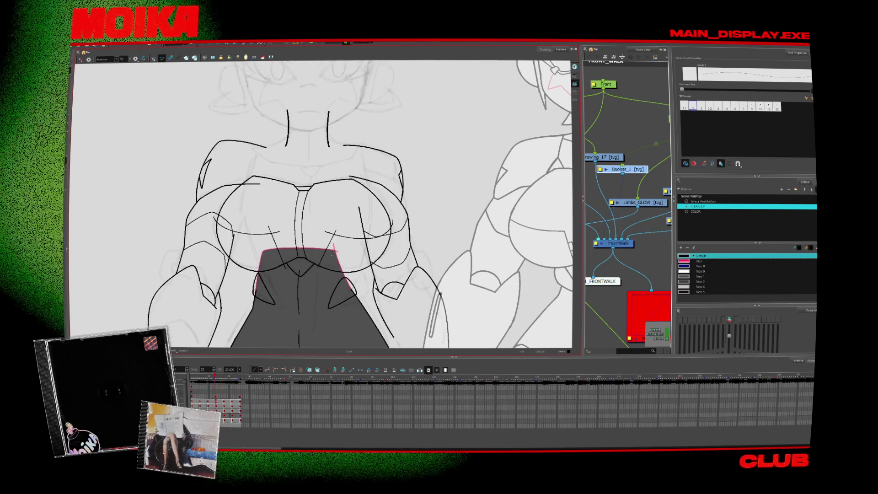
pyautogui.press(',')
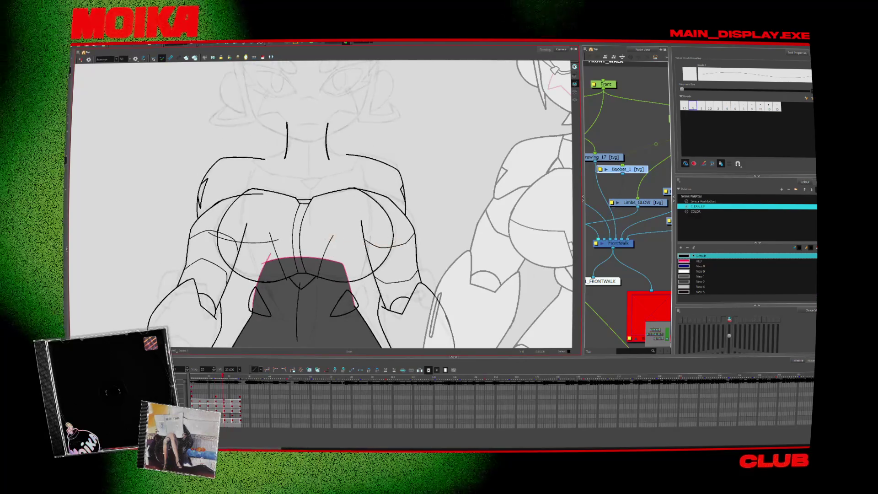
pyautogui.press(',')
pyautogui.press('.')
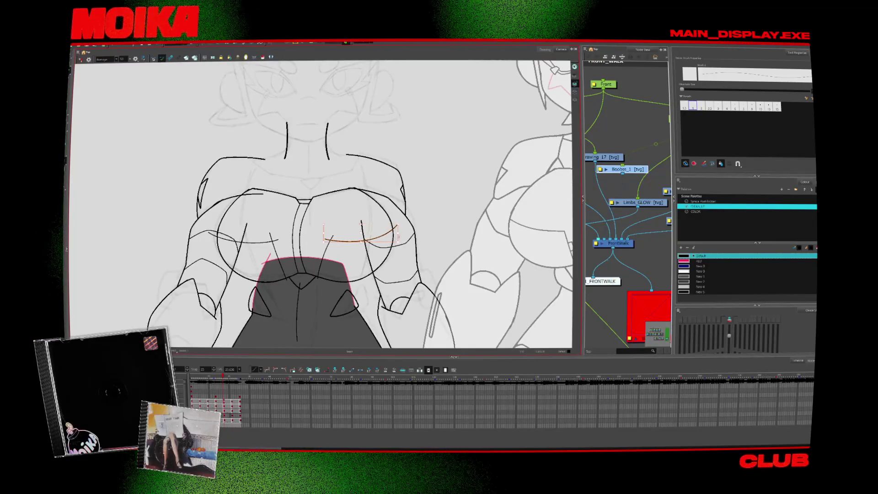
pyautogui.press('.')
pyautogui.press('.')
pyautogui.press(',')
pyautogui.press(',')
pyautogui.press(',')
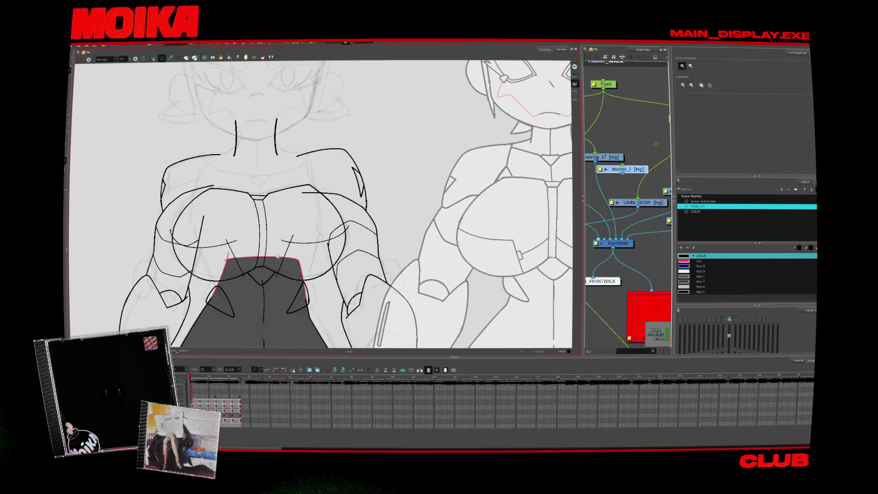
# - Zoom in on the left character and try the next brush preset, returning to the first
pyautogui.press('2')
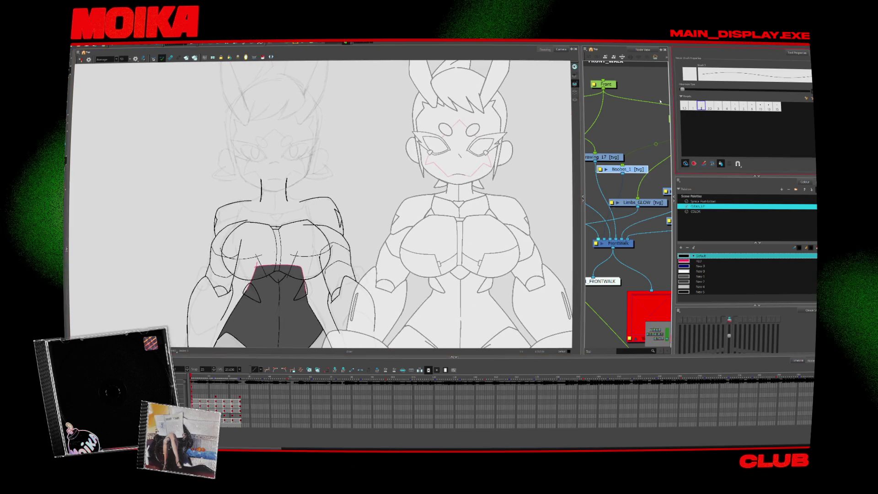
pyautogui.click(701, 105)
pyautogui.press('1')
pyautogui.press('1')
pyautogui.press('1')
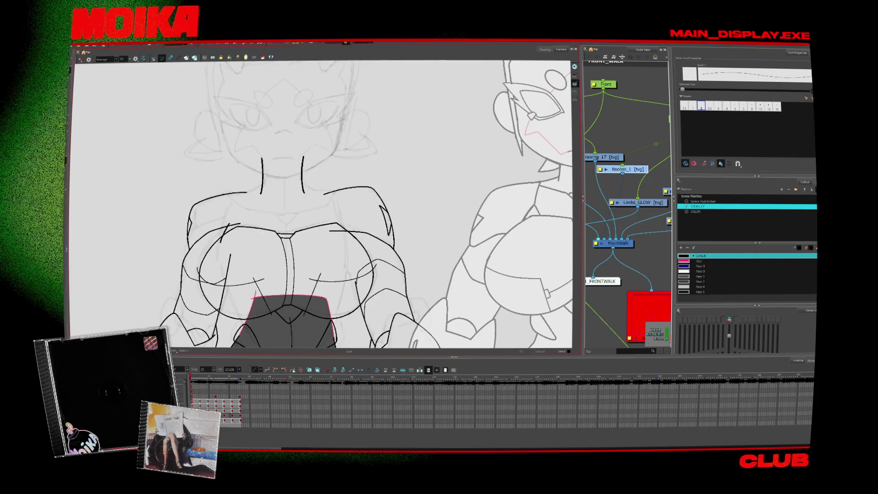
pyautogui.click(684, 105)
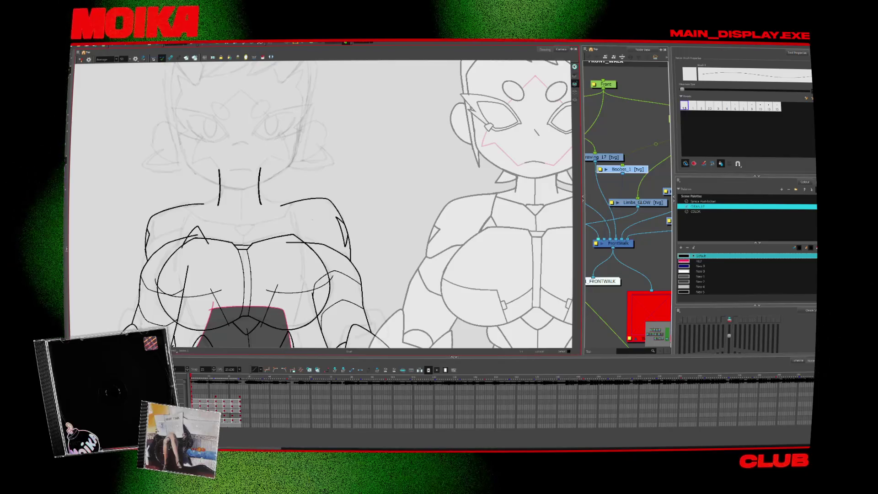
# - Draw a short pointed stroke on the right chest, deselect it, and advance two drawings
pyautogui.moveTo(283, 234); pyautogui.dragTo(288, 223)
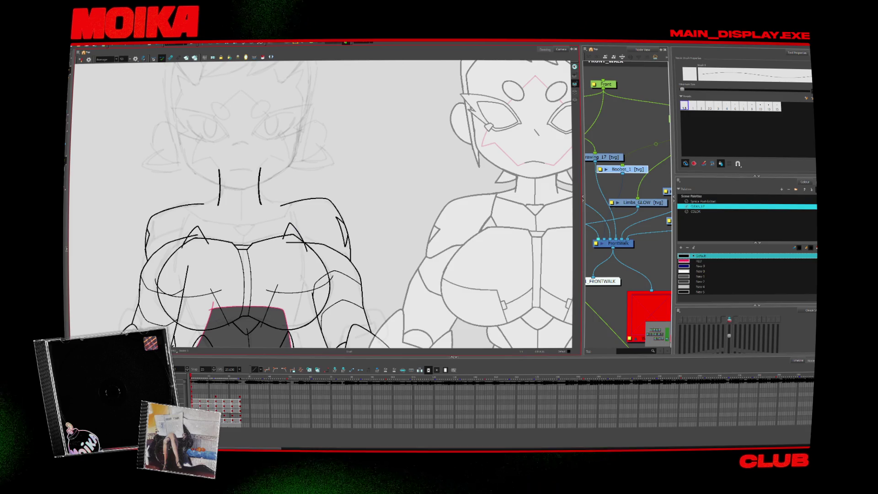
pyautogui.click(296, 229)
pyautogui.press('Escape')
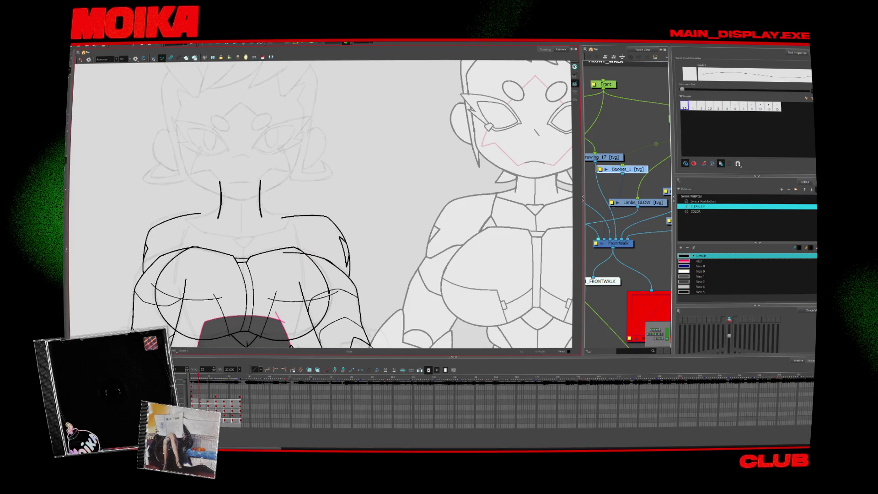
pyautogui.press('.')
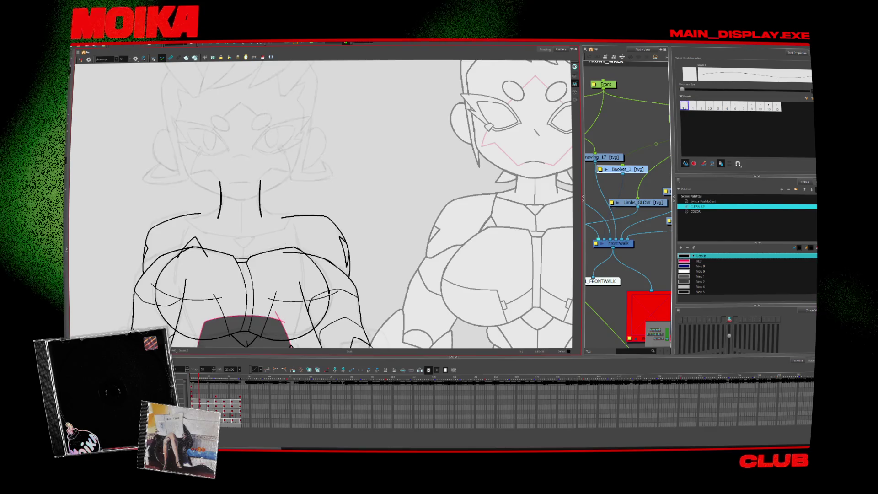
pyautogui.press('.')
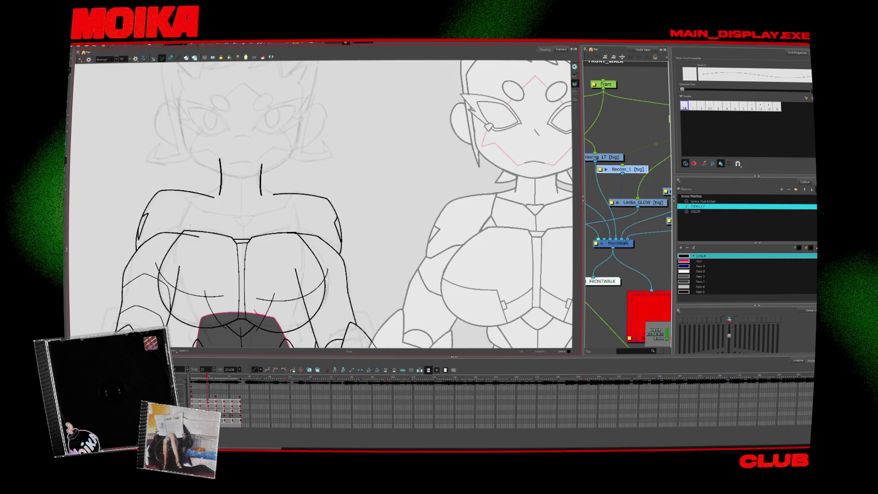
# - Brush an A-shaped collar point on the left chest, deselect it, and turn on Onion Skin
pyautogui.moveTo(175, 247); pyautogui.dragTo(200, 223)
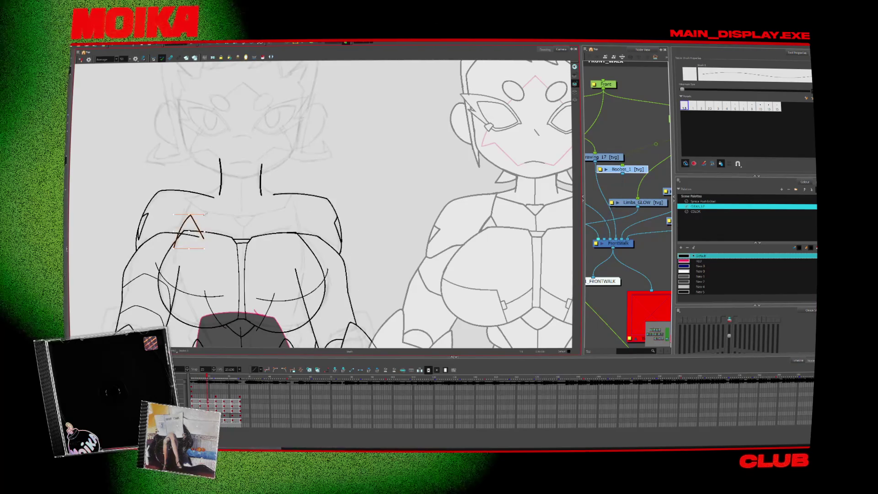
pyautogui.press('Escape')
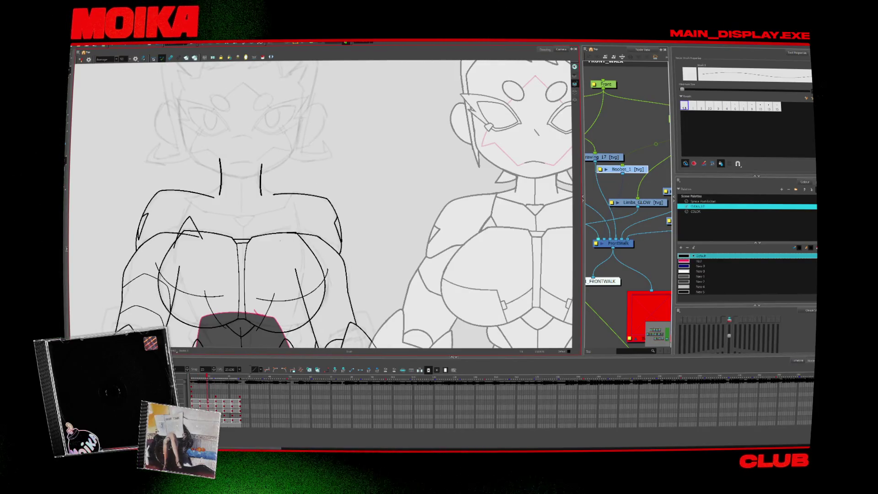
pyautogui.hotkey('alt', 'o')
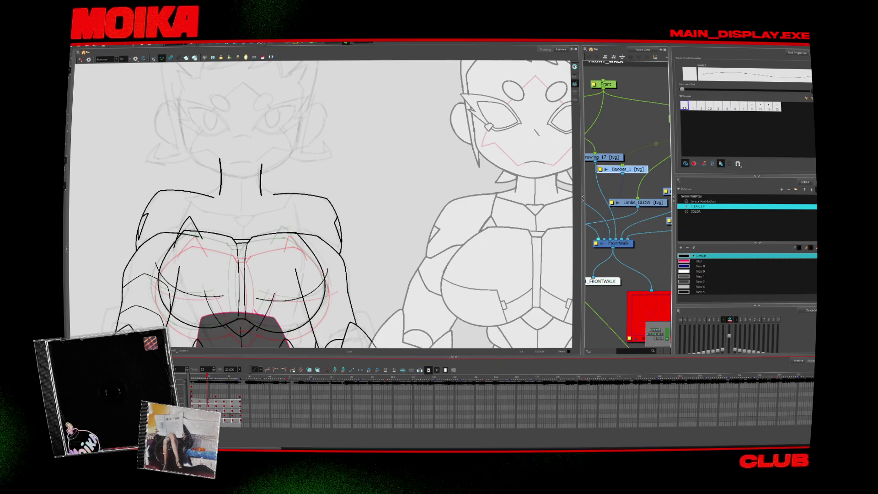
# - Zoom in on the torso and return to the Brush, advancing to the next drawing
pyautogui.hotkey('alt', 'z')
pyautogui.click(318, 202)
pyautogui.press('.')
pyautogui.hotkey('alt', 'b')
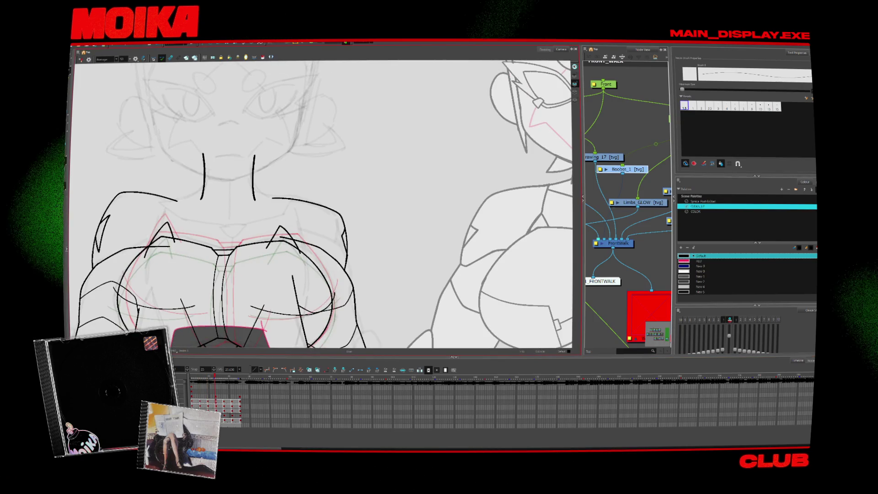
pyautogui.press('.')
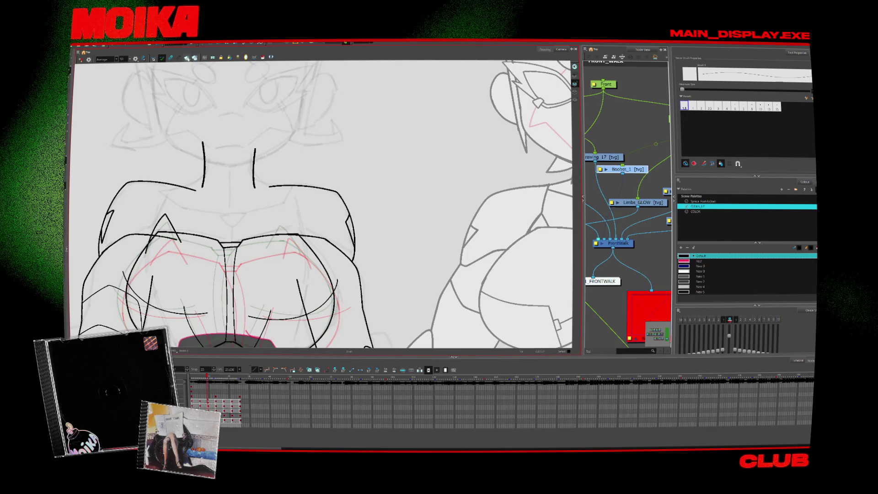
# - Flip between neighbouring drawings to compare the chest lines against the onion skin
pyautogui.press('.')
pyautogui.press(',')
pyautogui.press('.')
pyautogui.press(',')
pyautogui.press(',')
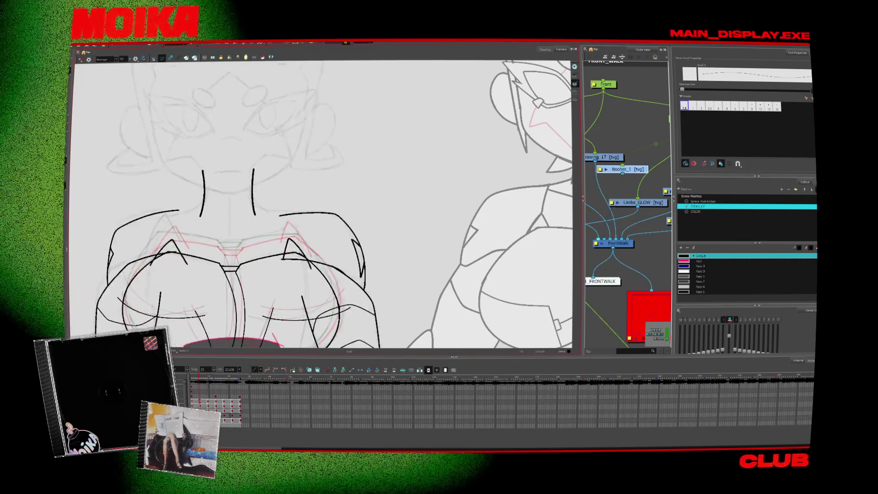
pyautogui.press('.')
pyautogui.press(',')
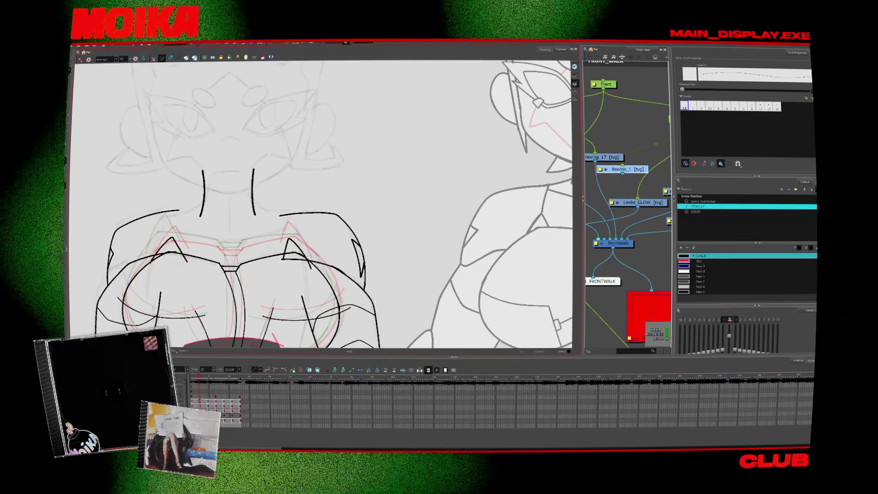
pyautogui.press('.')
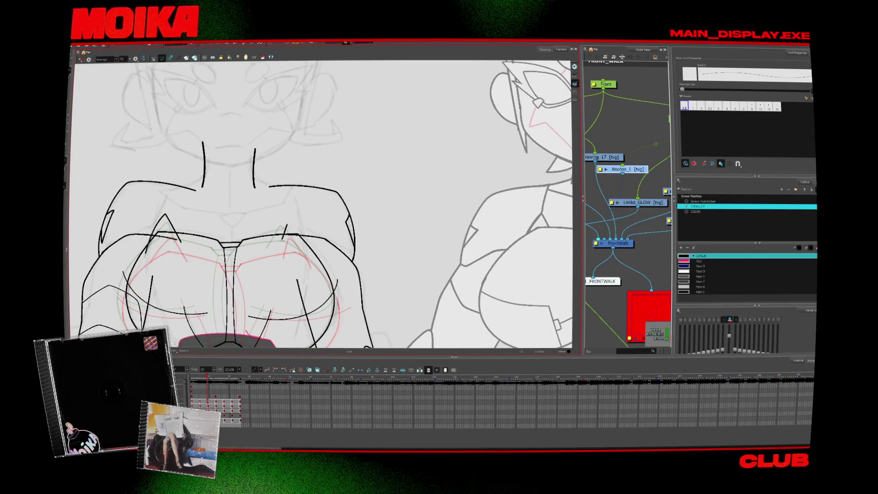
pyautogui.press(',')
pyautogui.press(',')
pyautogui.press(',')
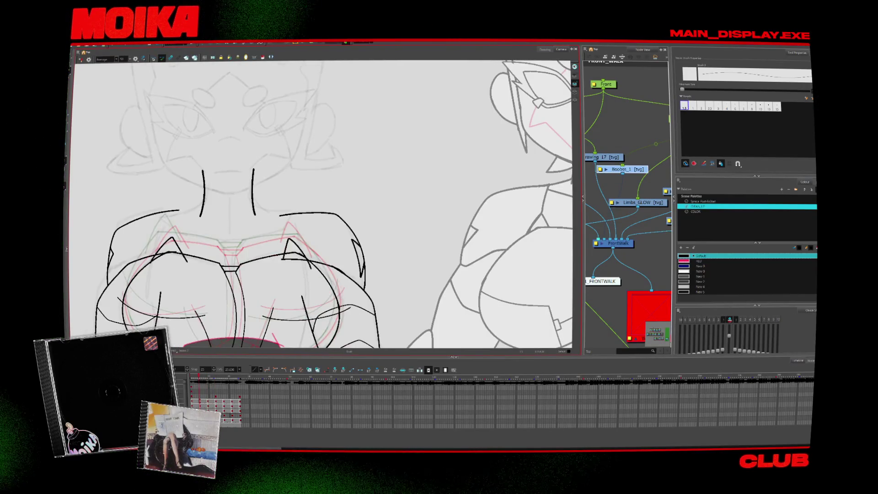
pyautogui.press('.')
pyautogui.press(',')
pyautogui.press('.')
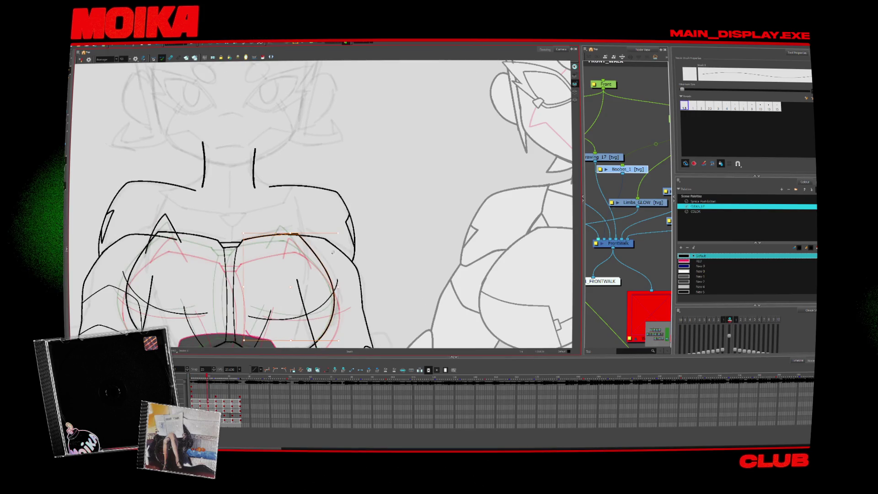
# - Pan to frame the chest, step ahead through later drawings, then zoom out to the whole character
pyautogui.moveTo(328, 256); pyautogui.dragTo(333, 227)
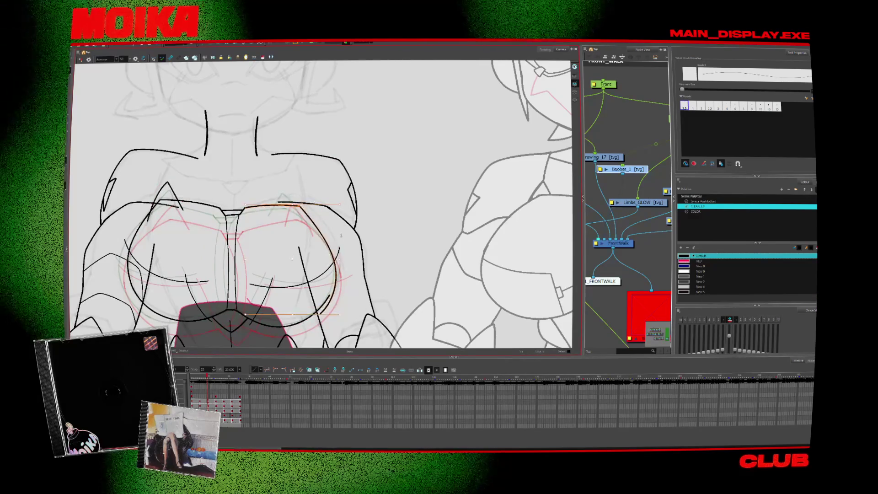
pyautogui.press('.')
pyautogui.press('.')
pyautogui.press('.')
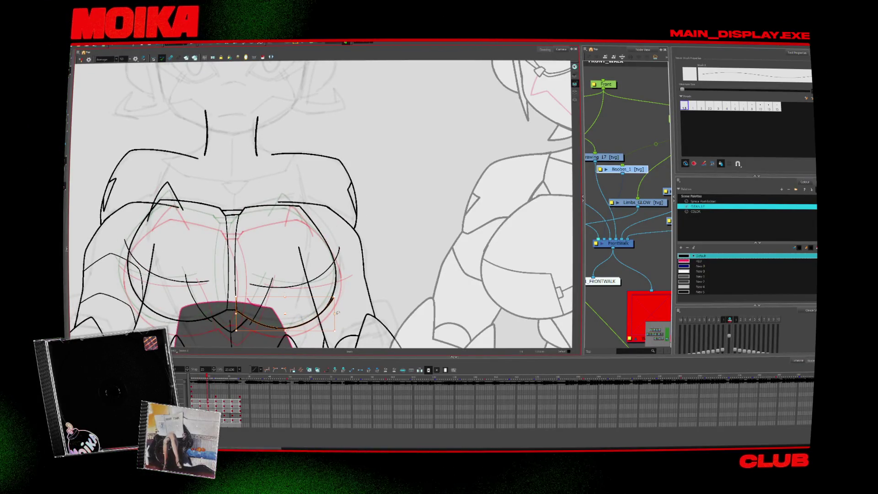
pyautogui.hotkey('alt', 's')
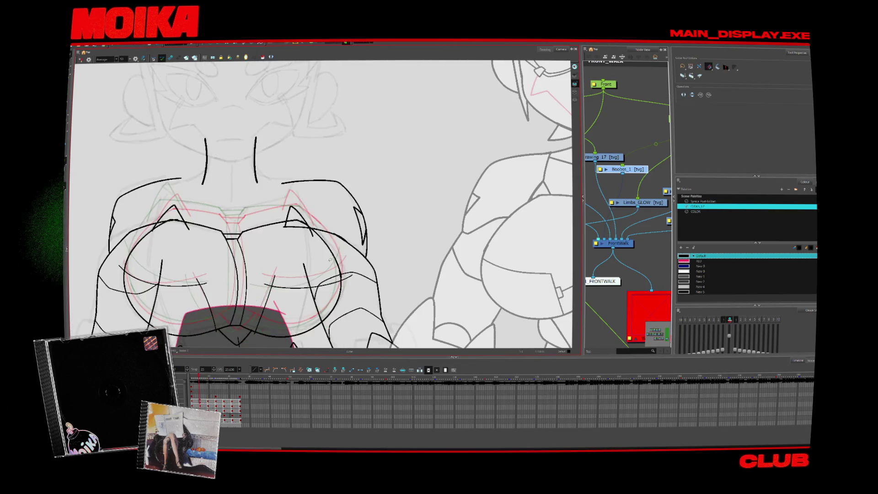
pyautogui.hotkey('alt', 'b')
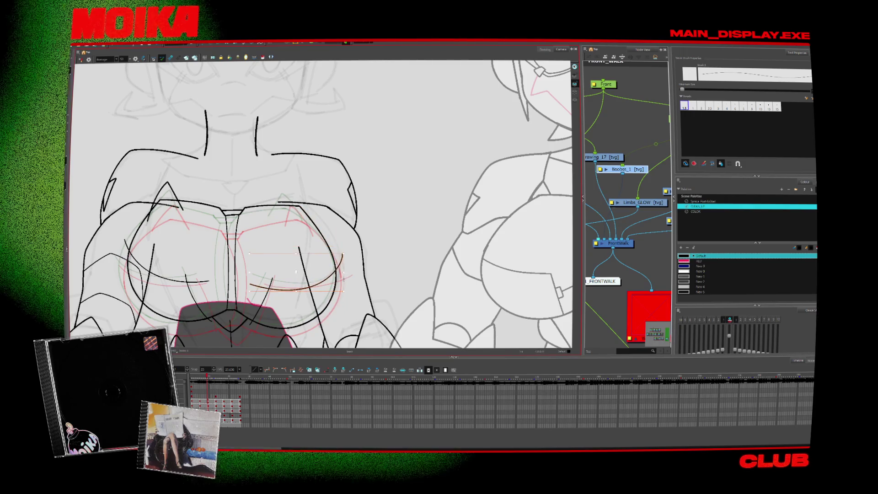
pyautogui.press('.')
pyautogui.press(',')
pyautogui.press('.')
pyautogui.press('.')
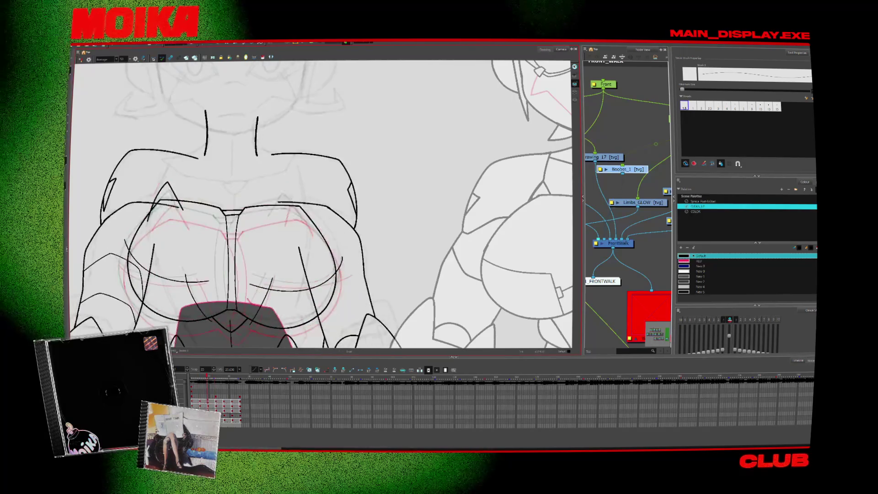
pyautogui.press(',')
pyautogui.press(',')
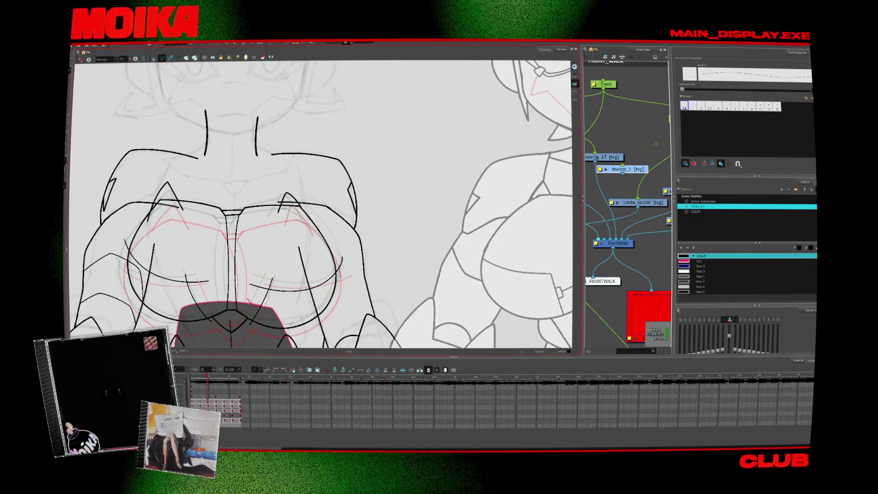
pyautogui.press('.')
pyautogui.press('.')
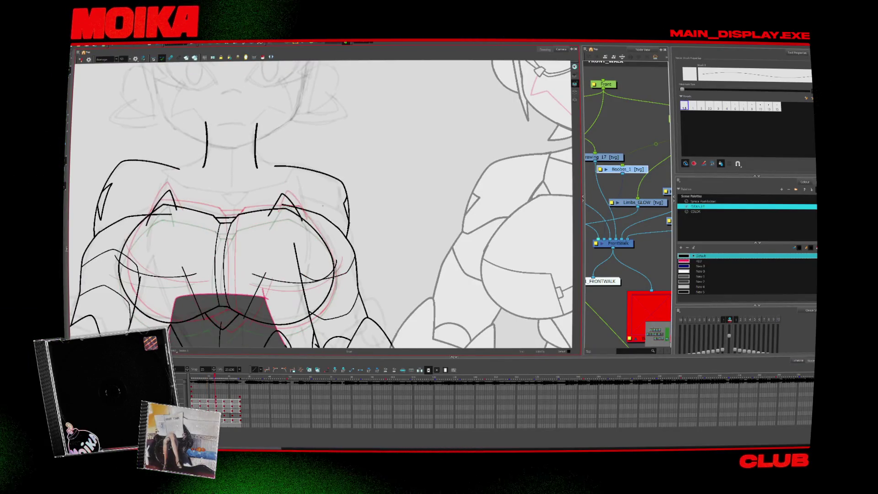
pyautogui.hotkey('shift', 'm')
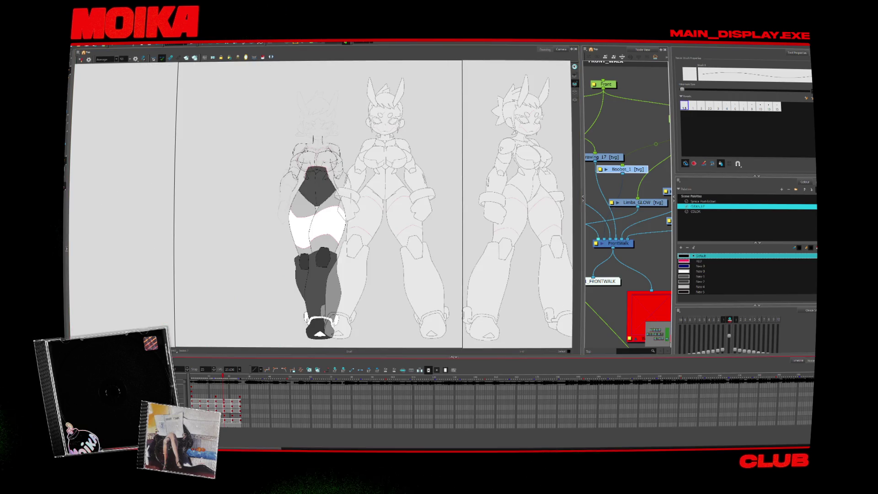
pyautogui.hotkey('shift', 'l')
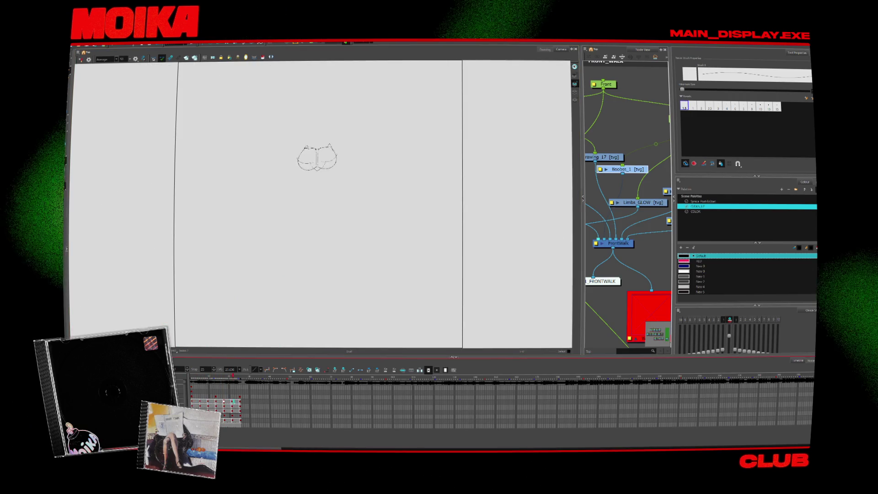
pyautogui.press('.')
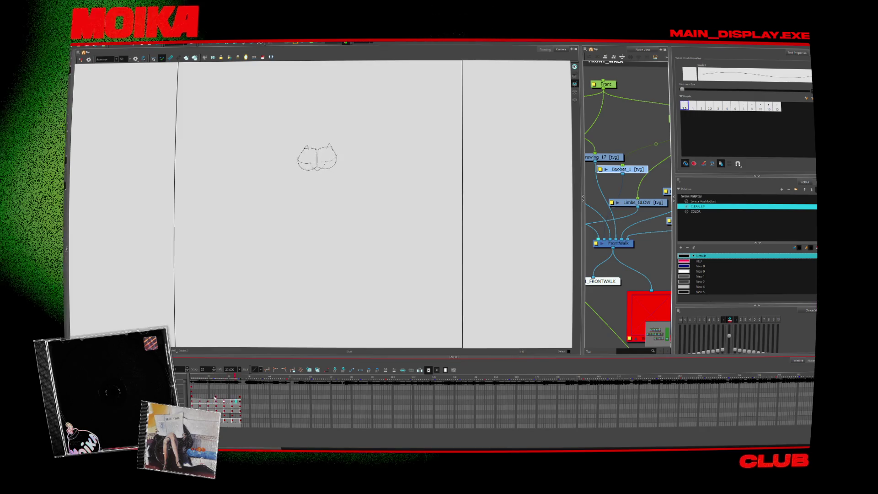
pyautogui.hotkey('alt', 'z')
pyautogui.click(295, 155)
pyautogui.scroll(5, 296, 155)
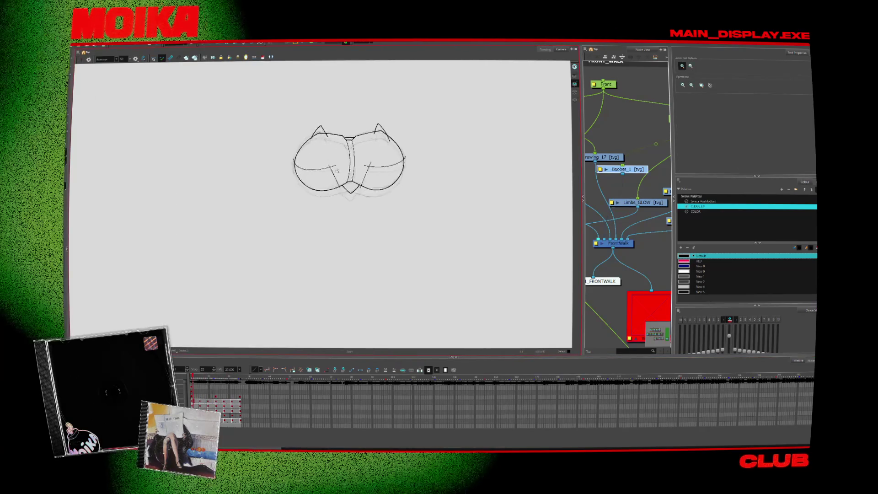
pyautogui.hotkey('alt', 's')
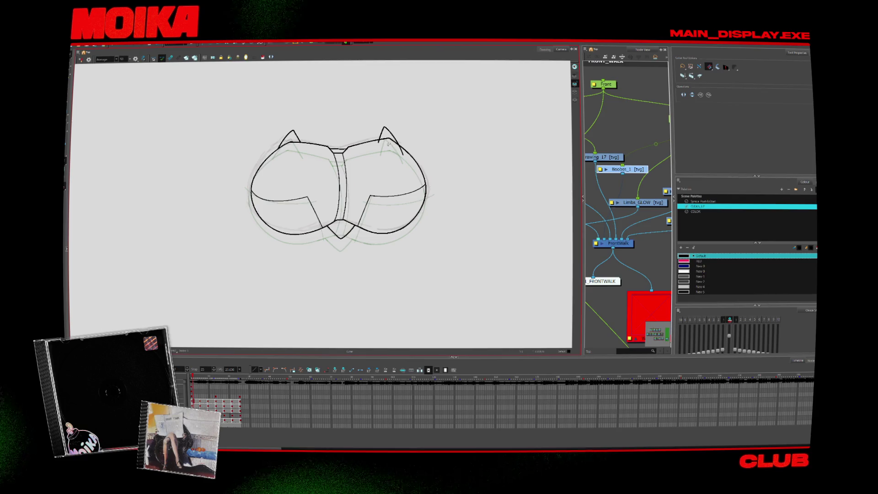
pyautogui.press('.')
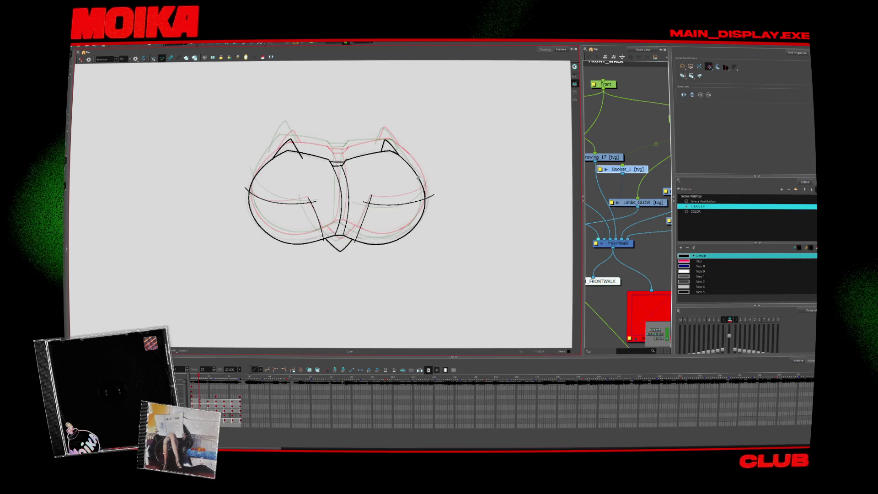
pyautogui.press('.')
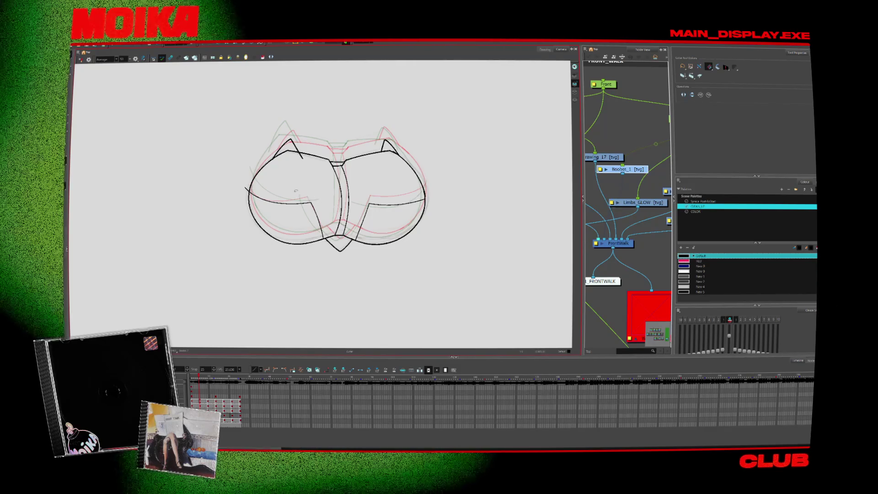
pyautogui.press('.')
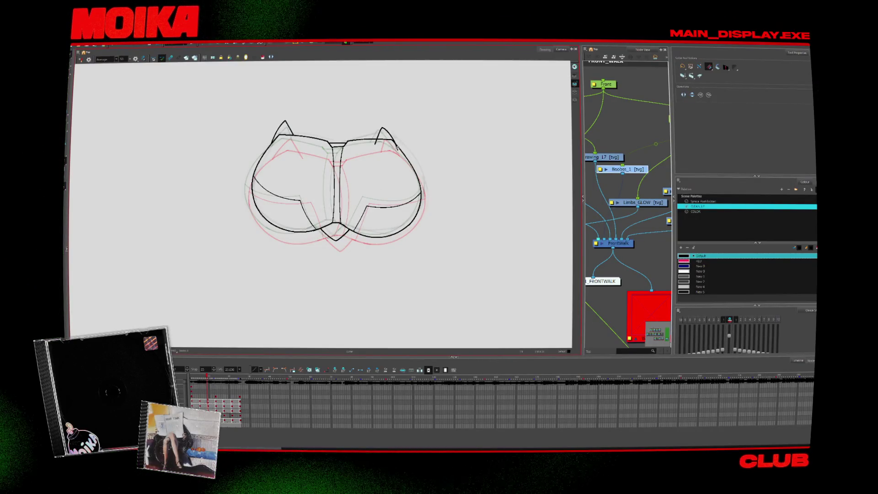
pyautogui.press('.')
pyautogui.press('.')
pyautogui.press('.')
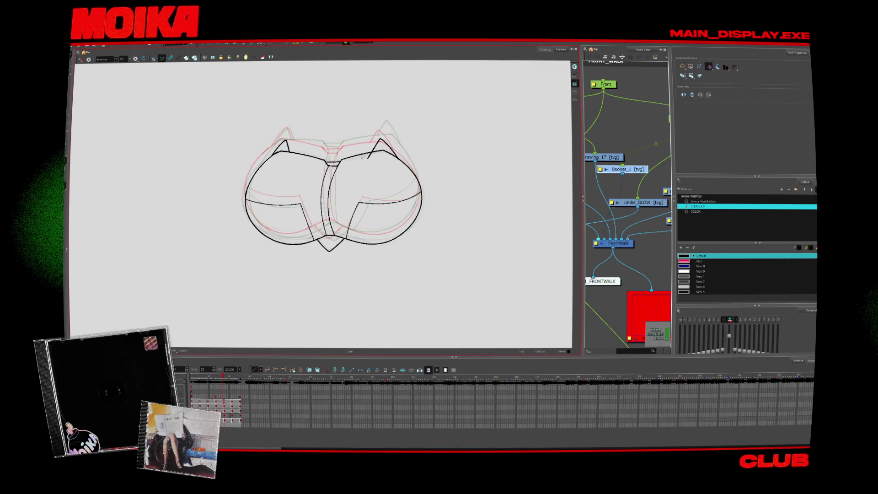
pyautogui.press(',')
pyautogui.press(',')
pyautogui.press(',')
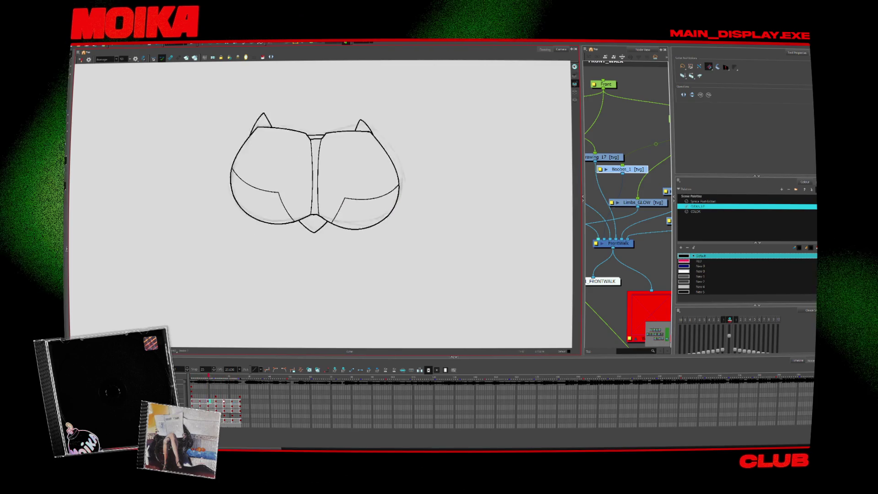
pyautogui.press('space')
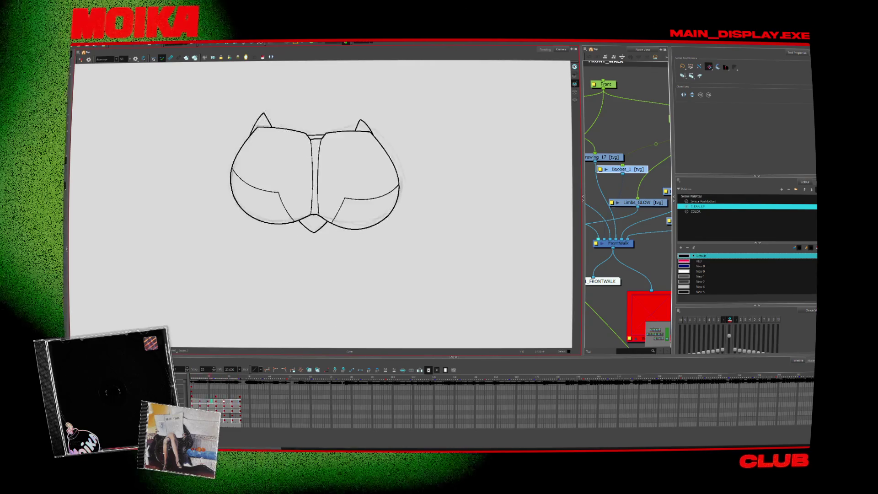
pyautogui.press('space')
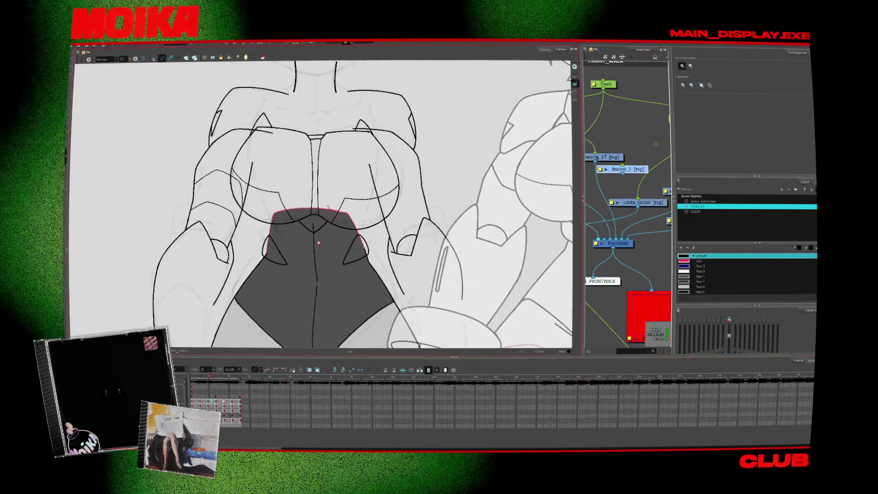
# - Play the walk animation and stop on a drawing to colour
pyautogui.press('space')
pyautogui.press('space')
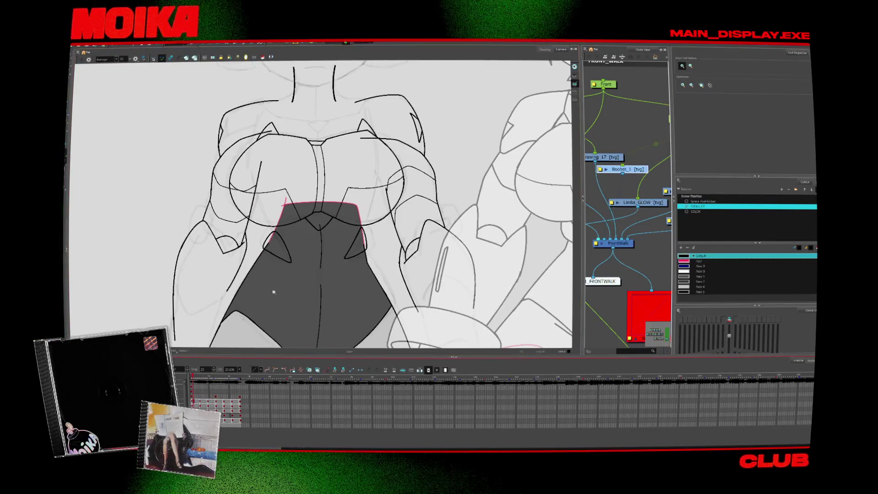
pyautogui.scroll(-5, 273, 292)
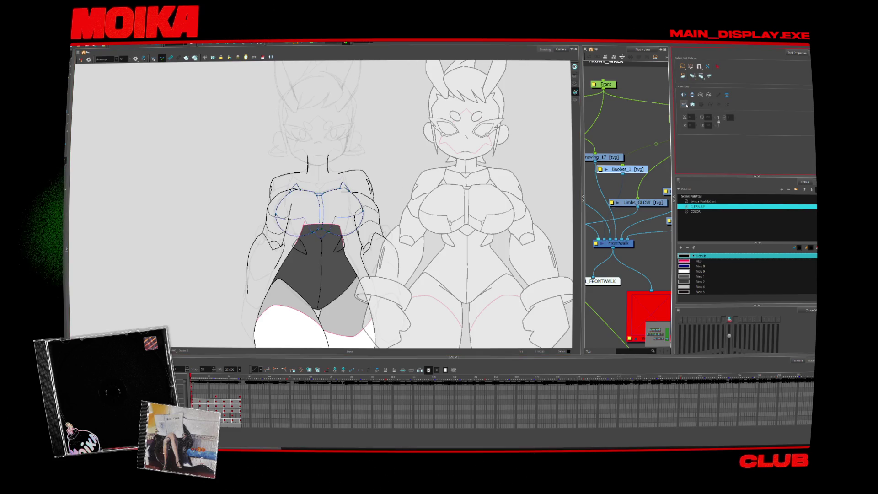
pyautogui.press('space')
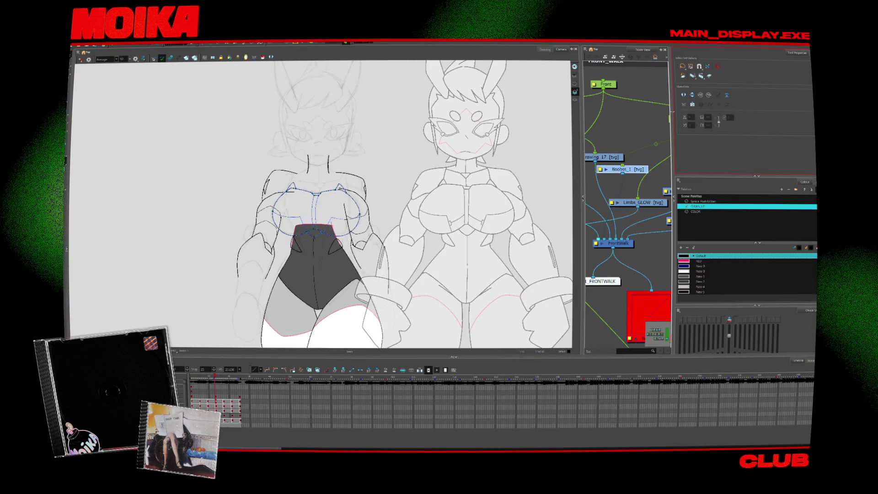
pyautogui.hotkey('alt', 'z')
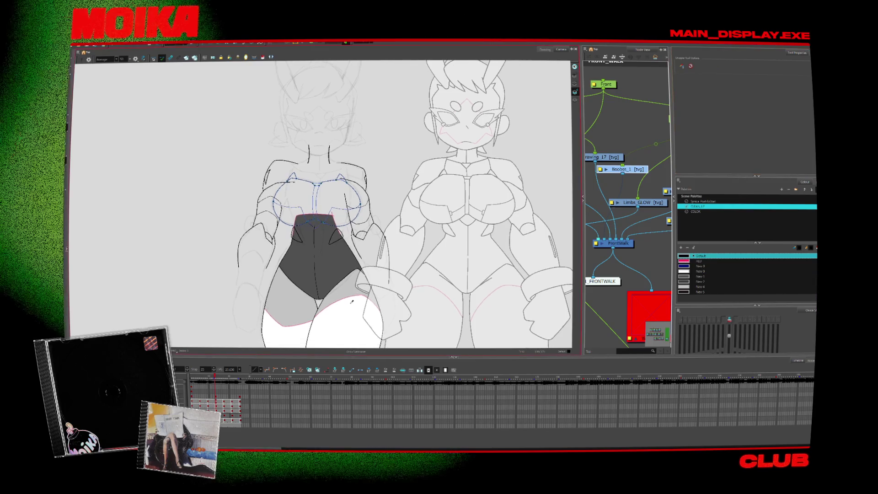
# - Sample the bodysuit's dark grey with the Dropper and switch to painting the chest
pyautogui.click(352, 302)
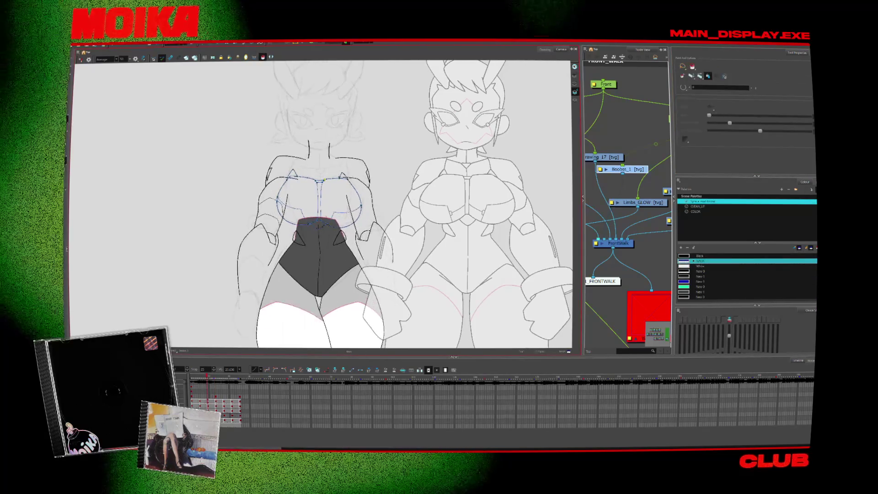
pyautogui.hotkey('alt', 'i')
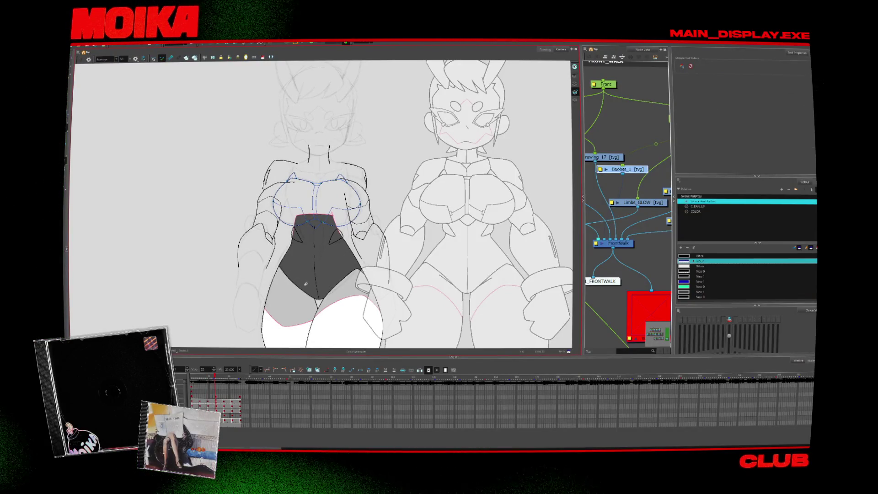
pyautogui.scroll(-8, 306, 283)
pyautogui.click(297, 310)
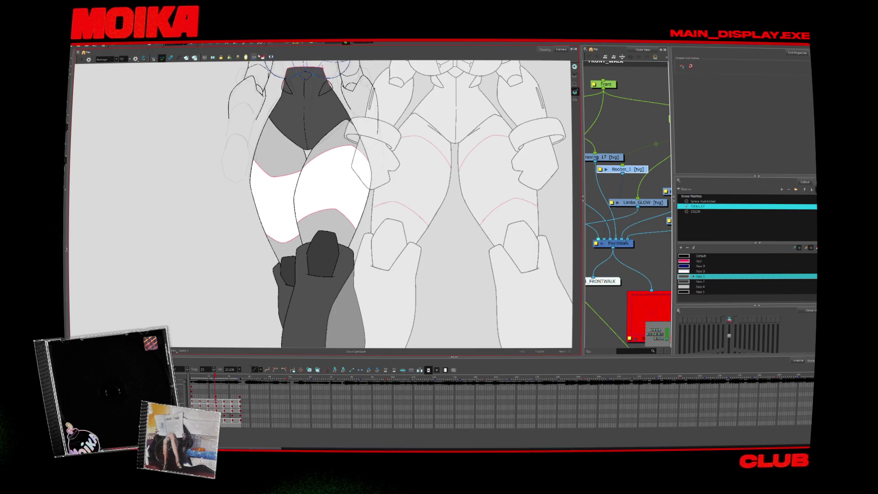
pyautogui.click(262, 57)
pyautogui.scroll(-3, 320, 206)
pyautogui.scroll(3, 323, 211)
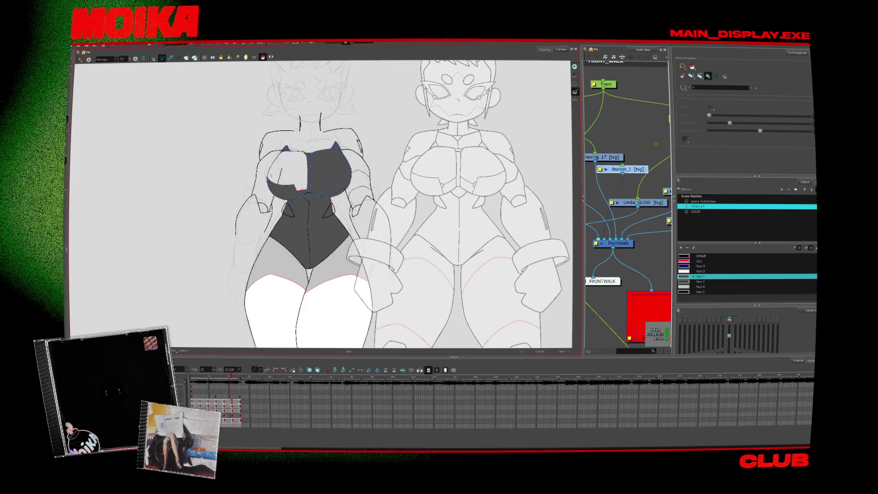
# - Fill the left chest lobe dark grey, select the New 0 colour and step between drawings
pyautogui.scroll(6, 301, 139)
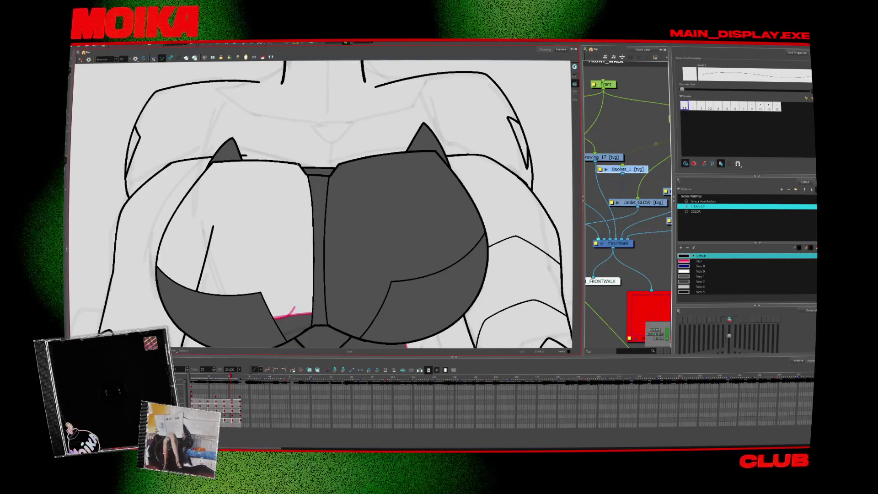
pyautogui.scroll(-3, 323, 203)
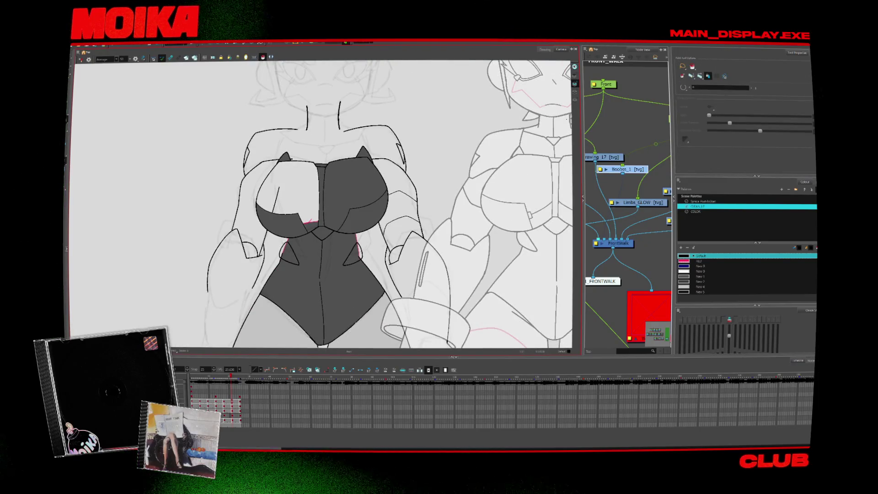
pyautogui.click(264, 58)
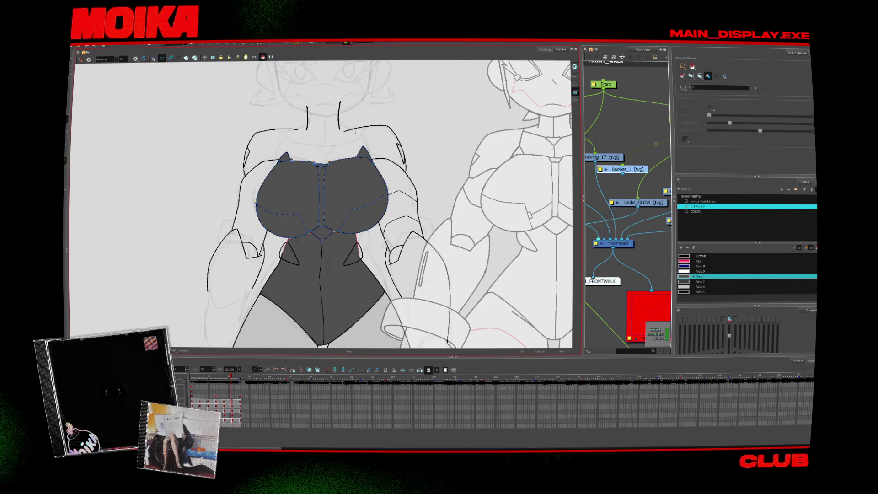
pyautogui.click(686, 271)
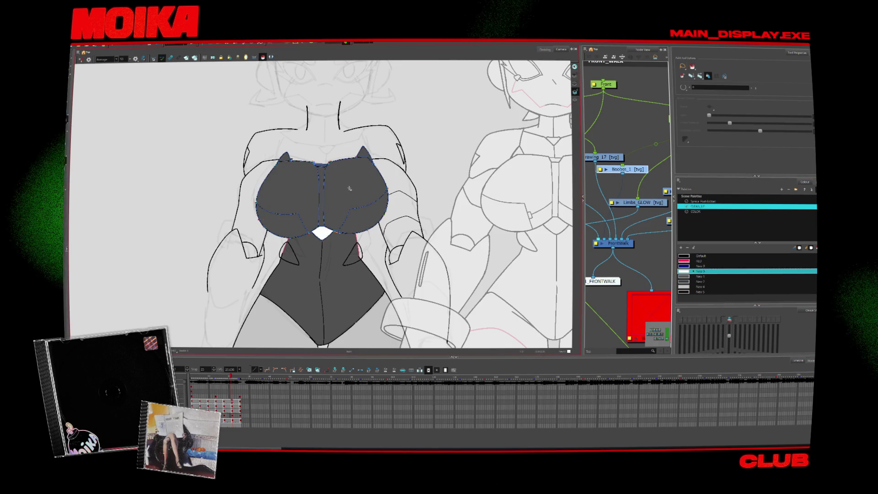
pyautogui.press('.')
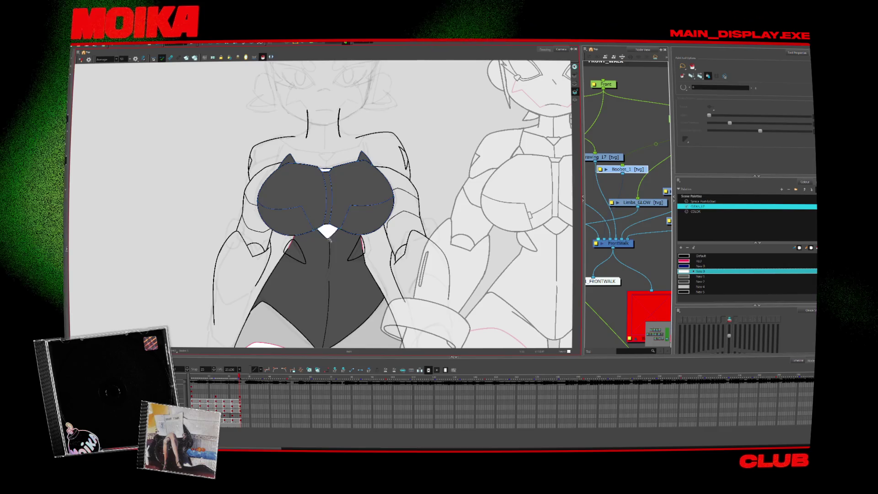
pyautogui.press(',')
pyautogui.press(',')
pyautogui.press(',')
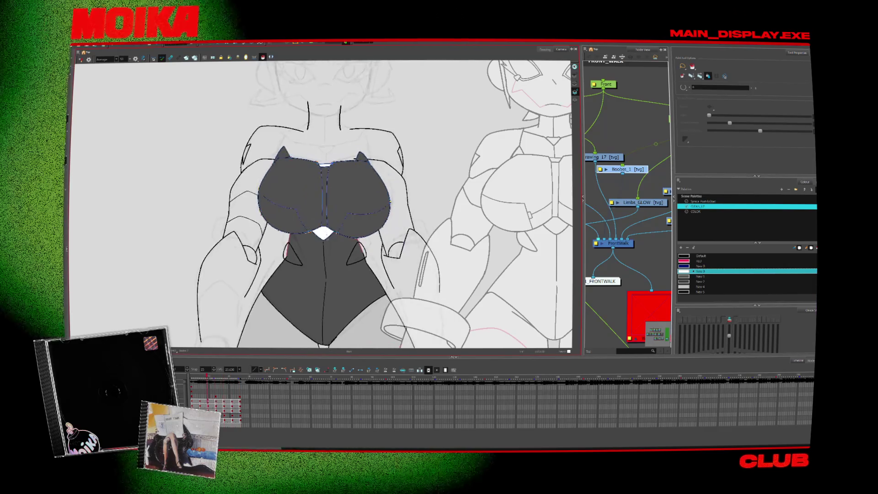
pyautogui.press(',')
pyautogui.press(',')
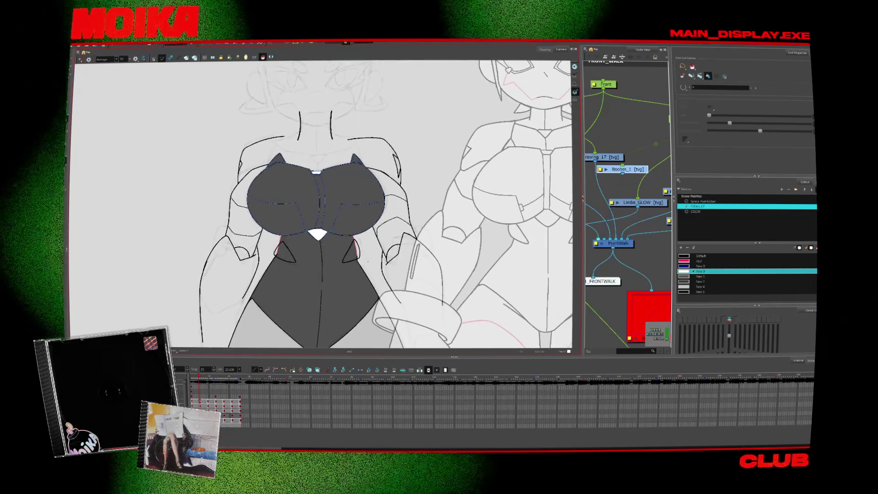
# - Pan across the torso, pick the colour below New 1, choose the Brush and open the display list
pyautogui.moveTo(569, 267); pyautogui.dragTo(544, 264)
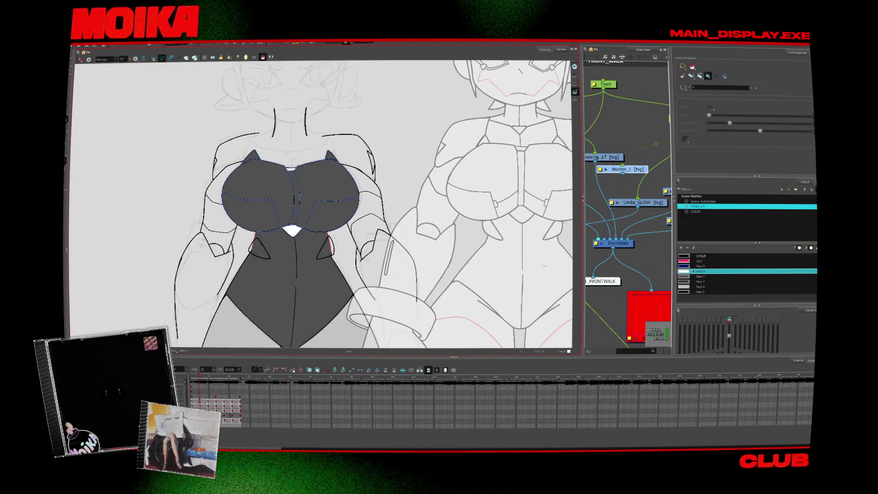
pyautogui.press('Down')
pyautogui.press('Down')
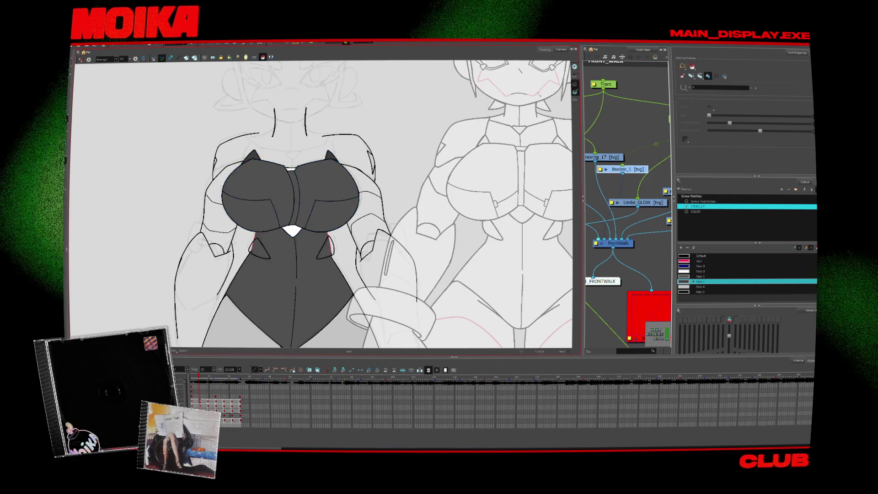
pyautogui.scroll(5, 293, 237)
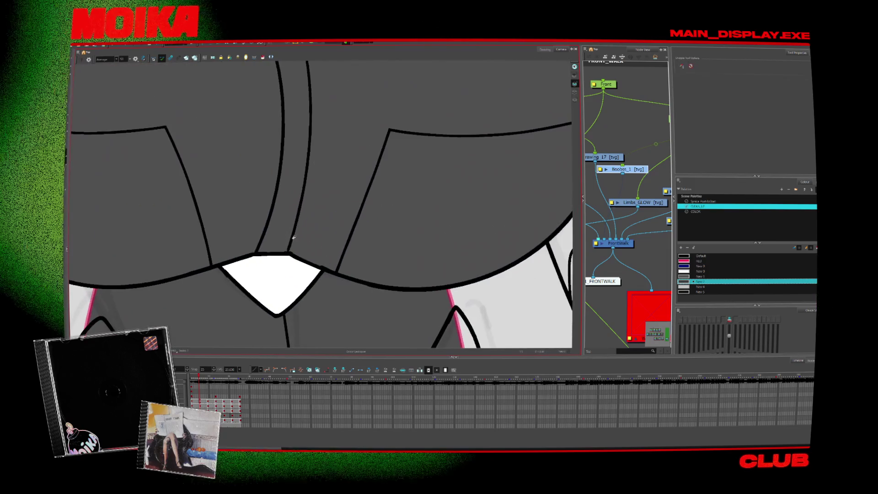
pyautogui.hotkey('alt', 'b')
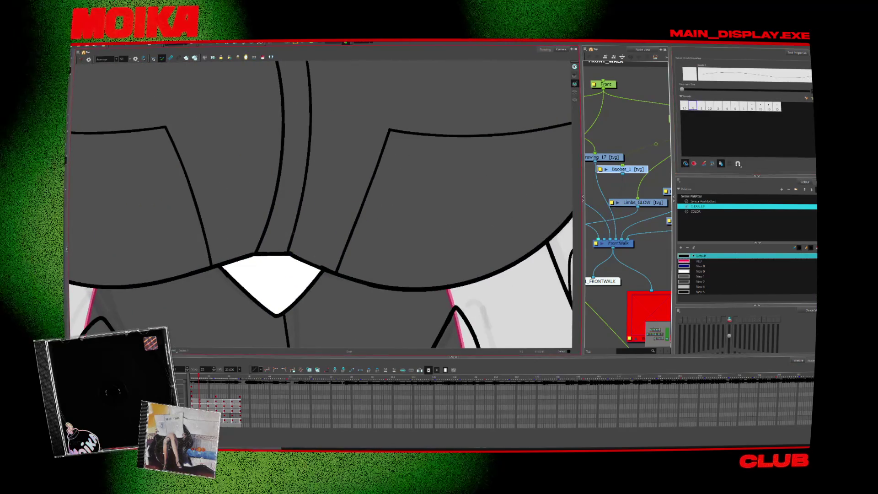
pyautogui.scroll(-5, 298, 236)
pyautogui.scroll(-4, 109, 157)
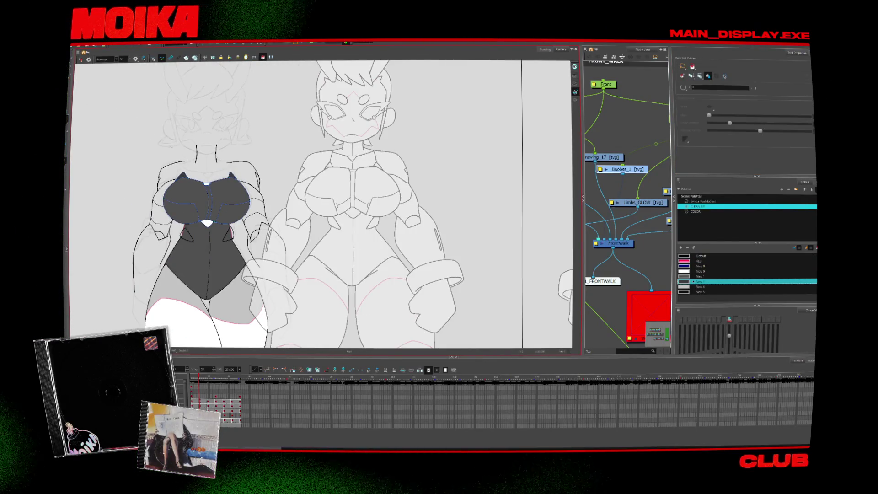
pyautogui.click(366, 43)
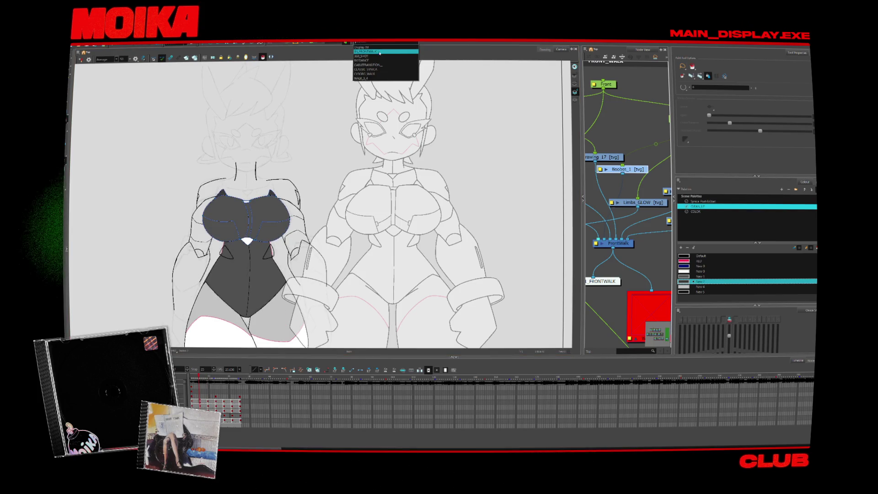
# - Show only FRONTWALK, return to Display All, and advance the walk two frames
pyautogui.click(374, 59)
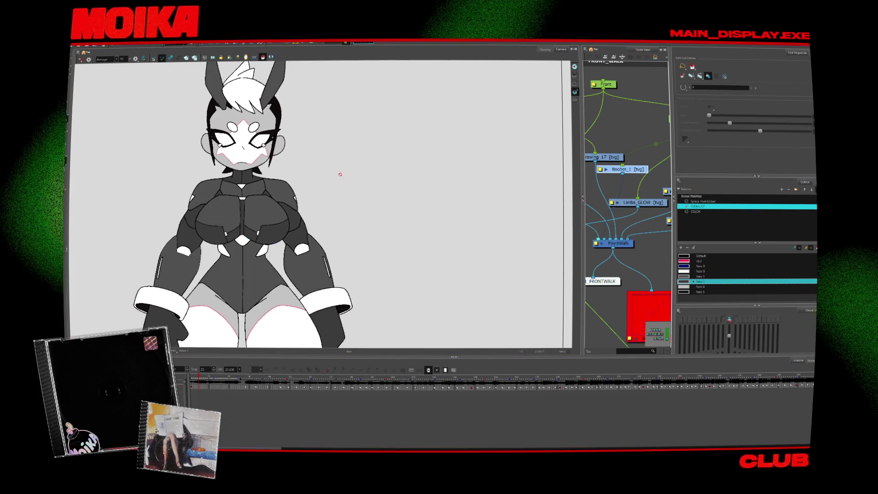
pyautogui.click(364, 42)
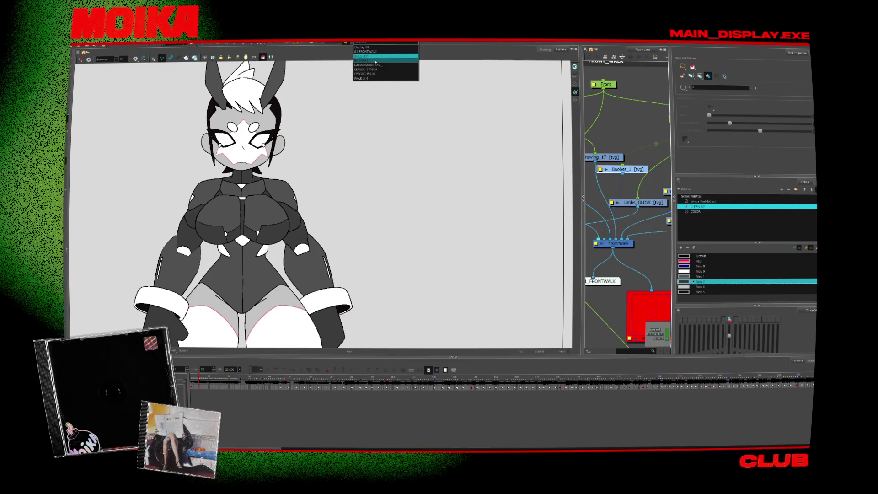
pyautogui.click(364, 47)
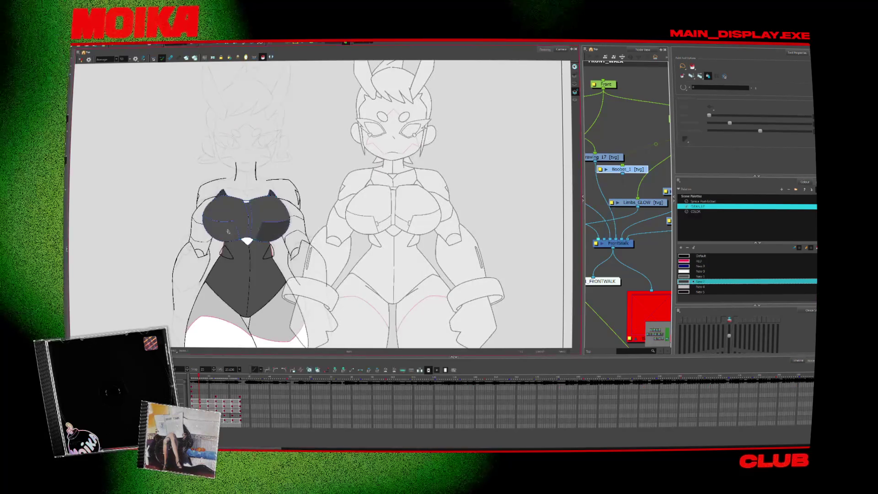
pyautogui.press('.')
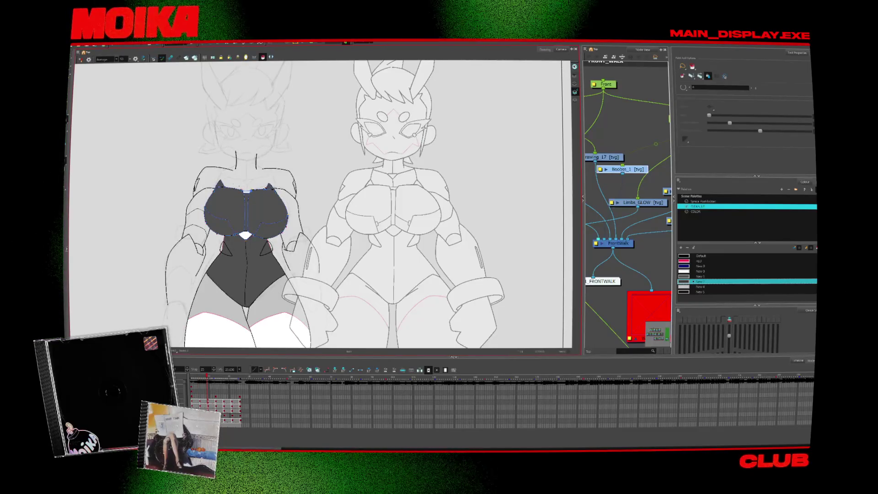
pyautogui.press('.')
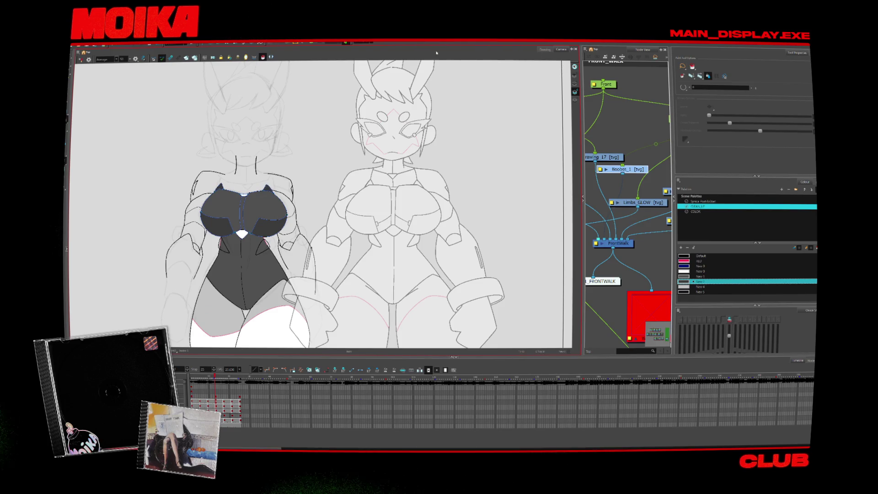
# - Check the 360_SHOT display, return to the front-walk display and select the dark chest shape
pyautogui.click(366, 43)
pyautogui.click(362, 47)
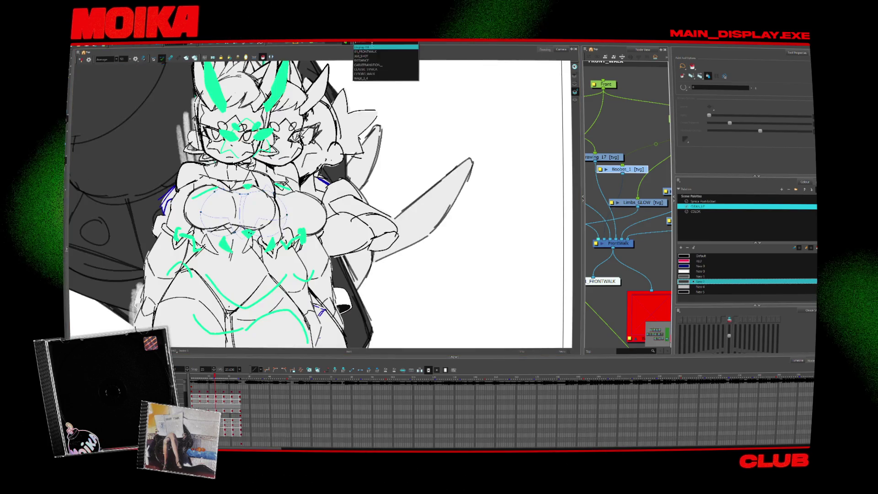
pyautogui.click(366, 43)
pyautogui.click(368, 56)
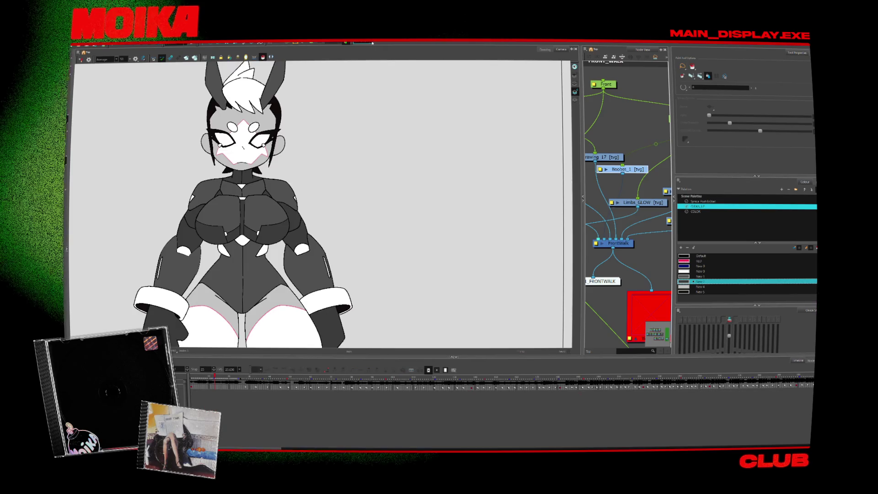
pyautogui.click(366, 42)
pyautogui.click(371, 52)
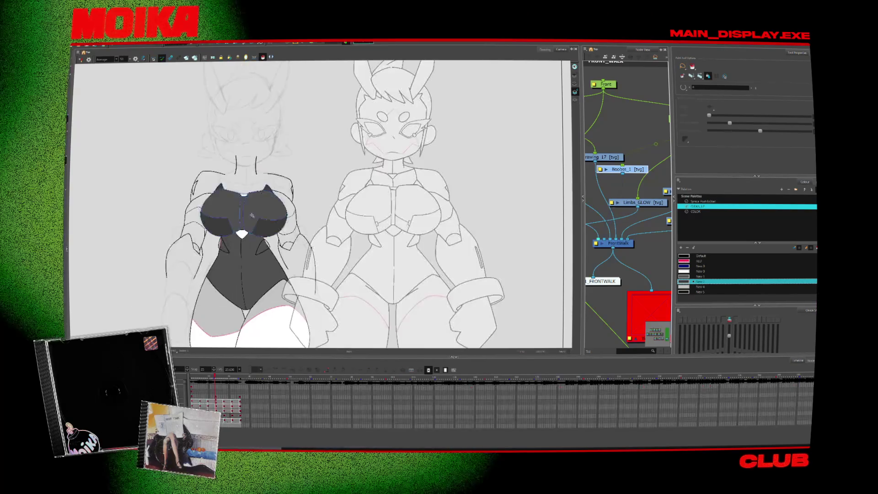
pyautogui.click(242, 224)
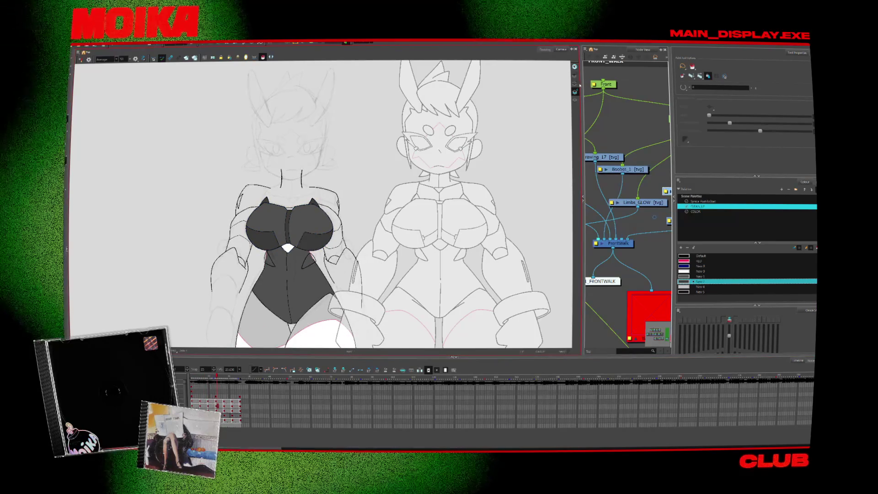
# - Zoom in on the dark bodysuit, select the small side shape and play the cycle
pyautogui.hotkey('alt', 'z')
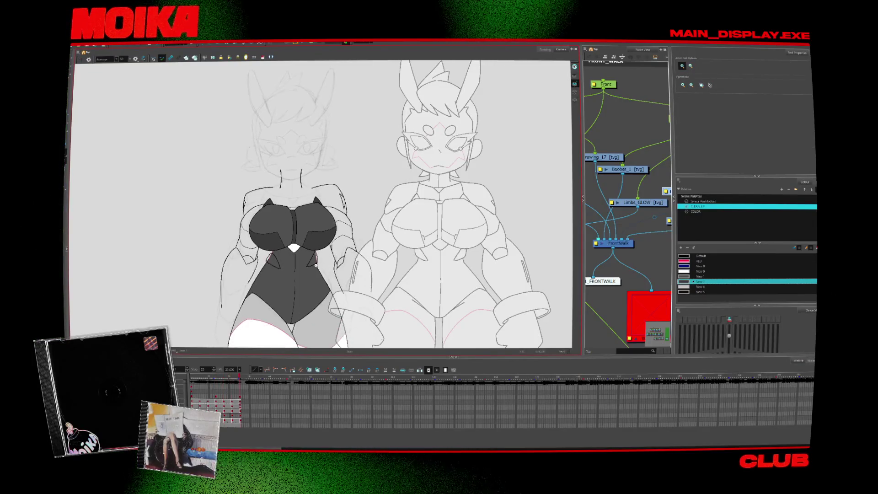
pyautogui.click(318, 258)
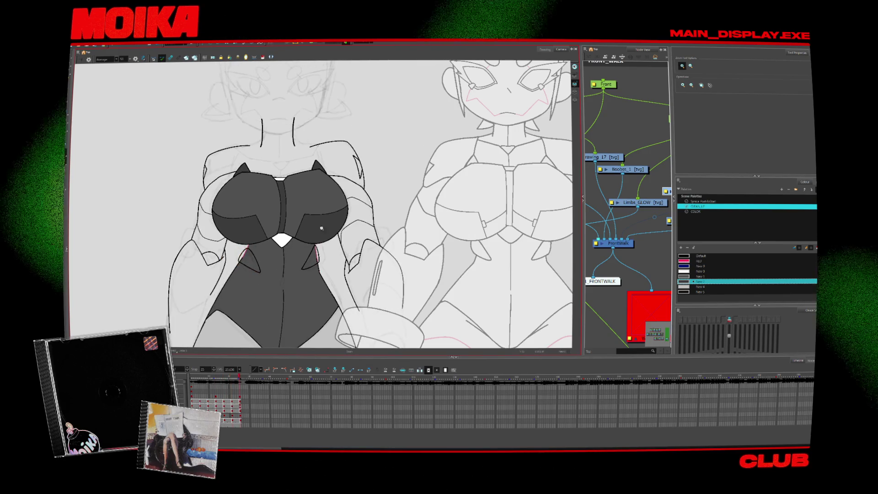
pyautogui.click(311, 258)
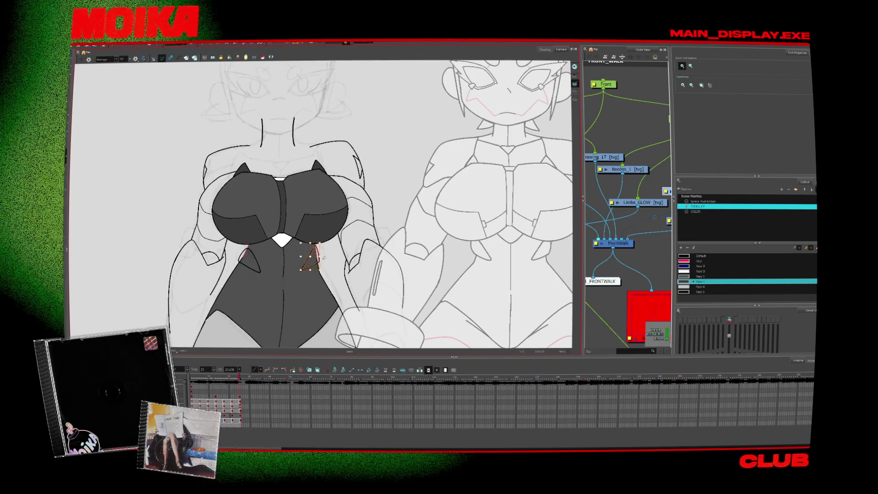
pyautogui.press('Return')
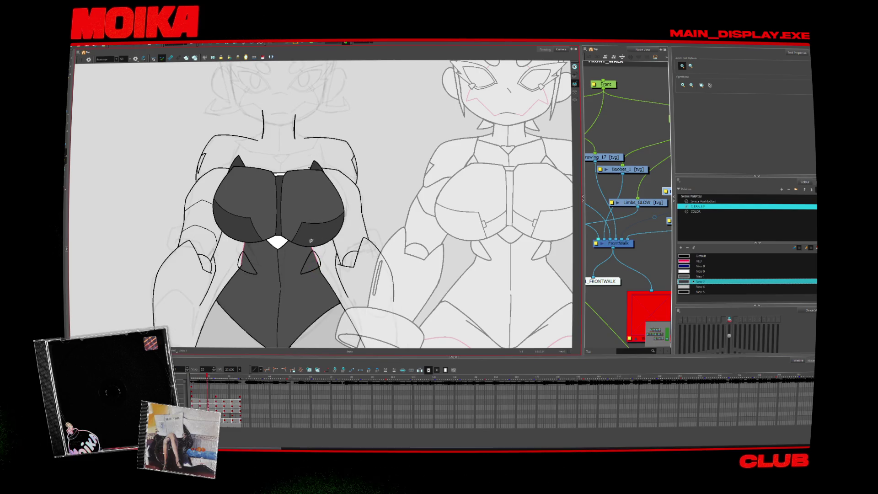
pyautogui.press('.')
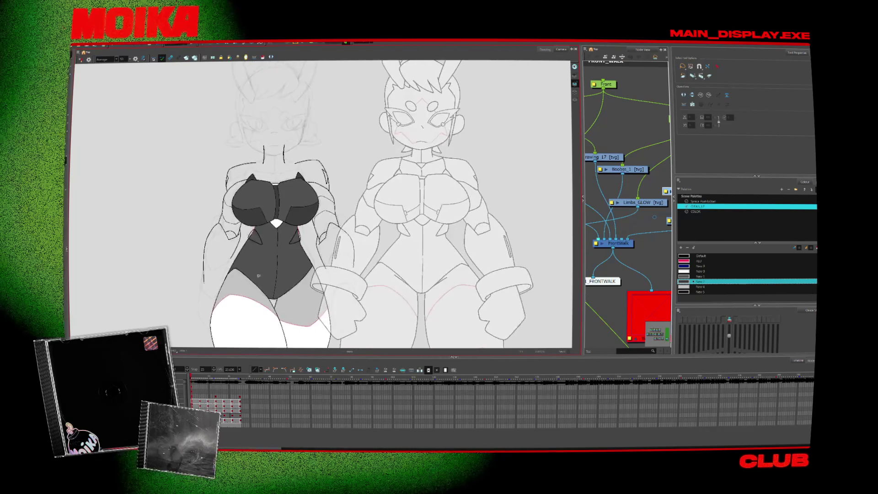
pyautogui.scroll(3, 288, 156)
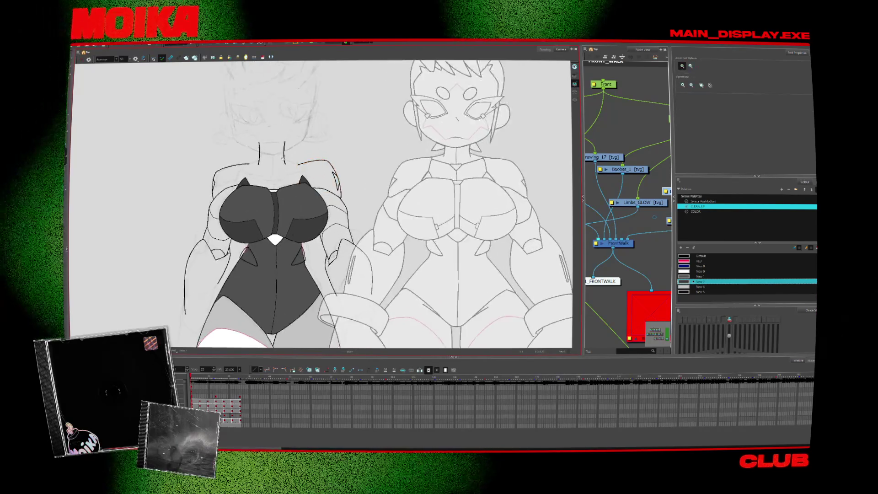
# - Draw a V-shaped neckline on the chest with the Brush and check it across neighbouring frames
pyautogui.hotkey('alt', 'b')
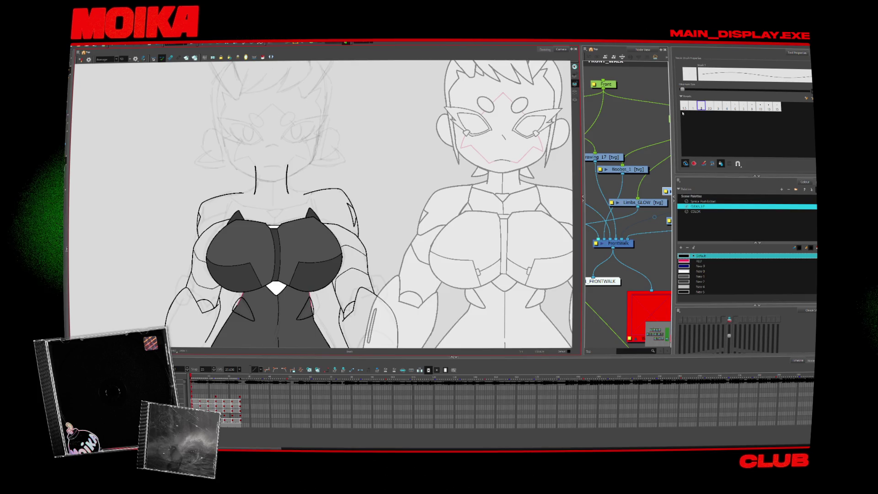
pyautogui.scroll(2, 266, 229)
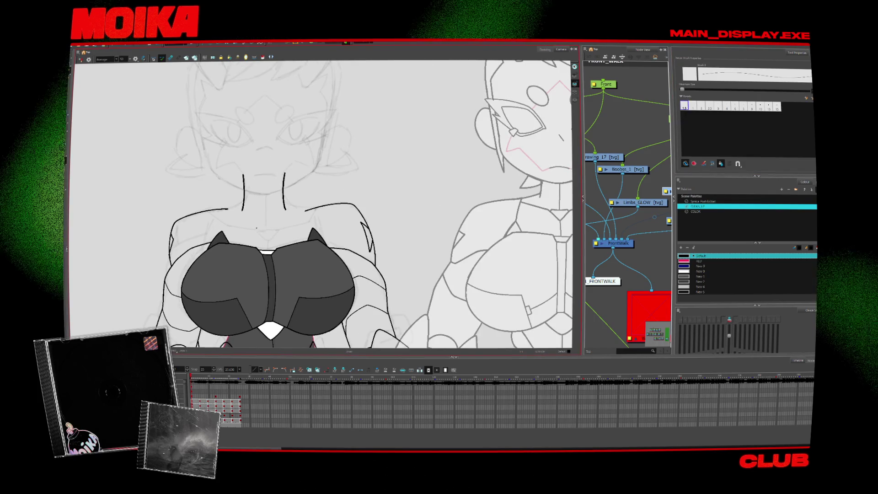
pyautogui.moveTo(257, 227); pyautogui.dragTo(264, 237)
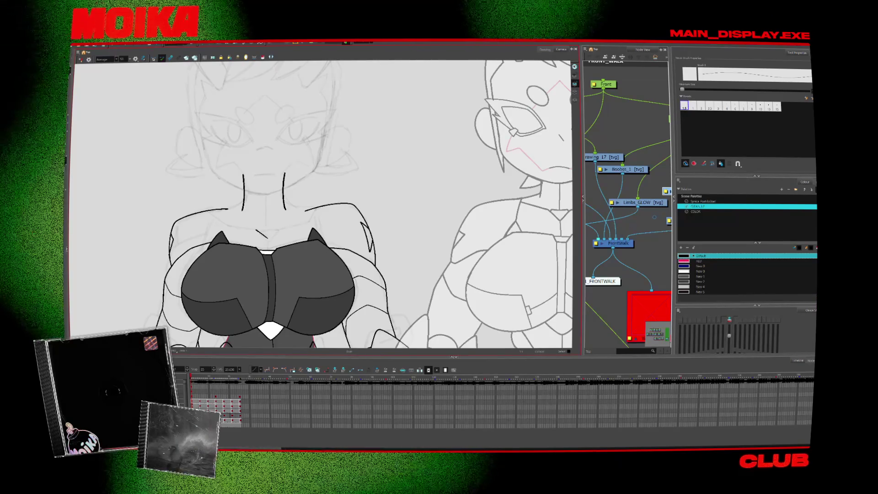
pyautogui.press('.')
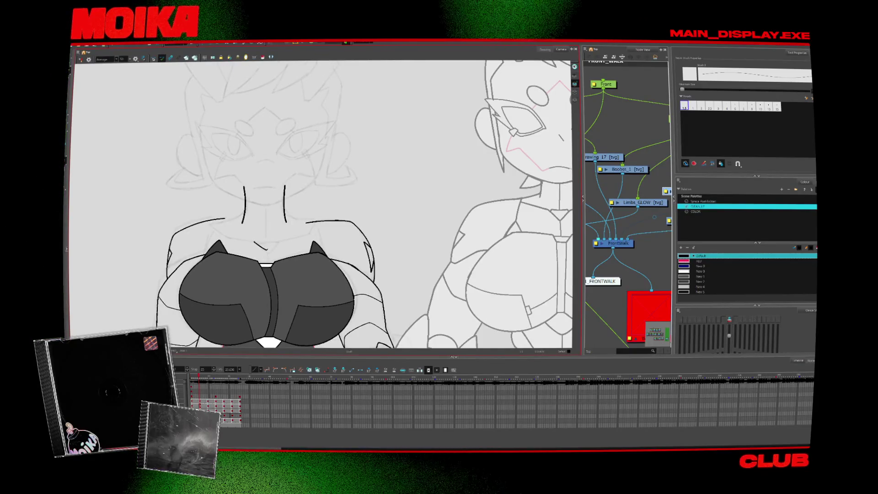
pyautogui.press(',')
pyautogui.press(',')
pyautogui.press(',')
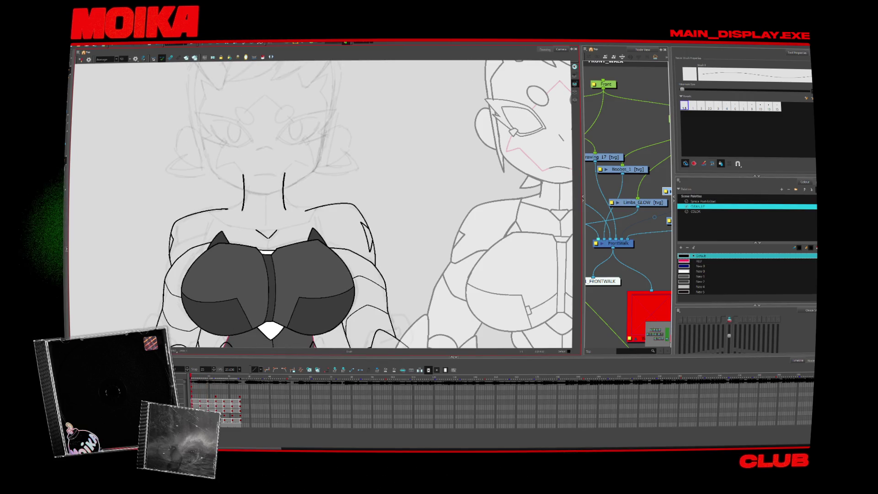
pyautogui.press('.')
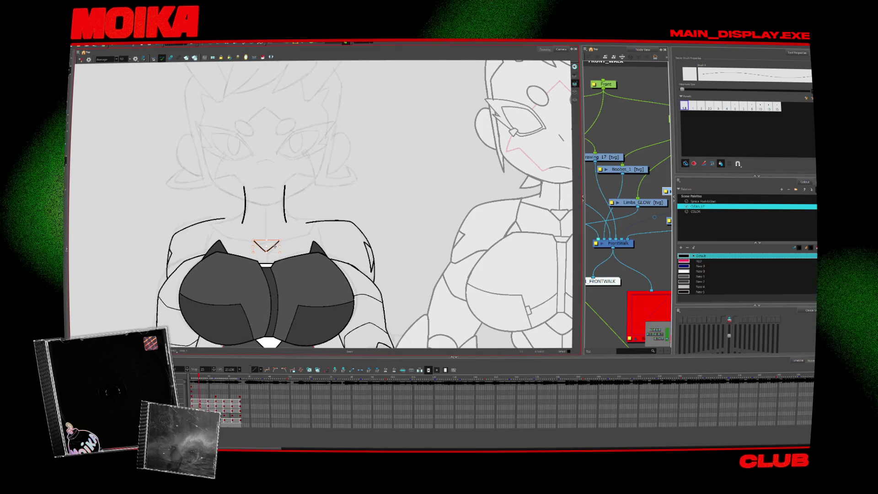
pyautogui.press('.')
pyautogui.press('.')
pyautogui.press('.')
pyautogui.press('.')
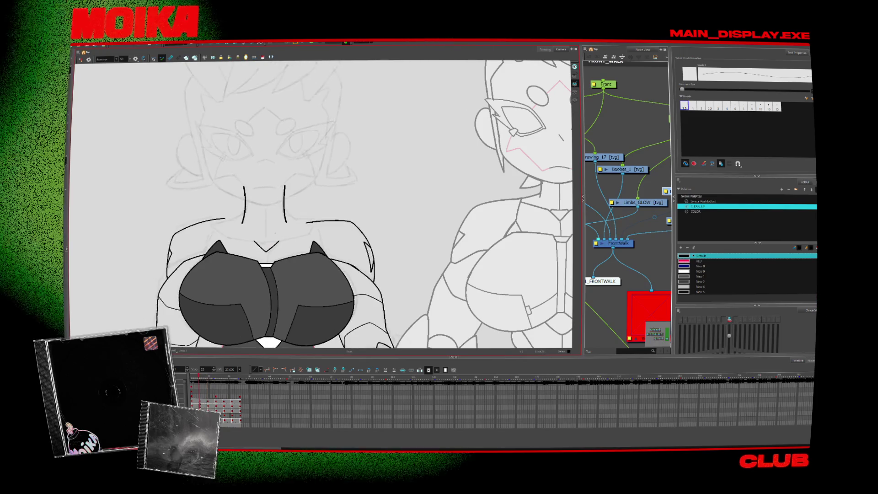
pyautogui.press('.')
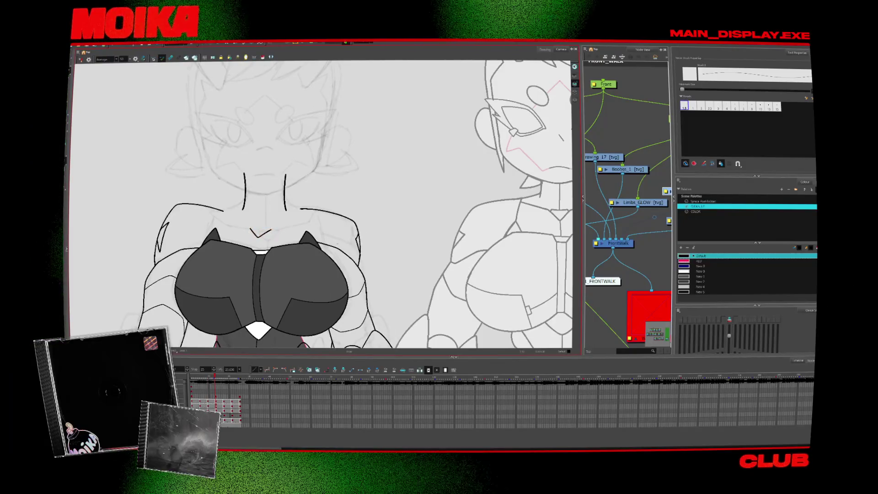
pyautogui.moveTo(274, 287); pyautogui.dragTo(228, 310)
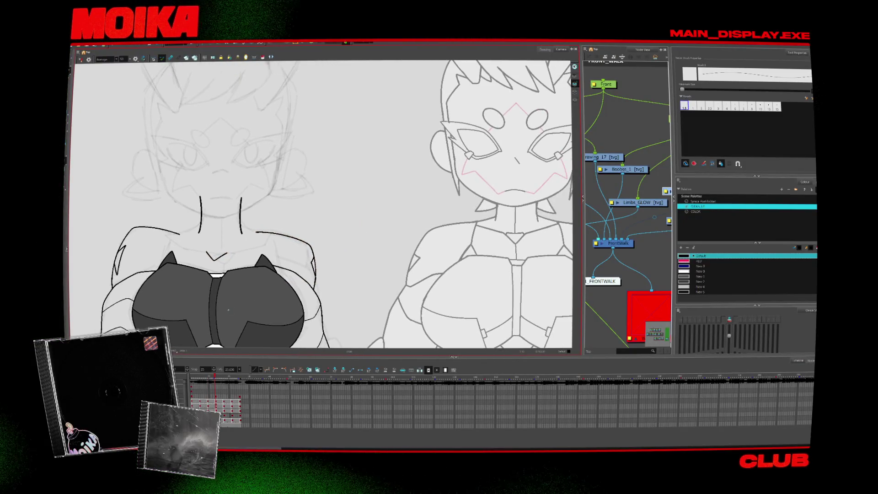
# - Flip back and forth through the front-walk poses to review the chest linework
pyautogui.press(',')
pyautogui.press(',')
pyautogui.press(',')
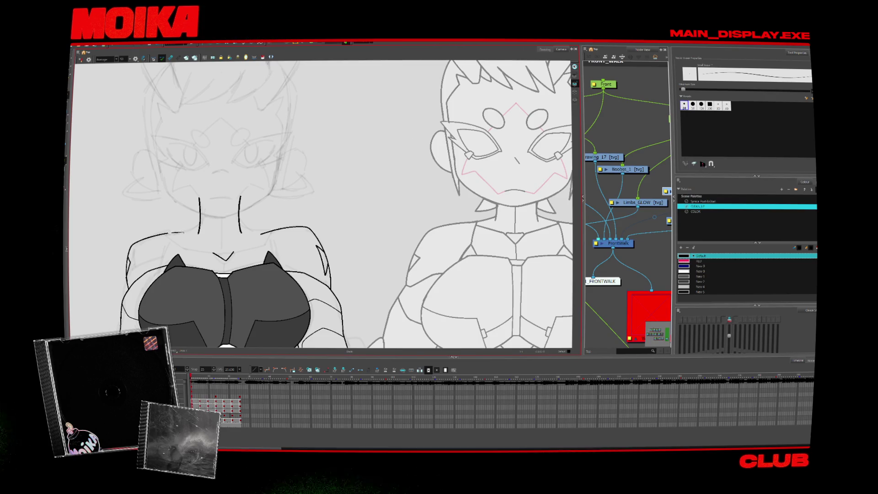
pyautogui.press('.')
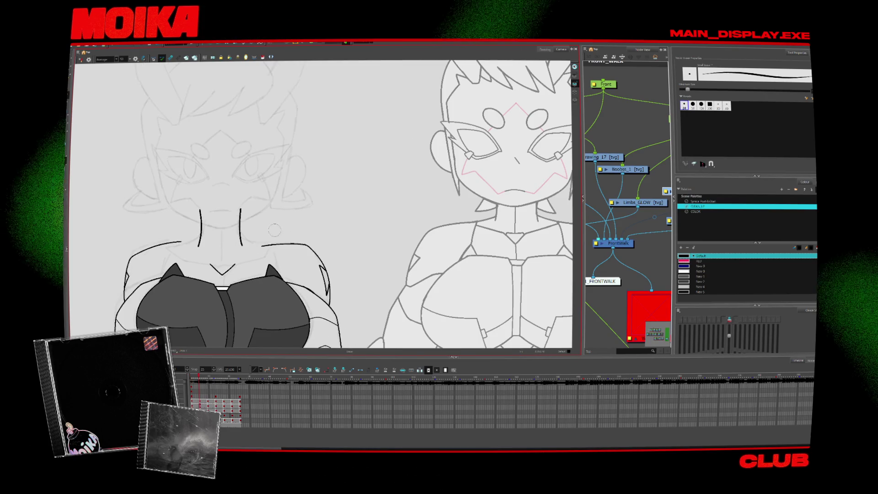
pyautogui.press('.')
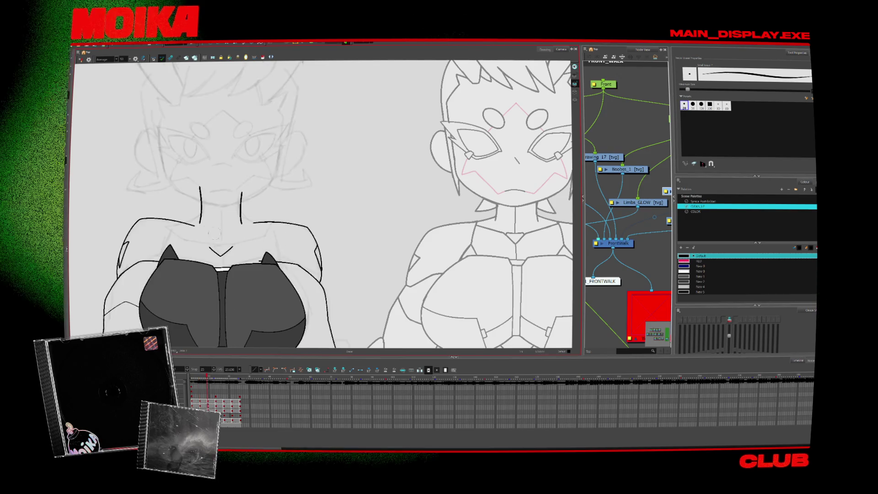
pyautogui.press('.')
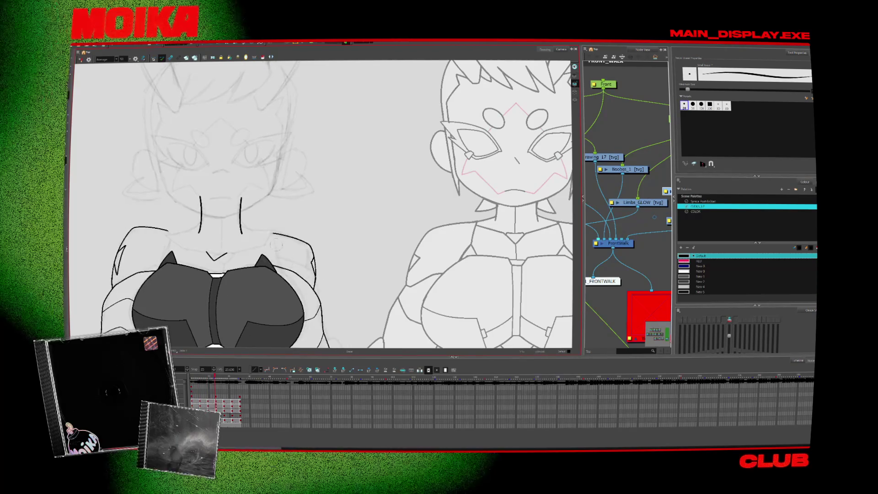
pyautogui.press(',')
pyautogui.press(',')
pyautogui.press(',')
# - Switch to the Pencil, step two drawings ahead, play the cycle and select the left shoulder line
pyautogui.hotkey('alt', '/')
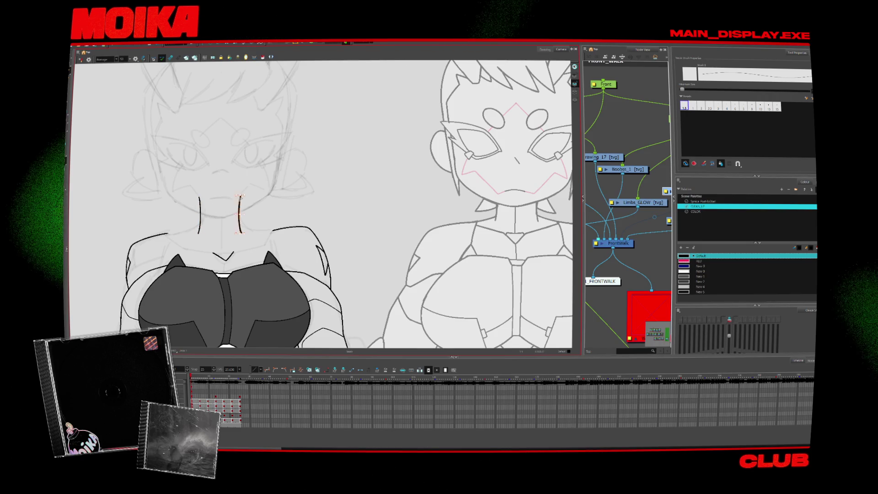
pyautogui.press('.')
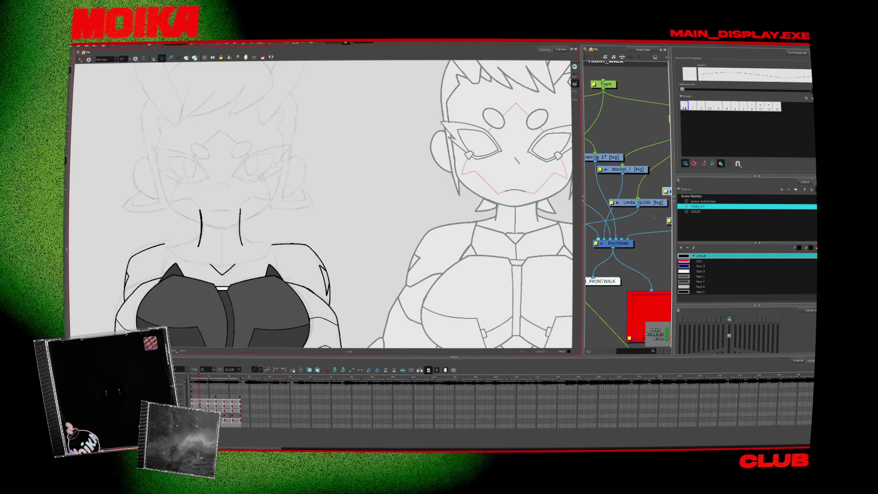
pyautogui.press('.')
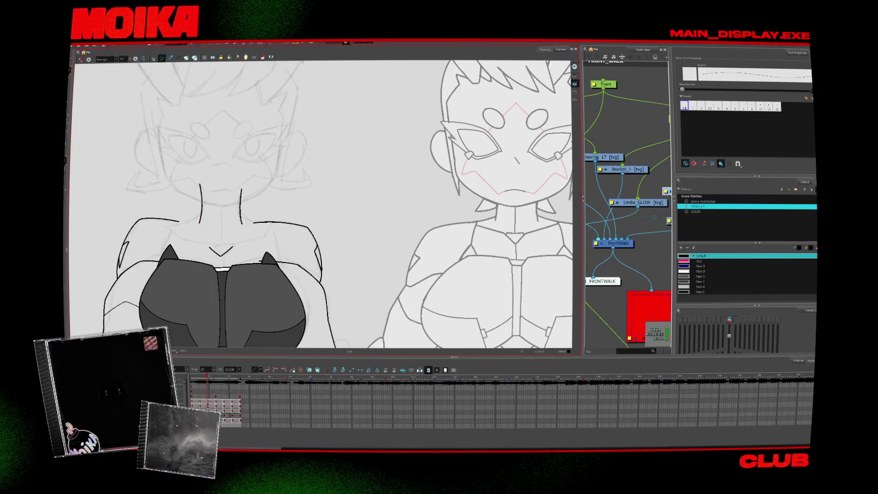
pyautogui.press('Return')
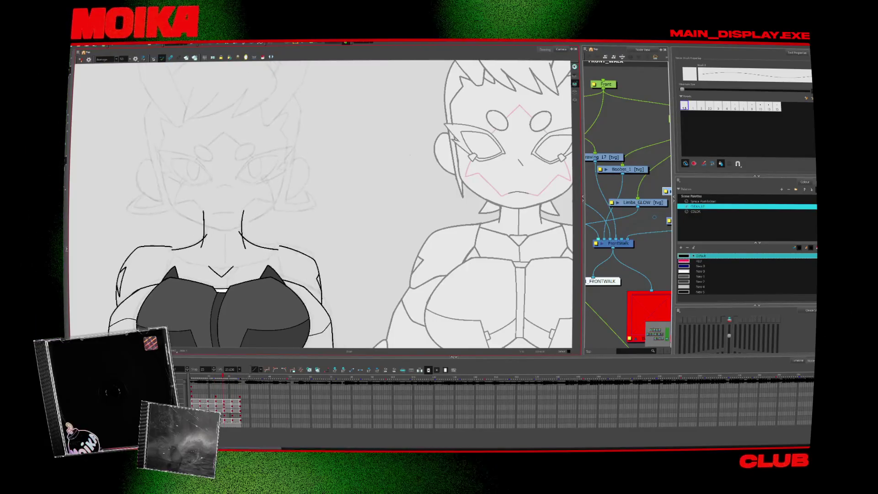
pyautogui.click(194, 226)
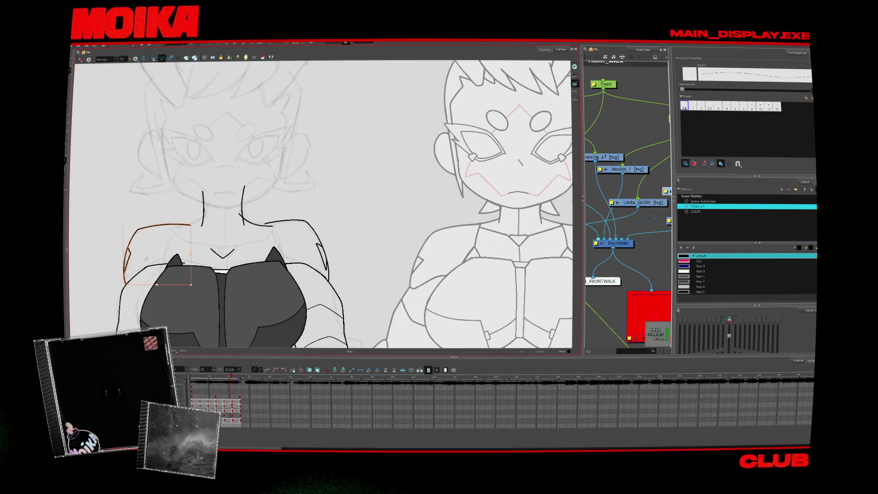
# - Trim the left shoulder line and select the stray neck-to-shoulder stroke
pyautogui.hotkey('ctrl', 'z')
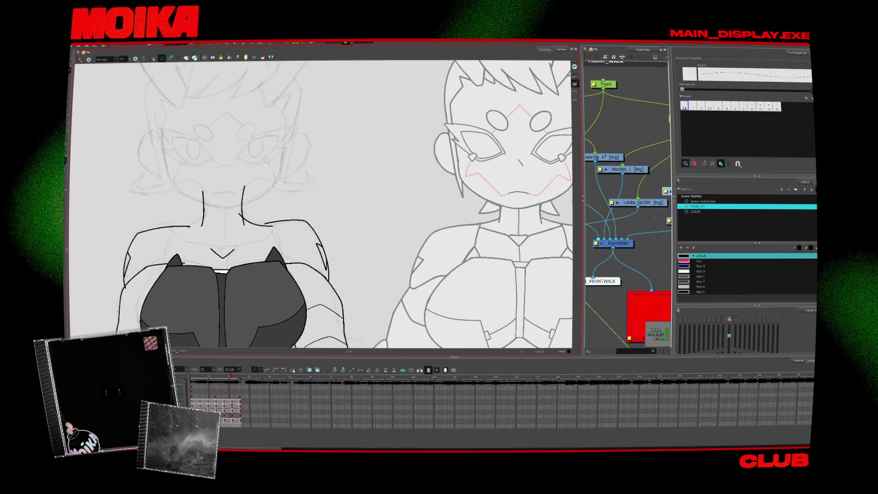
pyautogui.hotkey('ctrl', 'z')
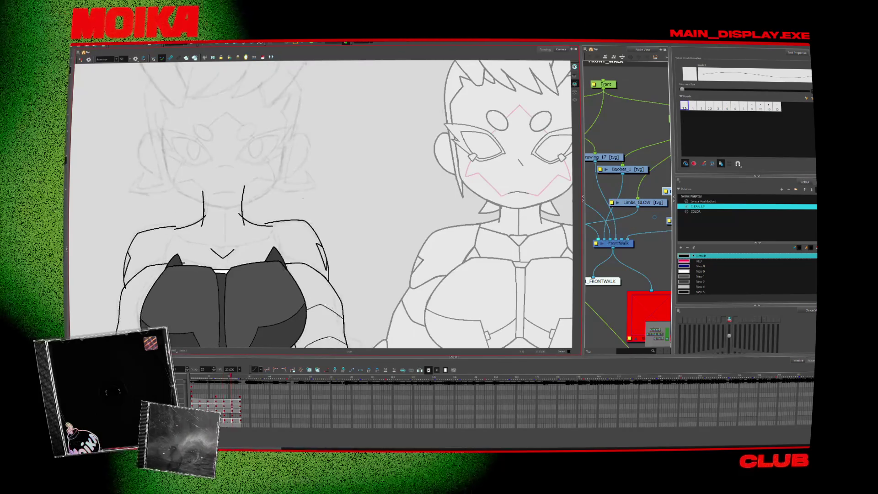
pyautogui.click(266, 224)
# - Step between neighbouring drawings and pan the view back over the chest
pyautogui.press('.')
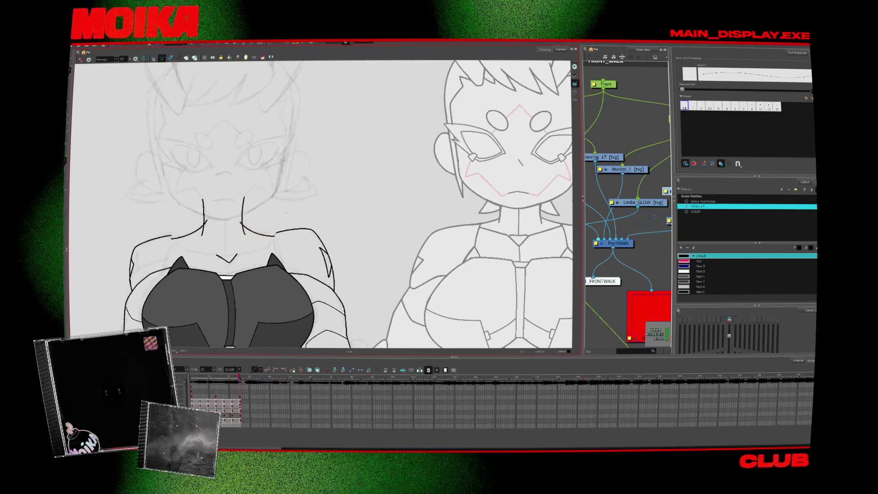
pyautogui.press(',')
pyautogui.press('.')
pyautogui.moveTo(172, 235); pyautogui.dragTo(131, 287)
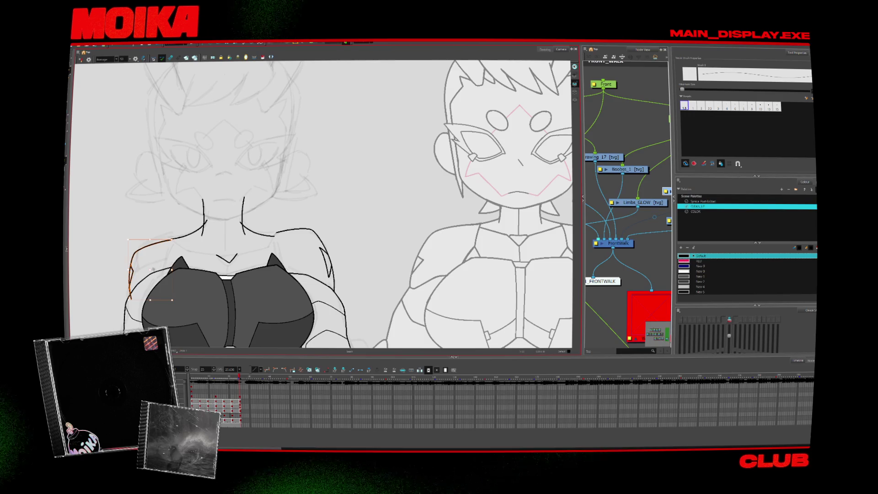
pyautogui.press('.')
pyautogui.press(',')
pyautogui.moveTo(231, 287)
pyautogui.mouseDown()
pyautogui.moveTo(264, 140)
pyautogui.moveTo(263, 268)
pyautogui.moveTo(263, 253)
pyautogui.mouseUp()
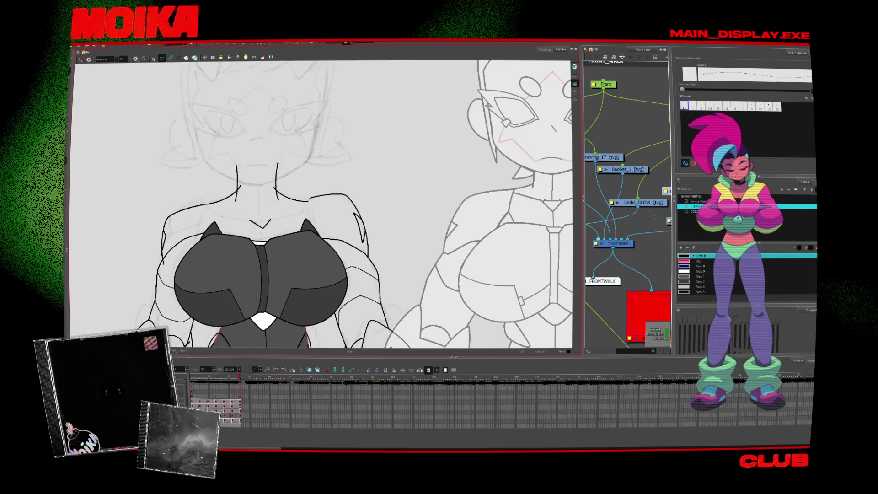
# - Redraw the line along the left shoulder with the Pencil
pyautogui.moveTo(238, 185); pyautogui.dragTo(204, 204)
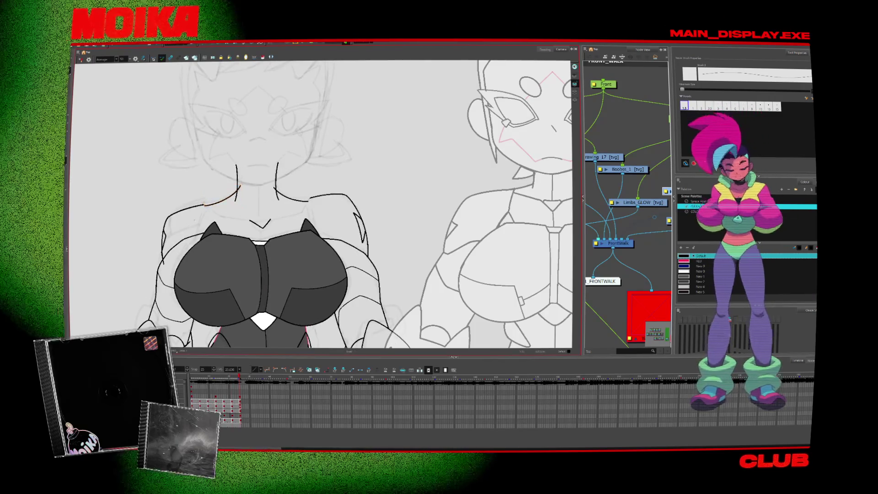
pyautogui.hotkey('alt', 's')
pyautogui.press('2')
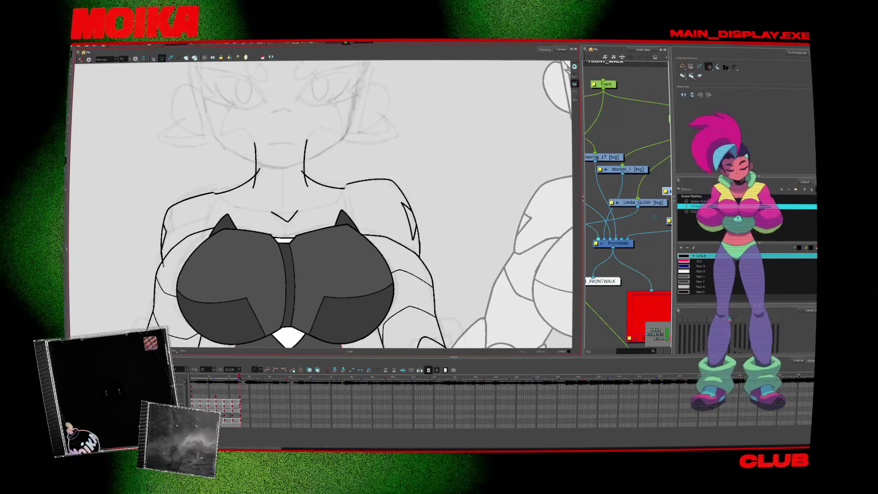
pyautogui.hotkey('alt', '/')
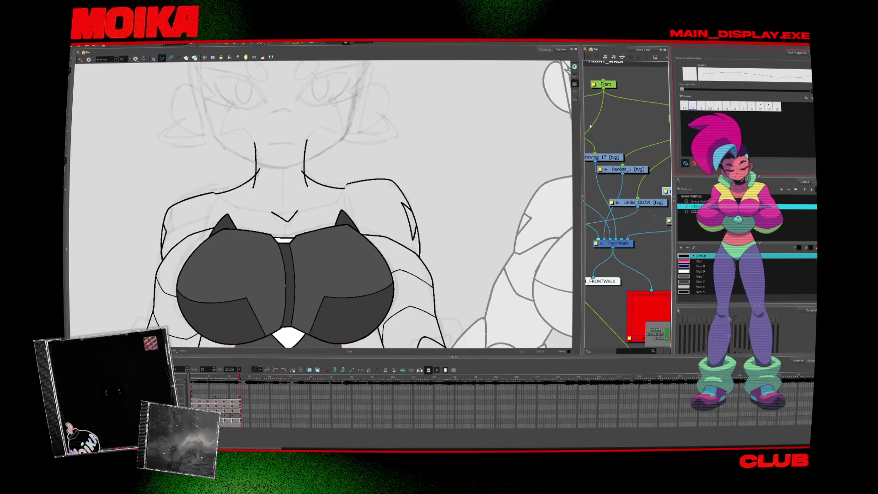
# - Choose the smallest Brush size, play the walk cycle and zoom out to both characters
pyautogui.hotkey('alt', 'b')
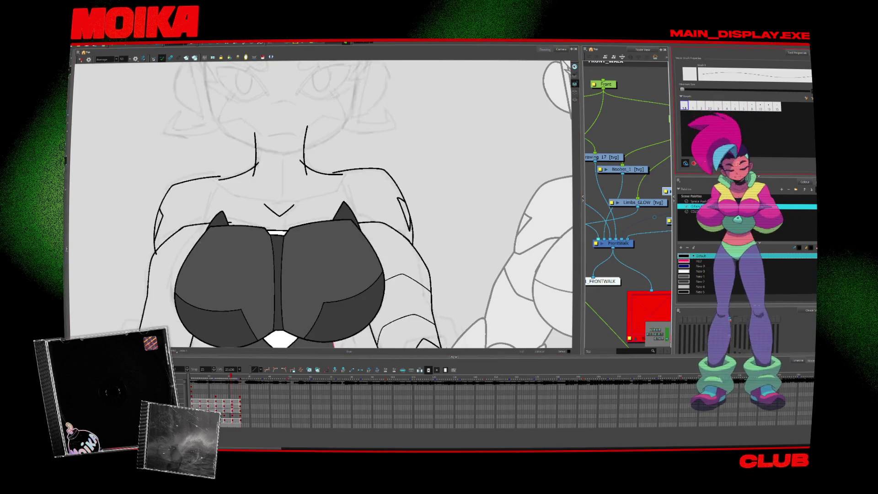
pyautogui.click(684, 105)
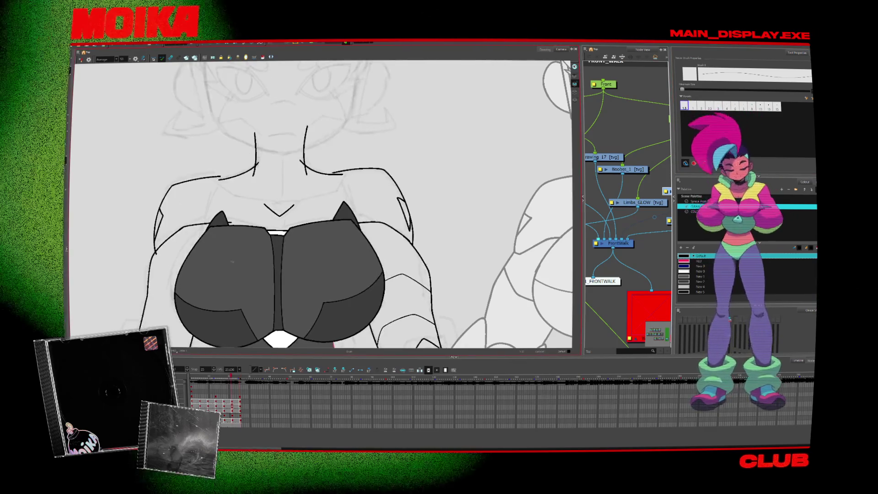
pyautogui.press('Return')
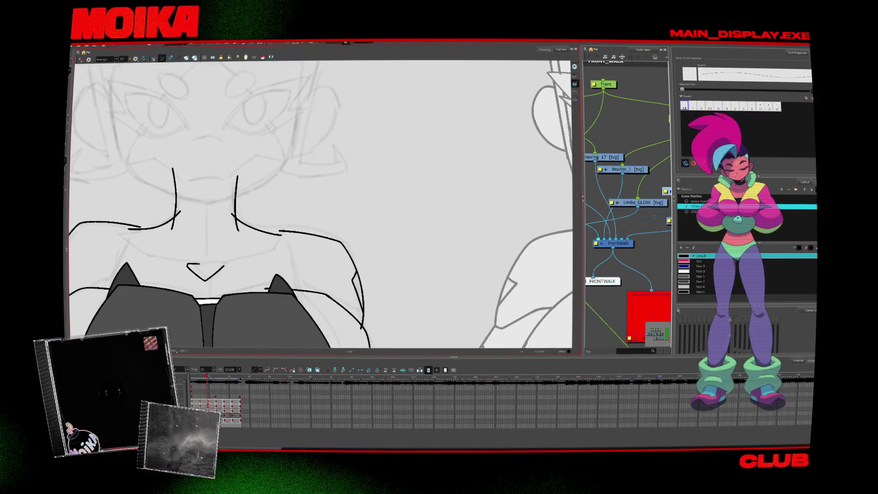
pyautogui.hotkey('alt', 'z')
pyautogui.scroll(-3, 236, 282)
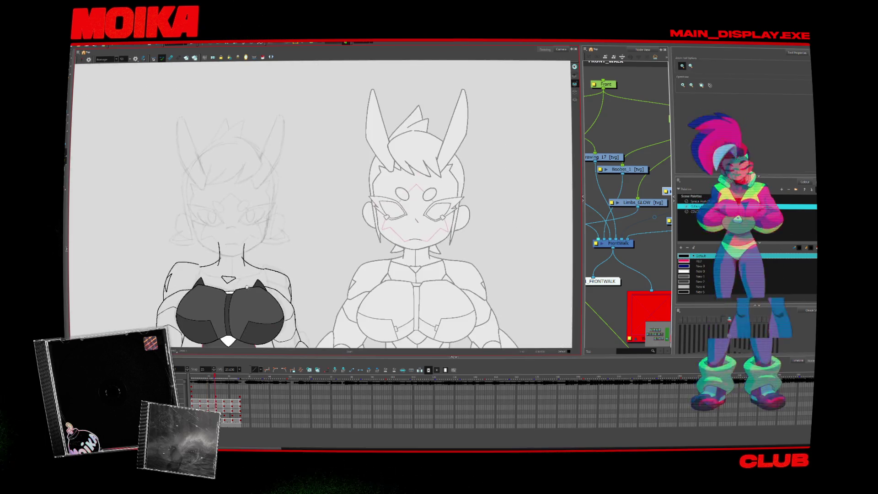
# - Select the small chest triangle on the next drawing and step ahead two drawings
pyautogui.scroll(3, 236, 282)
pyautogui.press('.')
pyautogui.click(224, 274)
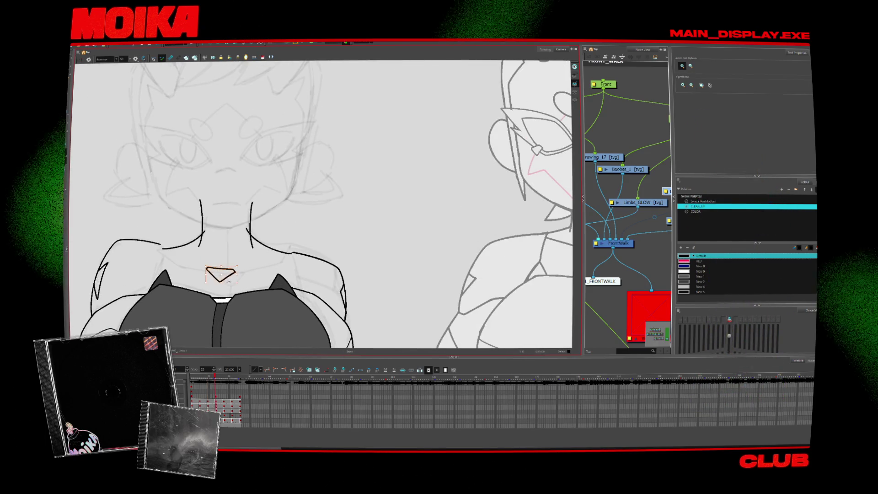
pyautogui.hotkey('alt', 'b')
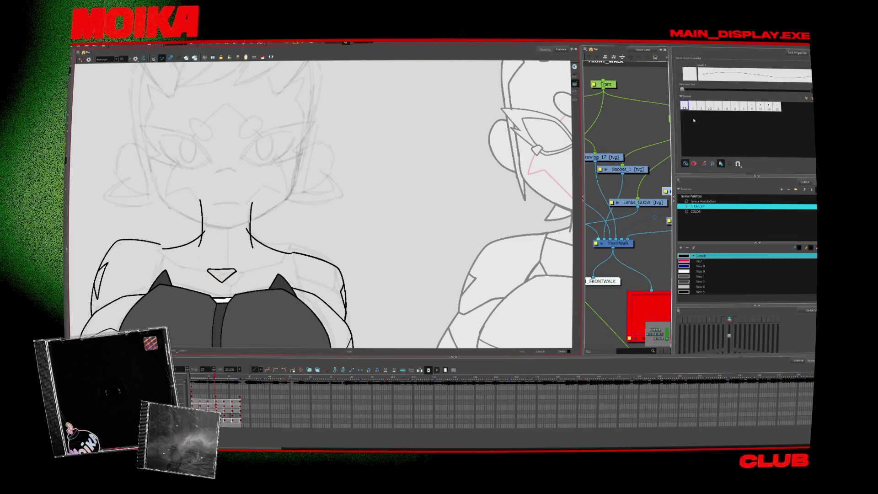
pyautogui.scroll(-2, 223, 276)
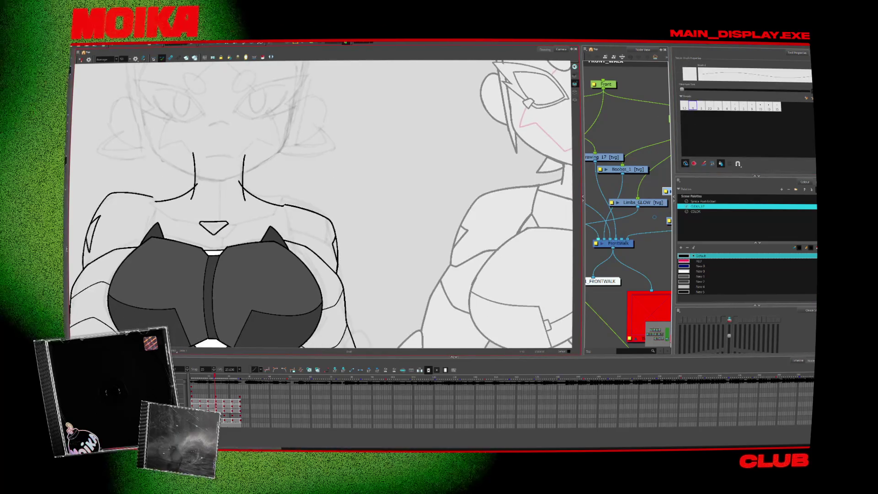
pyautogui.press('.')
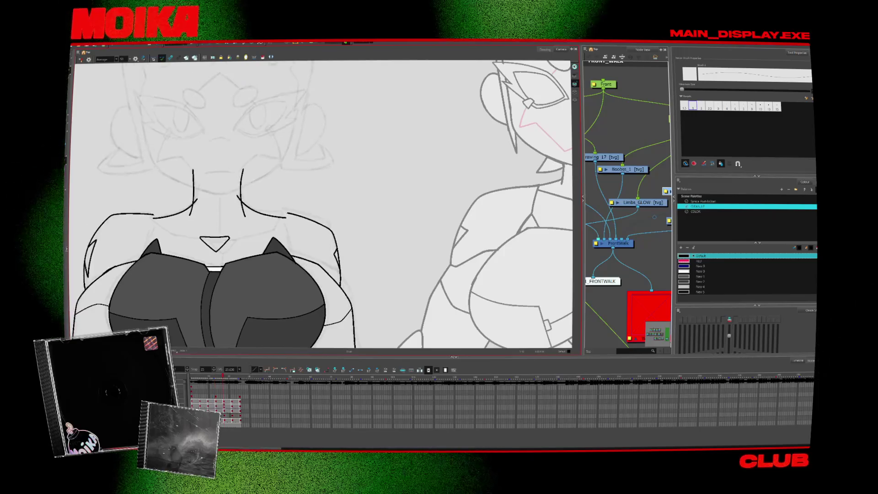
pyautogui.press('.')
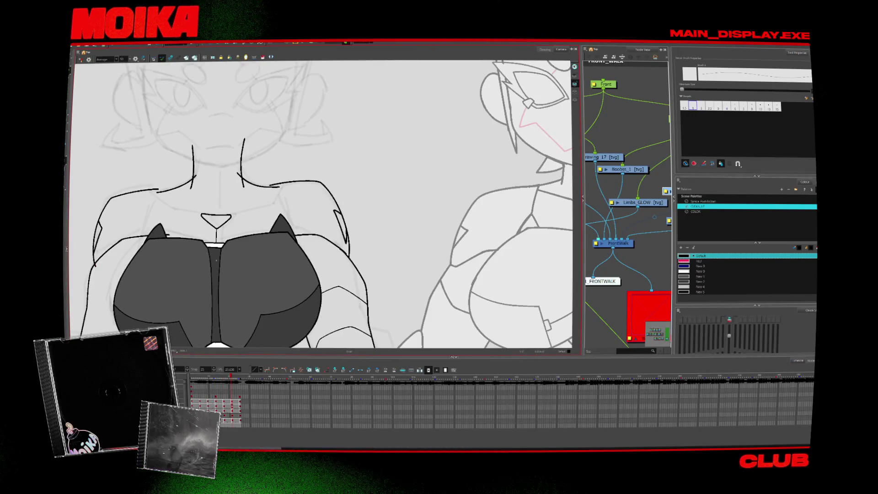
pyautogui.hotkey('alt', 'b')
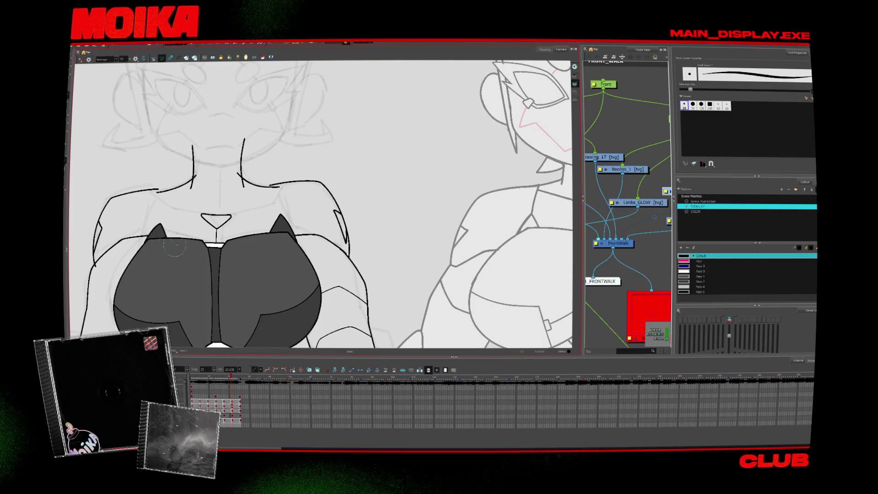
# - Zoom out to show the faces and flip between neighbouring drawings
pyautogui.hotkey('alt', 'z')
pyautogui.moveTo(174, 247); pyautogui.dragTo(232, 218)
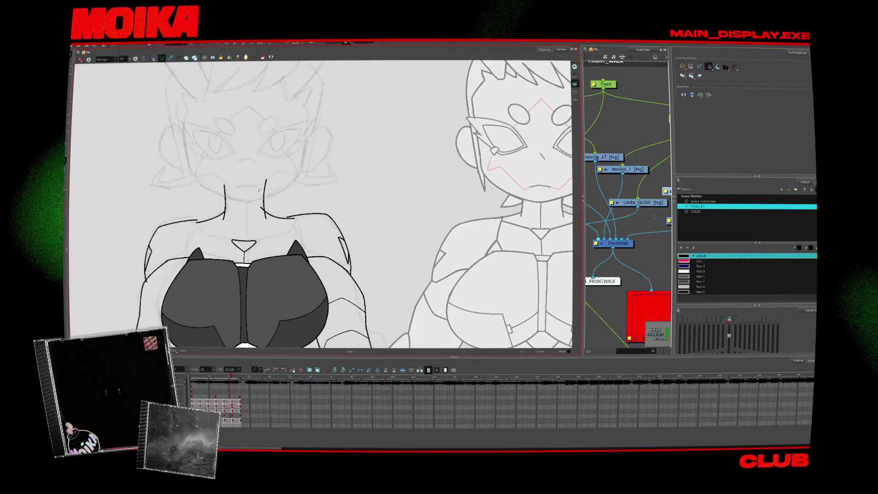
pyautogui.press('.')
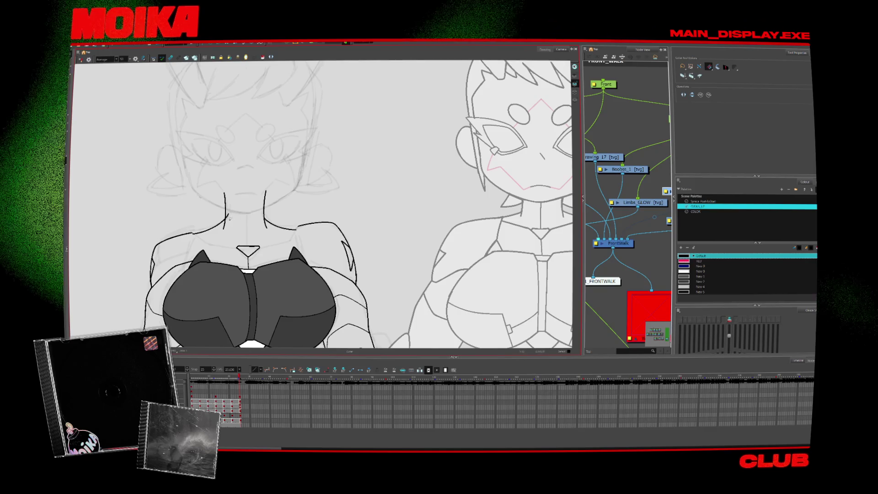
pyautogui.press(',')
pyautogui.press(',')
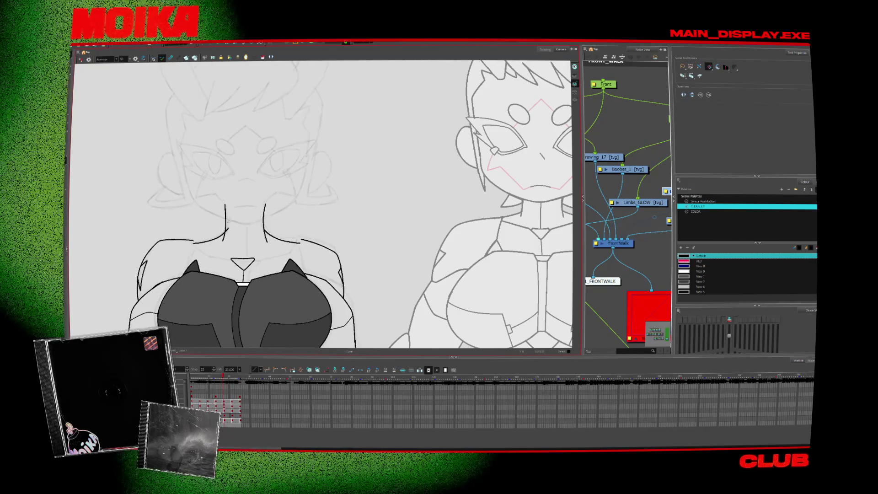
pyautogui.press(',')
pyautogui.press(',')
pyautogui.moveTo(386, 302); pyautogui.dragTo(368, 287)
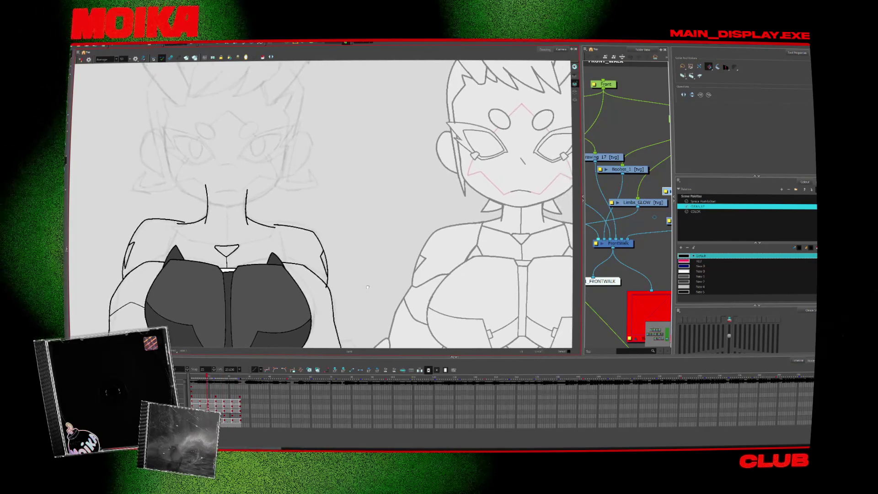
# - Step through the later walk drawings and pan toward the character's neck
pyautogui.hotkey('alt', 'b')
pyautogui.press(',')
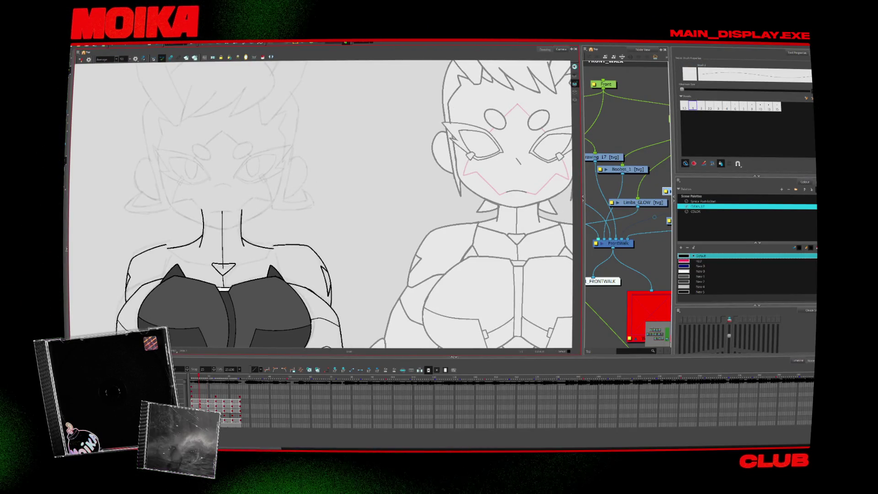
pyautogui.press('.')
pyautogui.press('.')
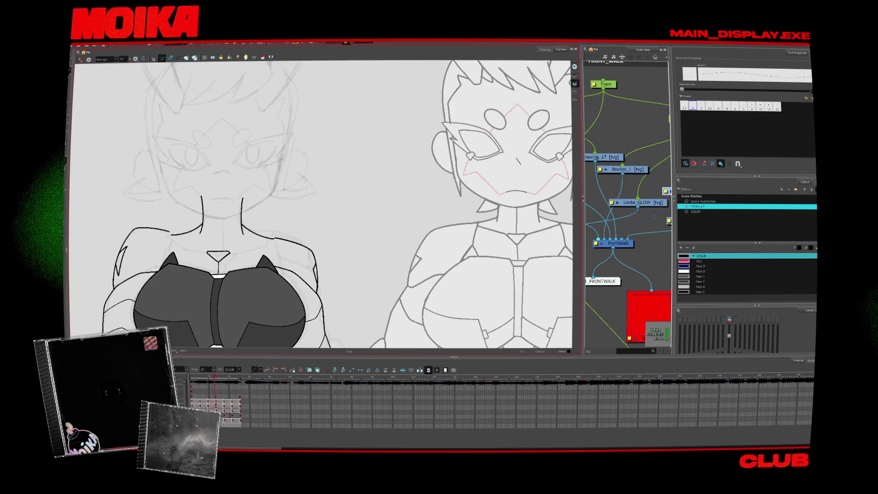
pyautogui.press('.')
pyautogui.press('.')
pyautogui.press('.')
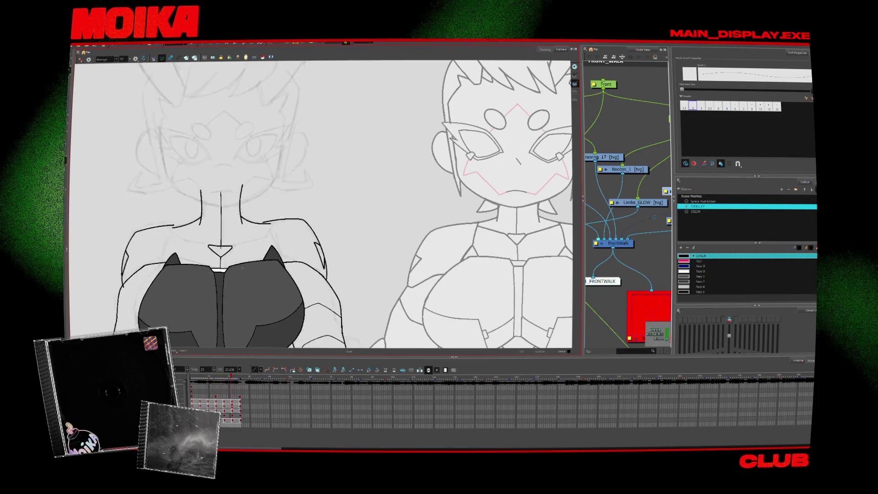
pyautogui.hotkey('alt', 's')
pyautogui.press(',')
pyautogui.press(',')
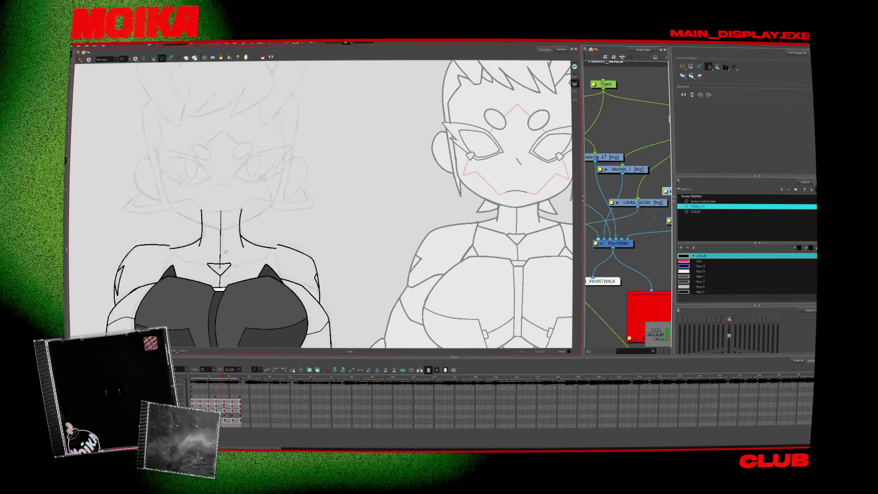
pyautogui.press('.')
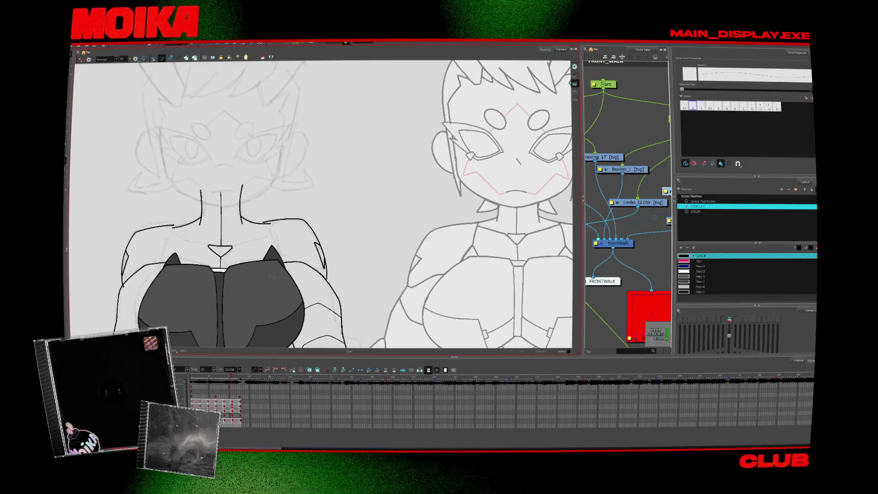
pyautogui.moveTo(216, 181); pyautogui.dragTo(209, 184)
# - Pick the red swatch, zoom in on the neck and switch to the Select tool
pyautogui.click(684, 261)
pyautogui.click(208, 184)
pyautogui.hotkey('alt', 'b')
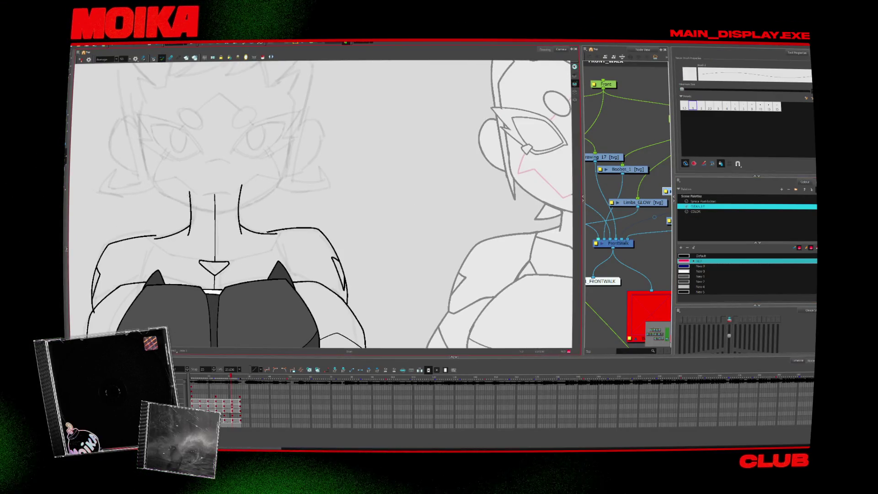
pyautogui.press('.')
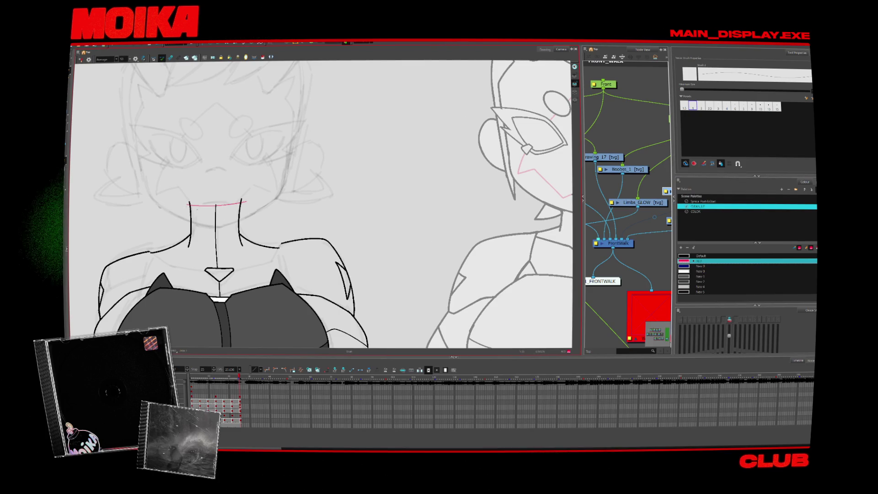
pyautogui.hotkey('alt', 's')
pyautogui.press(',')
pyautogui.press(',')
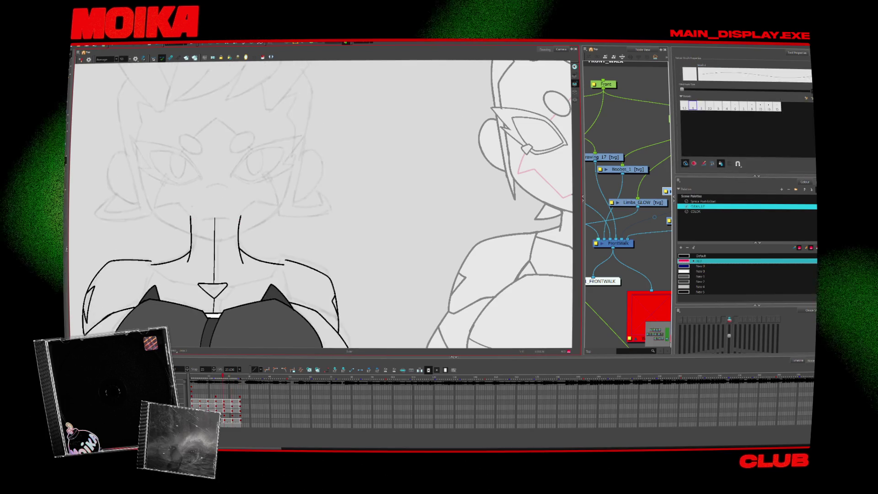
# - Drag the pink neck line's end to curve deeper, then compare drawings and zoom out
pyautogui.moveTo(238, 214); pyautogui.dragTo(245, 218)
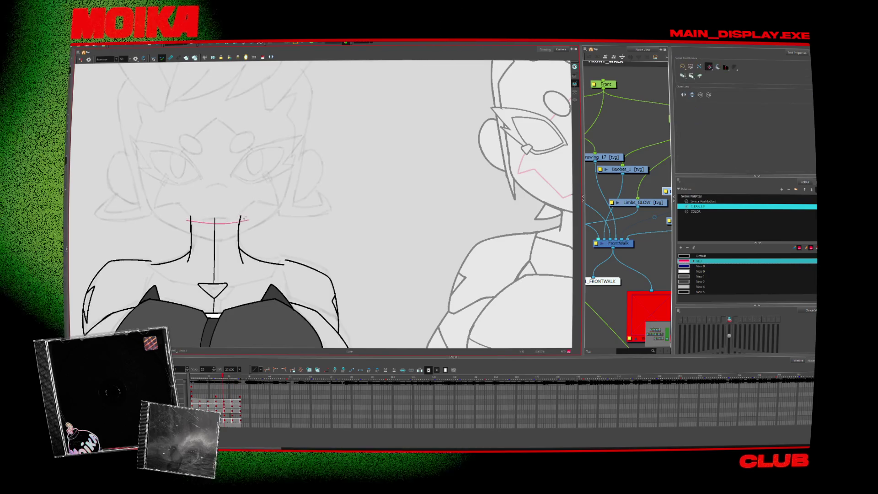
pyautogui.press(',')
pyautogui.press(',')
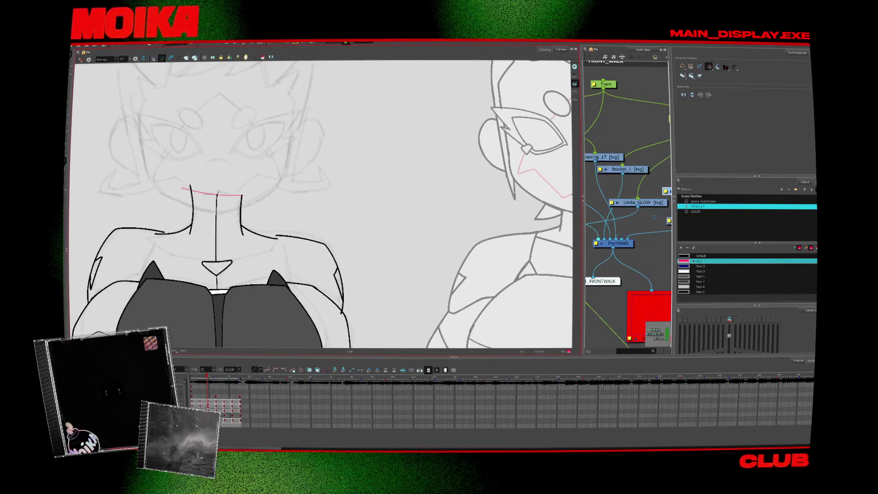
pyautogui.press(',')
pyautogui.press(',')
pyautogui.scroll(-6, 270, 189)
pyautogui.press(',')
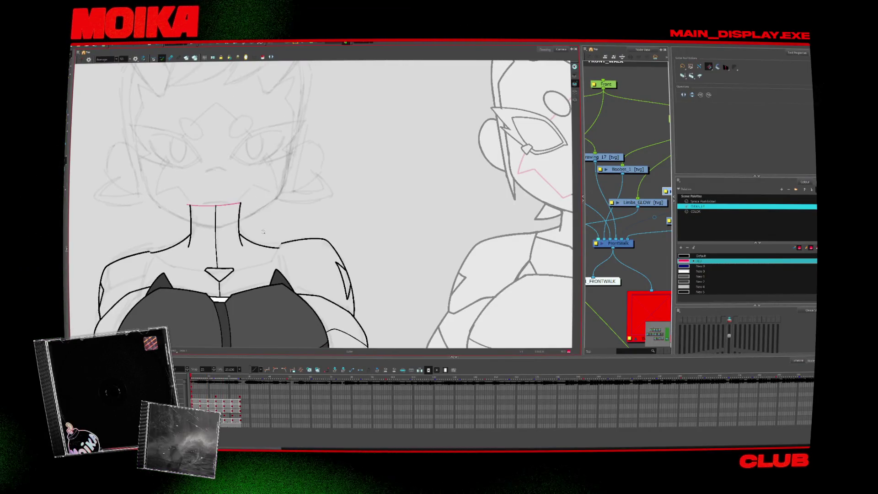
pyautogui.scroll(-3, 283, 215)
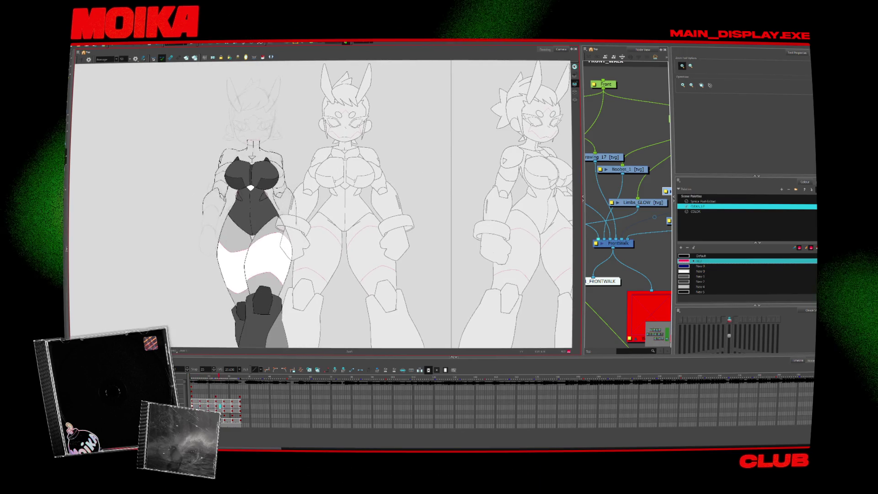
pyautogui.press(',')
pyautogui.press('.')
pyautogui.press('.')
pyautogui.press('.')
pyautogui.press('.')
pyautogui.press('.')
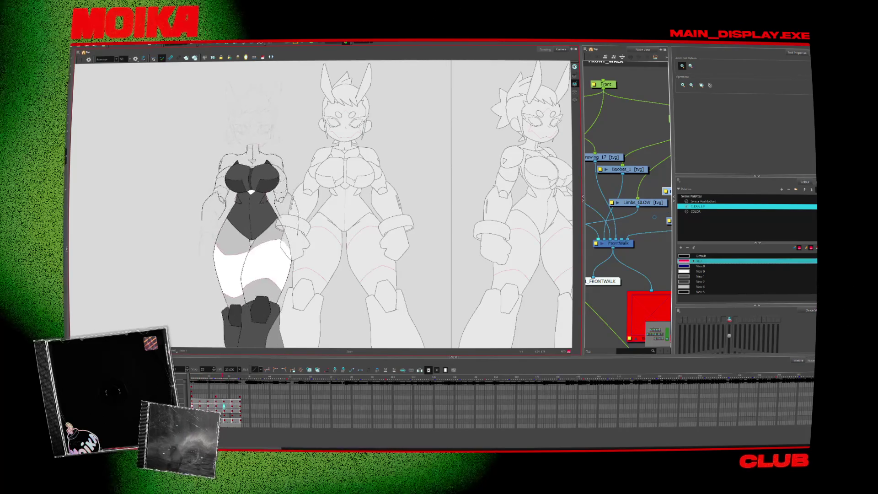
pyautogui.press(',')
pyautogui.press(',')
pyautogui.press(',')
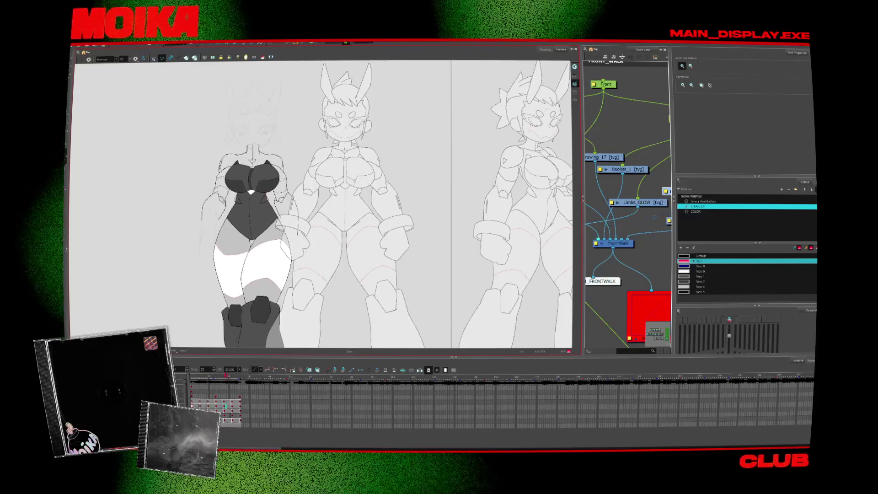
pyautogui.press(',')
pyautogui.press(',')
pyautogui.press(',')
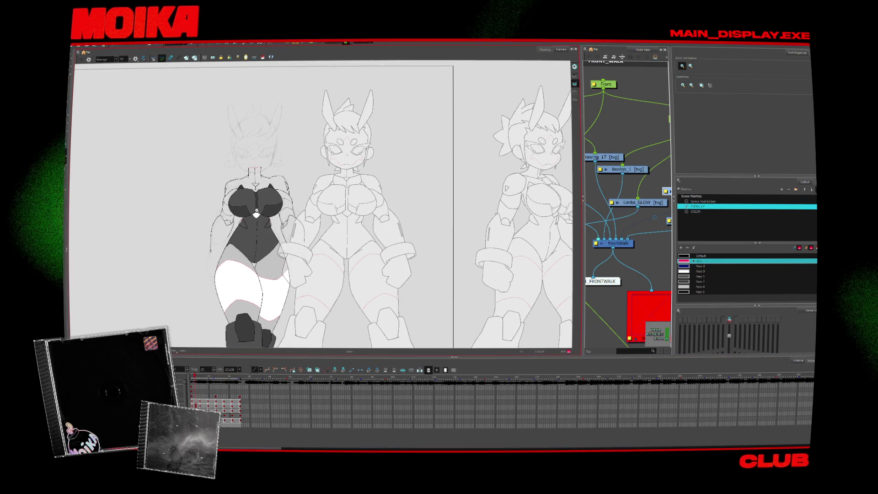
pyautogui.scroll(3, 273, 207)
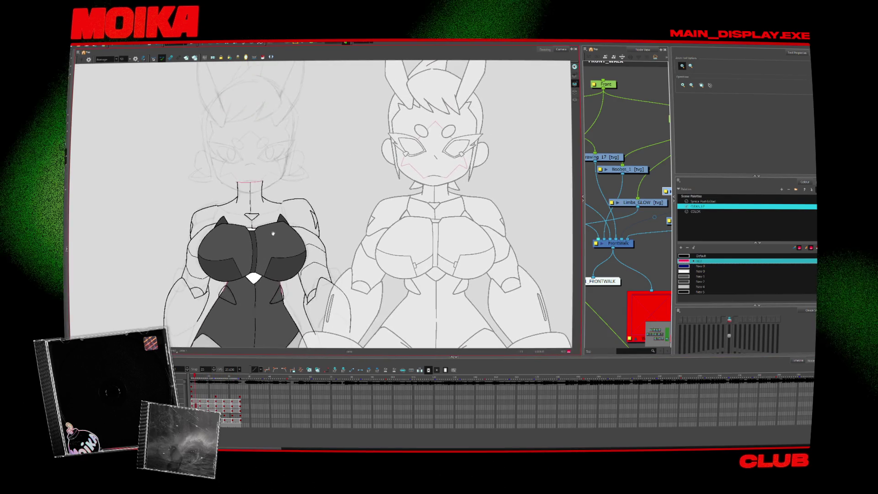
pyautogui.scroll(-1, 273, 233)
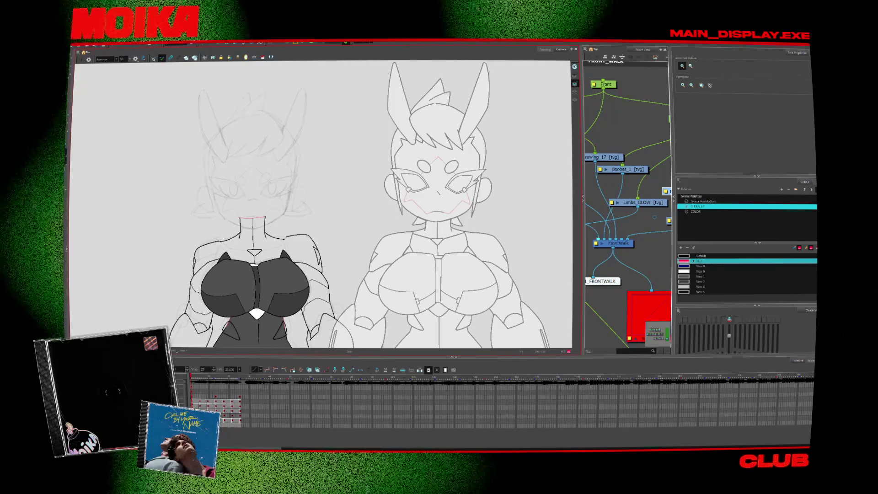
# - Erase short pieces of the right shoulder line on two successive walk drawings
pyautogui.scroll(3, 283, 228)
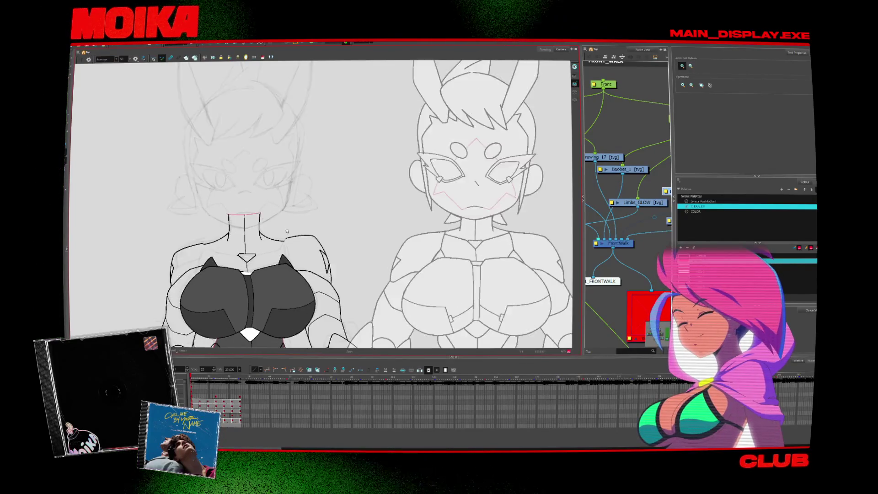
pyautogui.hotkey('alt', 'b')
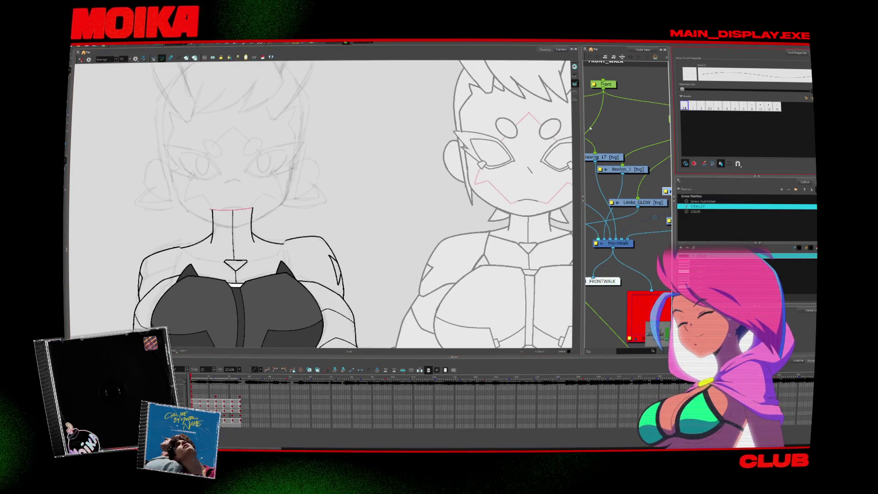
pyautogui.hotkey('alt', '/')
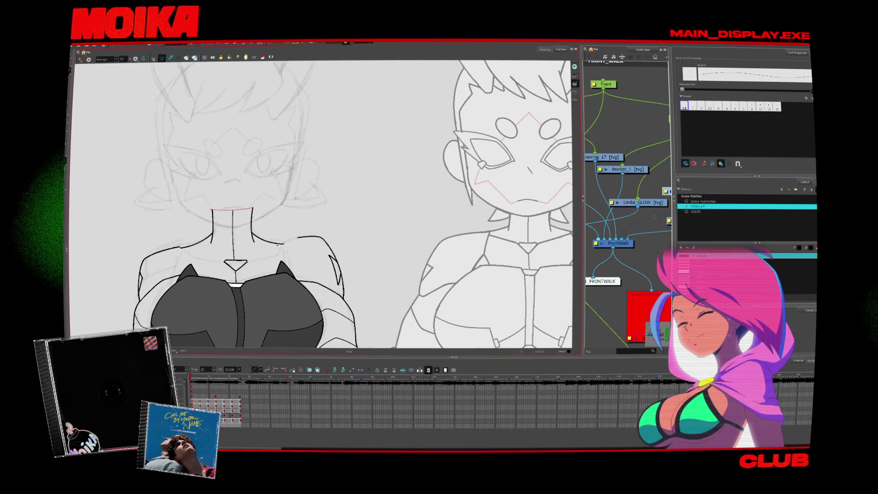
pyautogui.moveTo(295, 237); pyautogui.dragTo(282, 244)
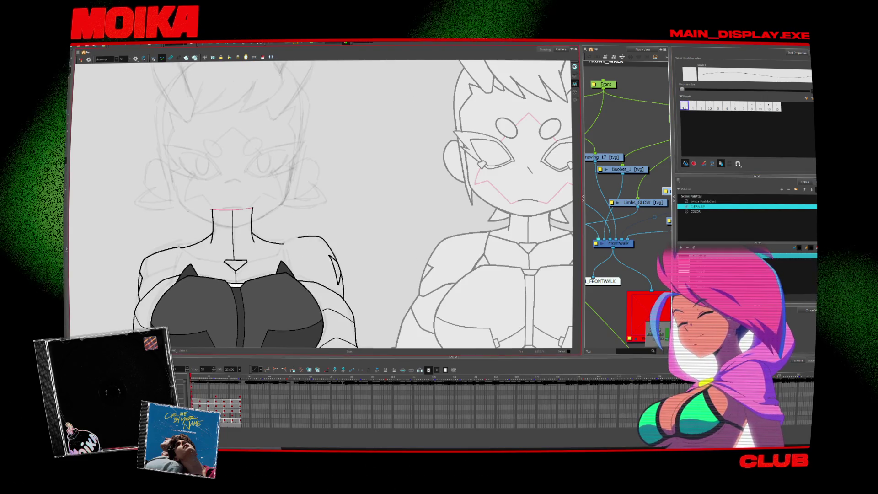
pyautogui.press('.')
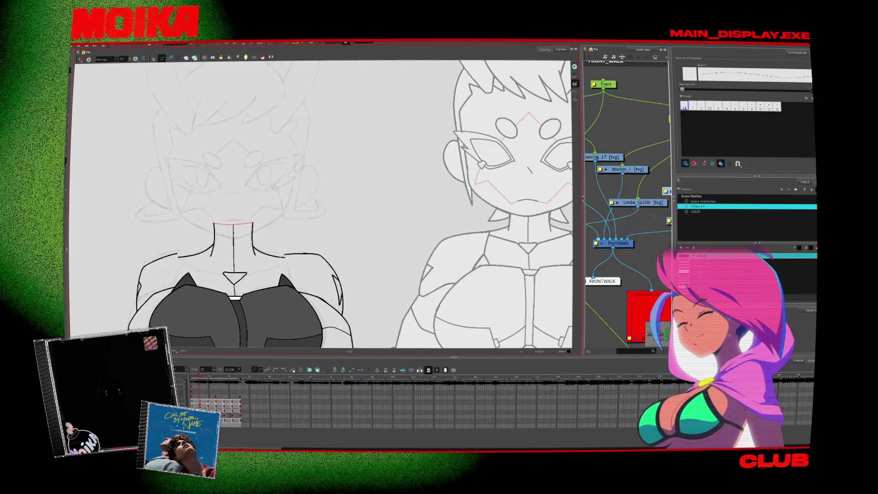
pyautogui.hotkey('alt', '/')
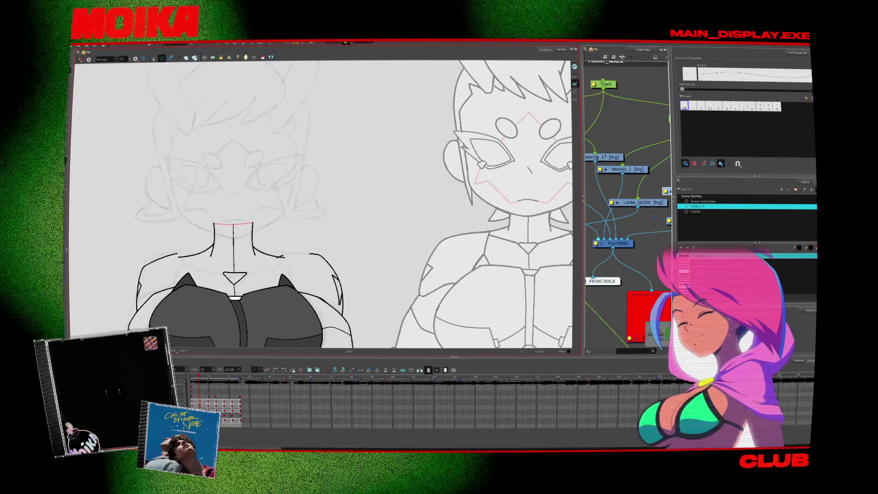
pyautogui.press('.')
pyautogui.moveTo(291, 235); pyautogui.dragTo(281, 236)
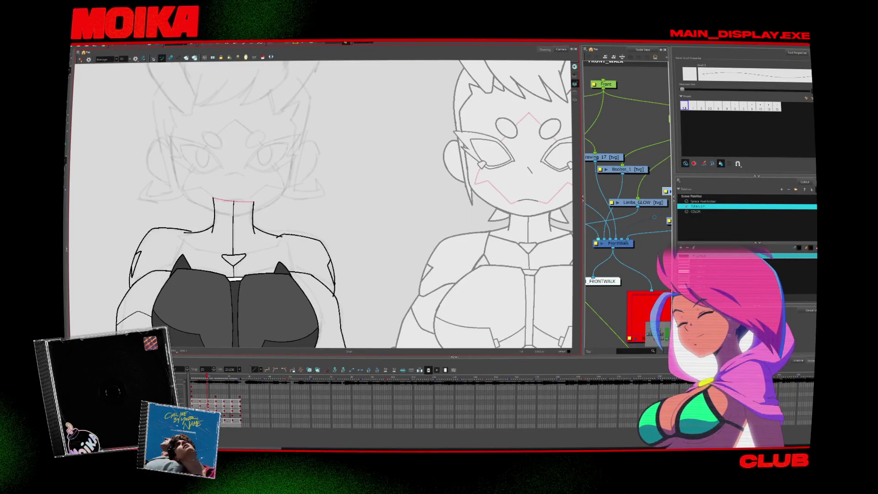
pyautogui.press('.')
# - In mirrored view, draw a pencil stroke closing the shoulder line gap
pyautogui.click(81, 60)
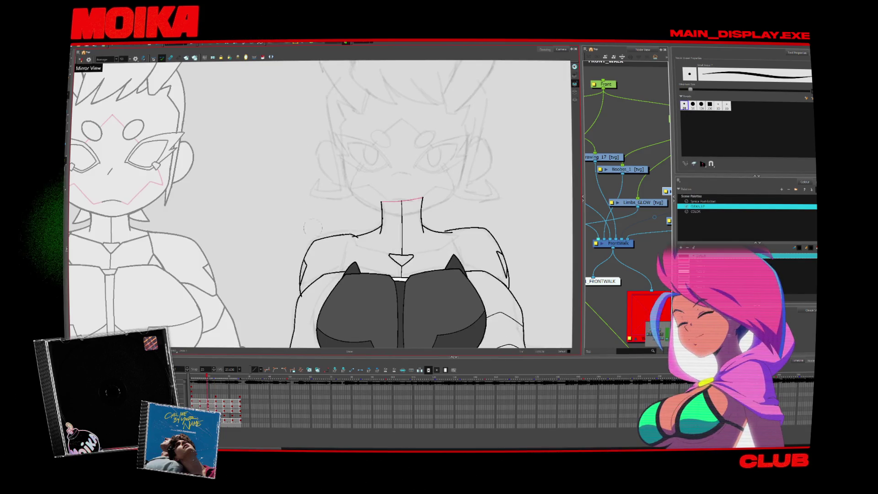
pyautogui.hotkey('alt', '/')
pyautogui.moveTo(346, 247); pyautogui.dragTo(315, 257)
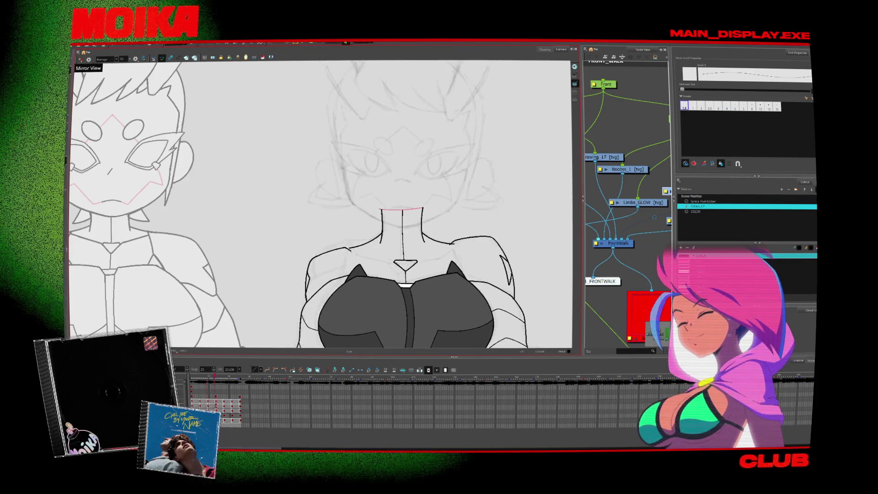
pyautogui.click(353, 251)
pyautogui.press('.')
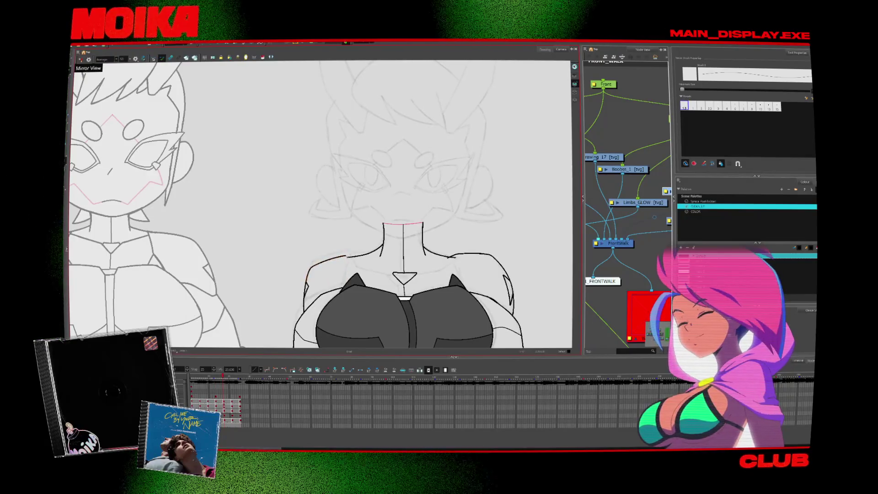
pyautogui.press('.')
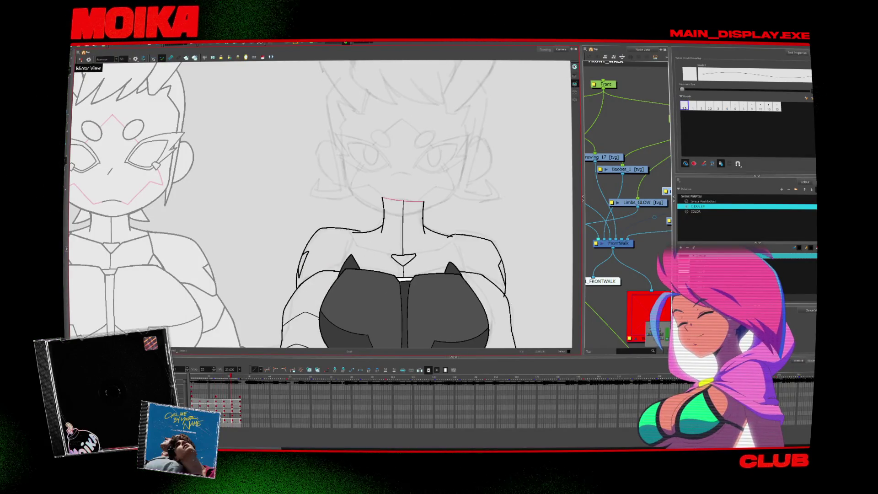
# - Recenter the figure and toggle Mirror View repeatedly to check the chest and neck, ending unmirrored
pyautogui.press('4')
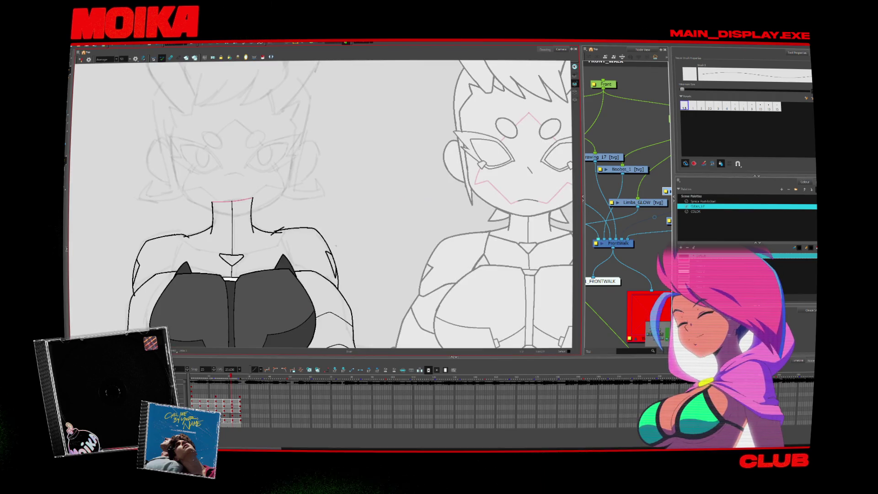
pyautogui.hotkey('alt', 's')
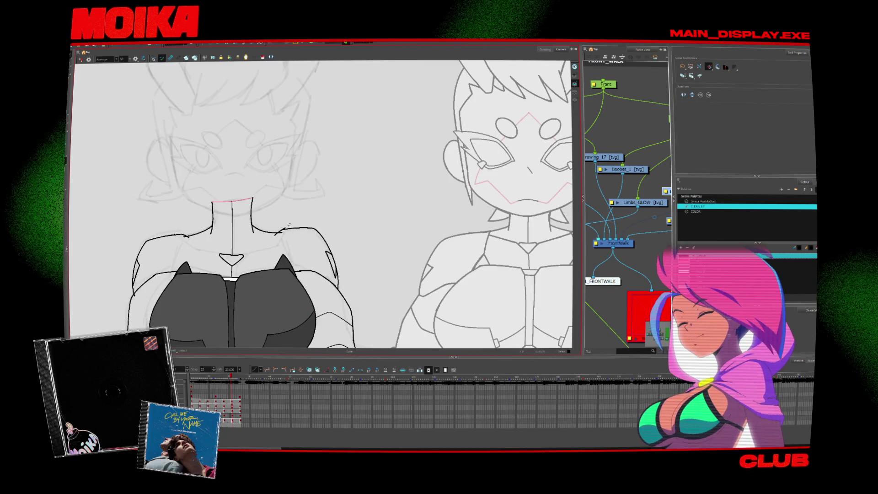
pyautogui.moveTo(320, 206); pyautogui.dragTo(343, 200)
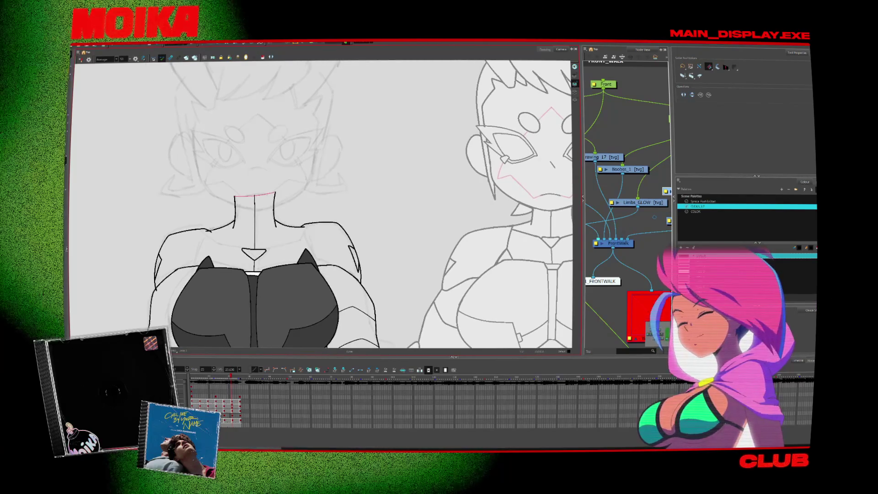
pyautogui.press('.')
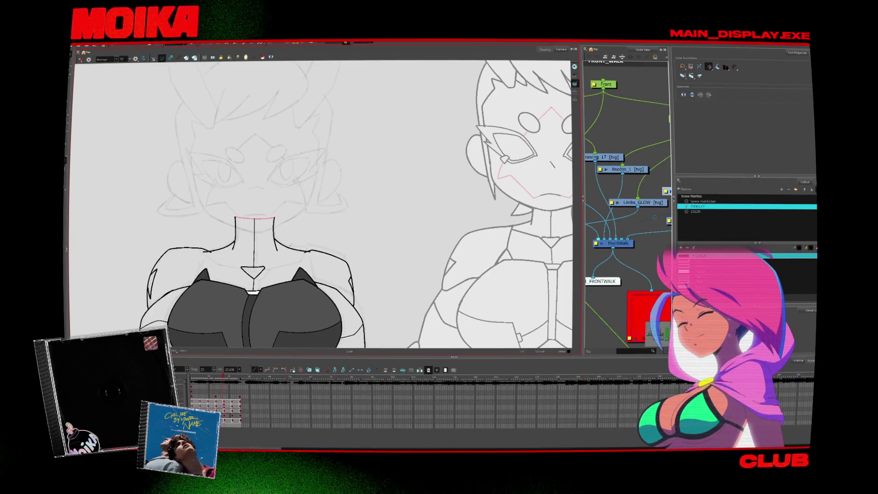
pyautogui.hotkey('alt', 'b')
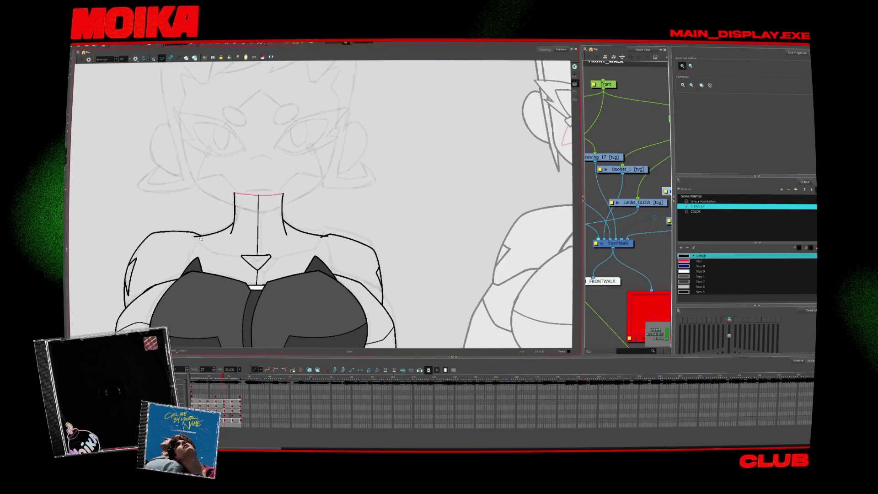
pyautogui.press('4')
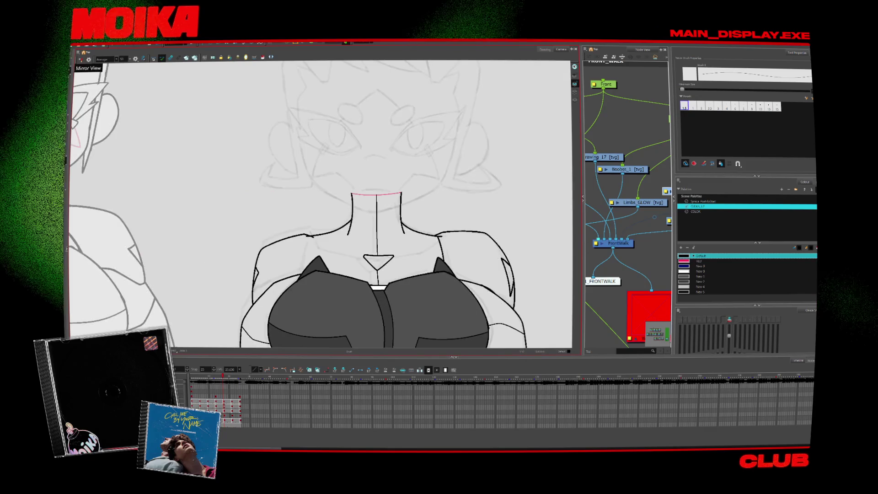
pyautogui.press('4')
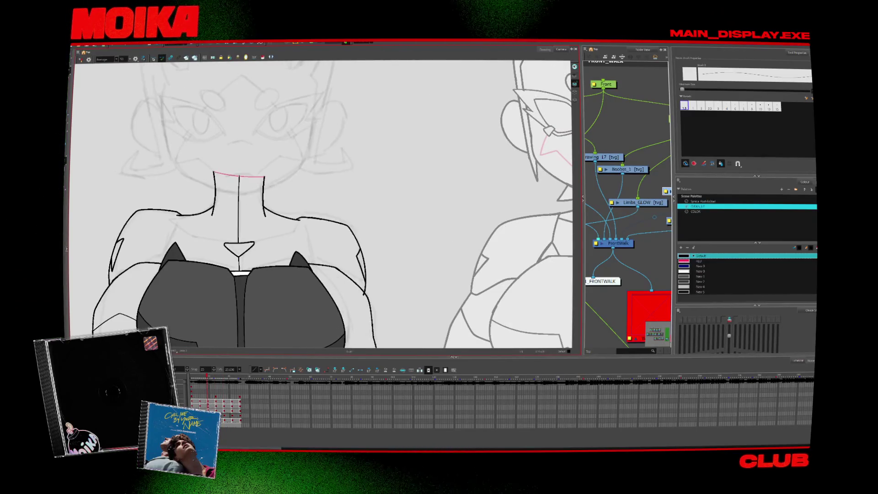
pyautogui.press('4')
pyautogui.press('4')
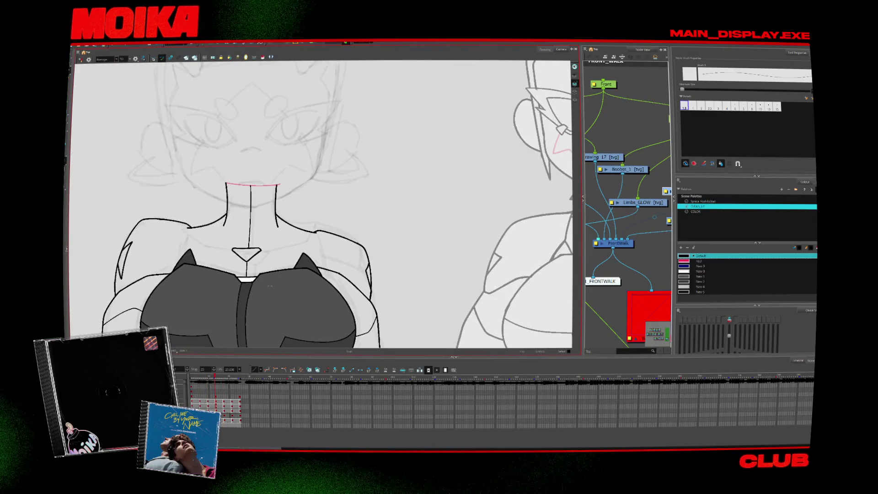
pyautogui.press('4')
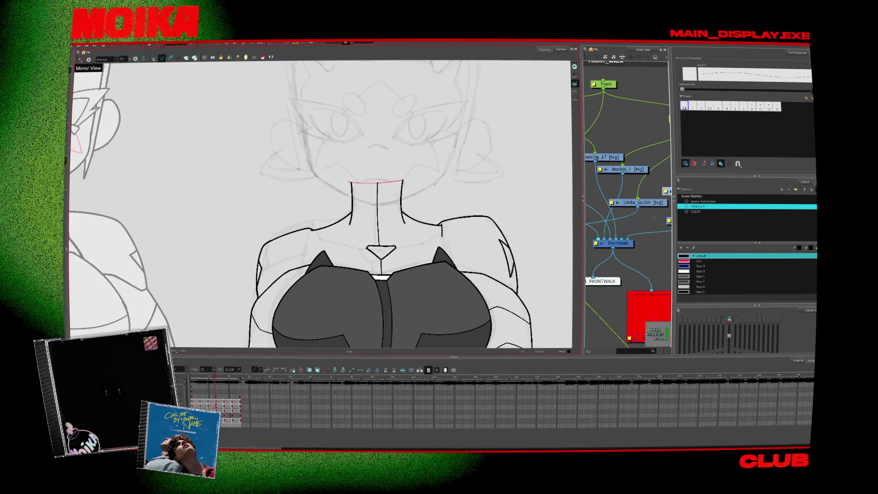
pyautogui.press('4')
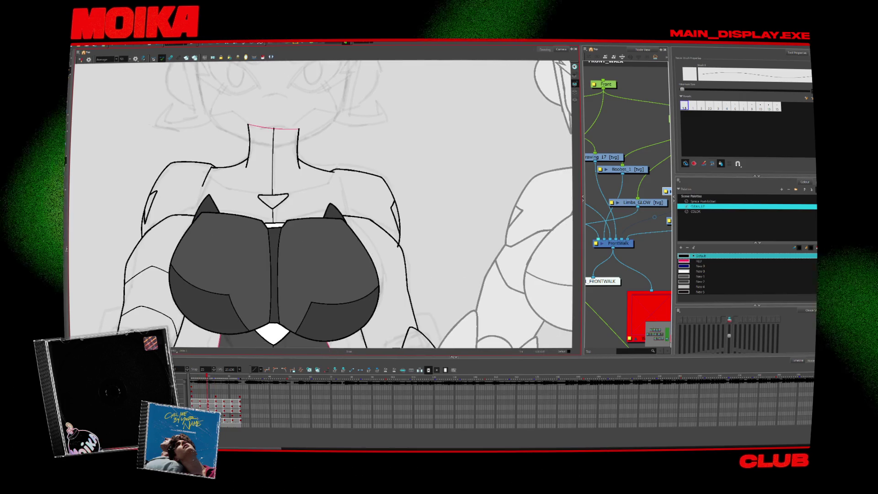
pyautogui.scroll(-2, 226, 178)
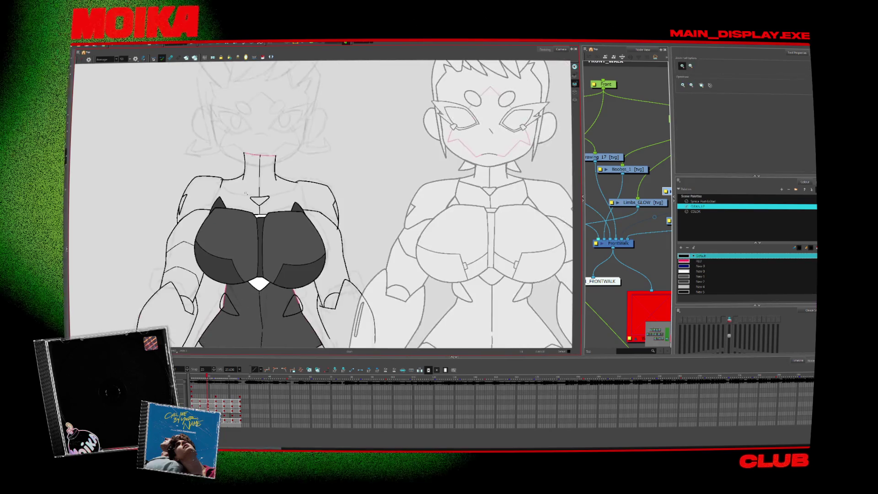
# - Go to the next walk drawing, rotate the view for drawing, then set it upright again
pyautogui.scroll(1, 226, 178)
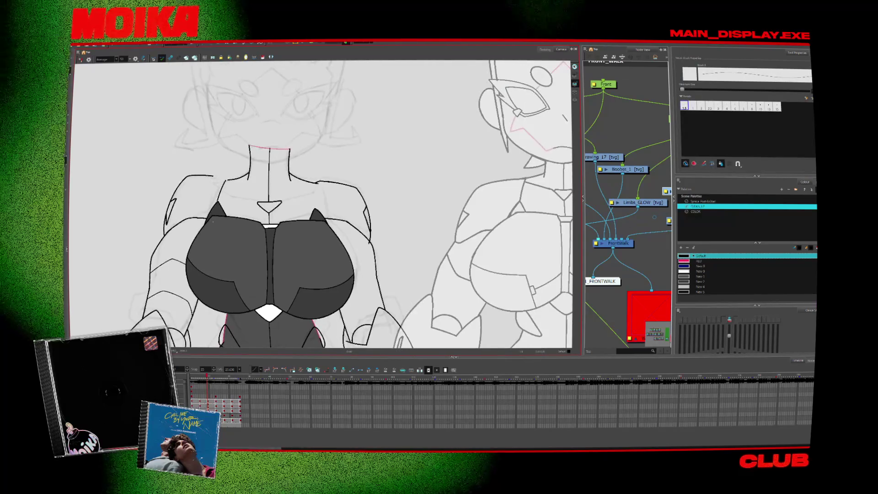
pyautogui.press('Return')
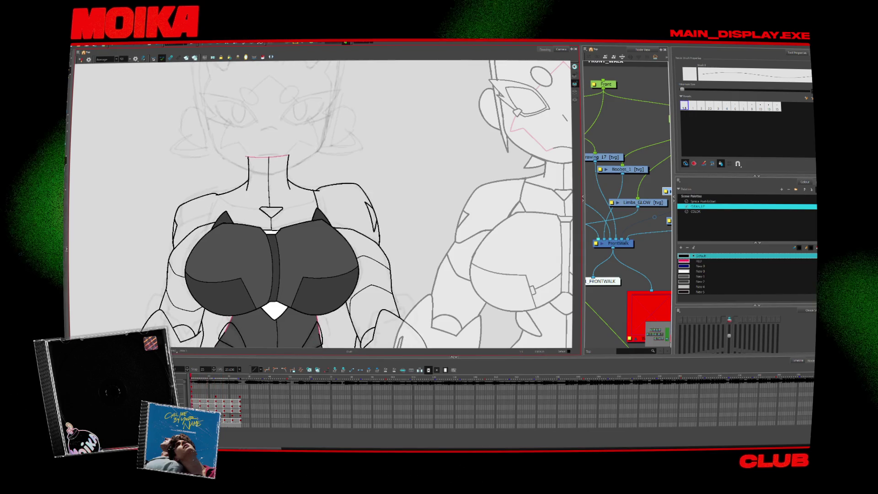
pyautogui.moveTo(412, 137); pyautogui.dragTo(348, 247)
pyautogui.hotkey('alt', 's')
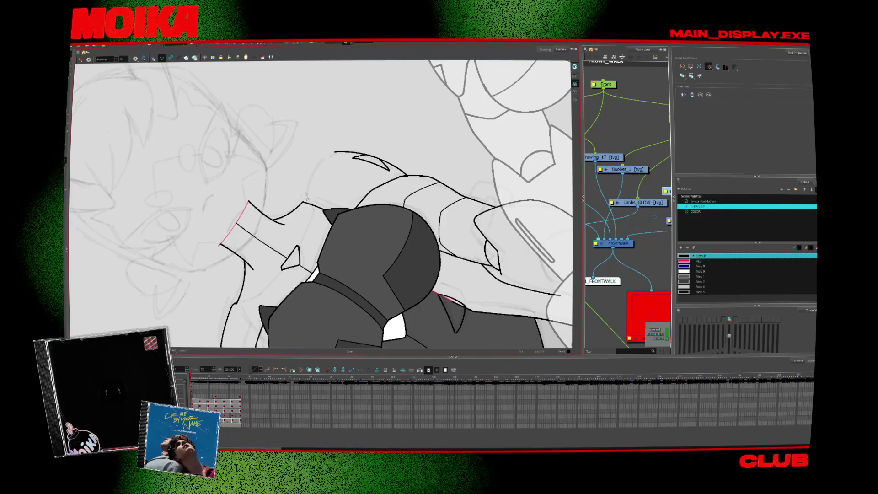
pyautogui.hotkey('alt', 'b')
pyautogui.hotkey('shift', 'm')
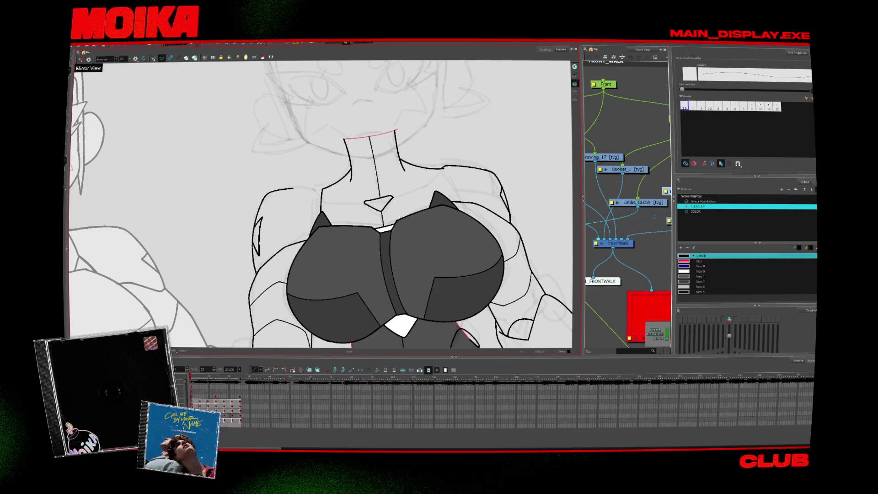
pyautogui.press('.')
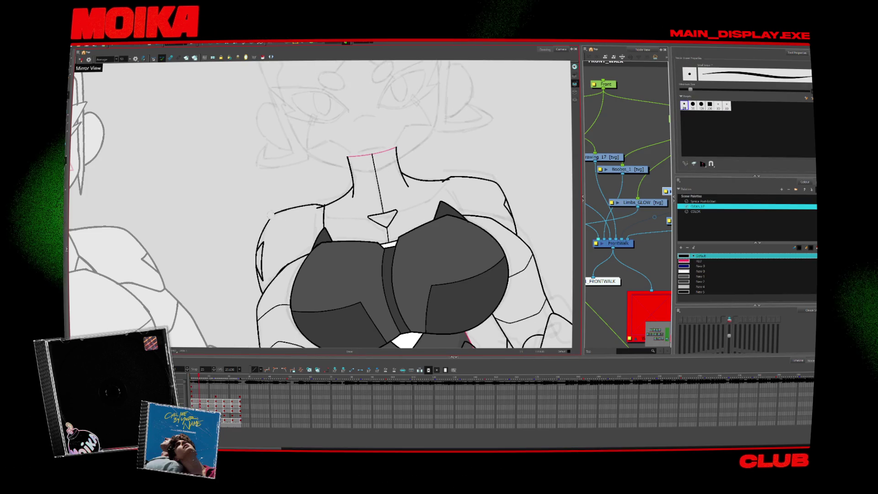
# - Undo the bad stroke, draw a new Pencil shoulder line on the torso, then advance
pyautogui.hotkey('alt', '/')
pyautogui.hotkey('ctrl', 'z')
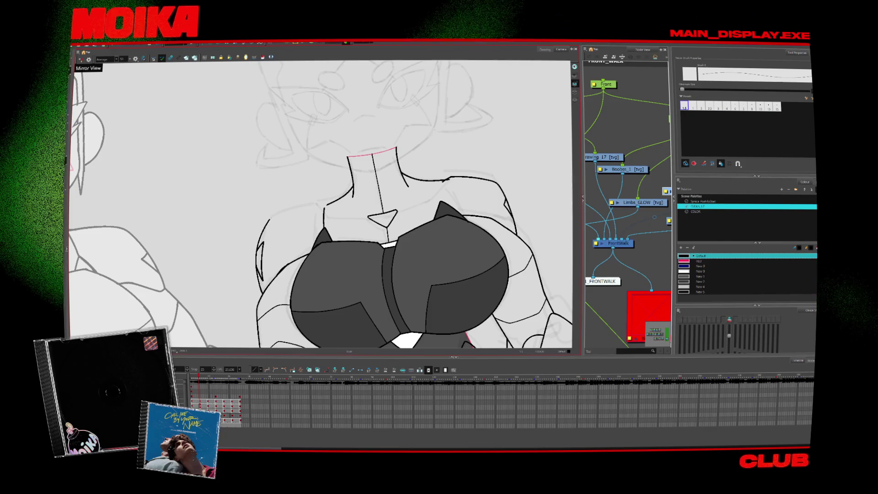
pyautogui.press(',')
pyautogui.press('.')
pyautogui.press('.')
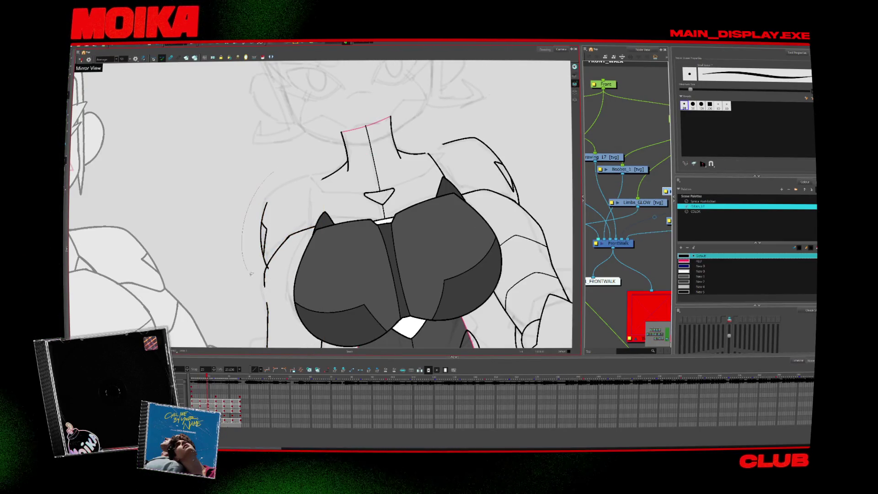
pyautogui.moveTo(266, 210); pyautogui.dragTo(313, 179)
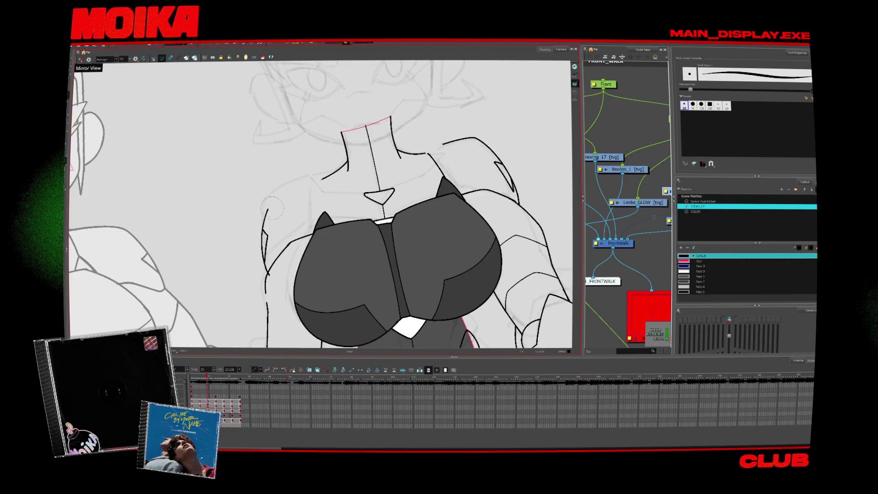
pyautogui.hotkey('alt', '/')
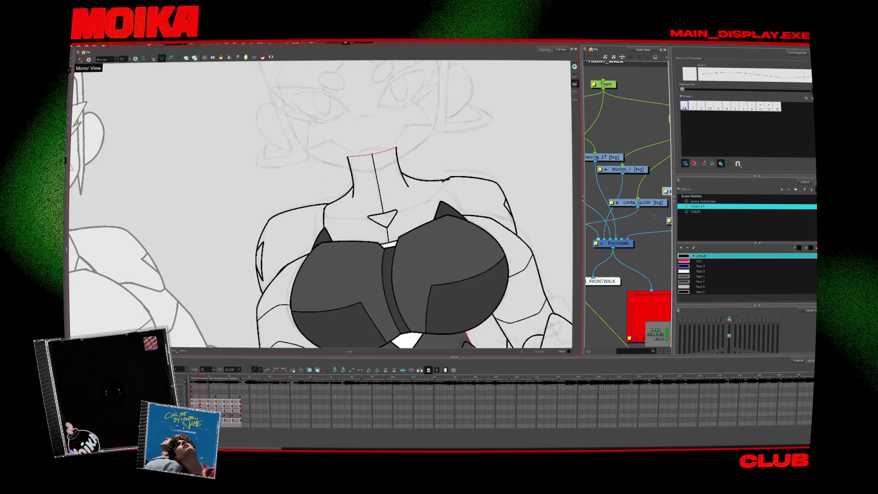
pyautogui.press('.')
pyautogui.press(',')
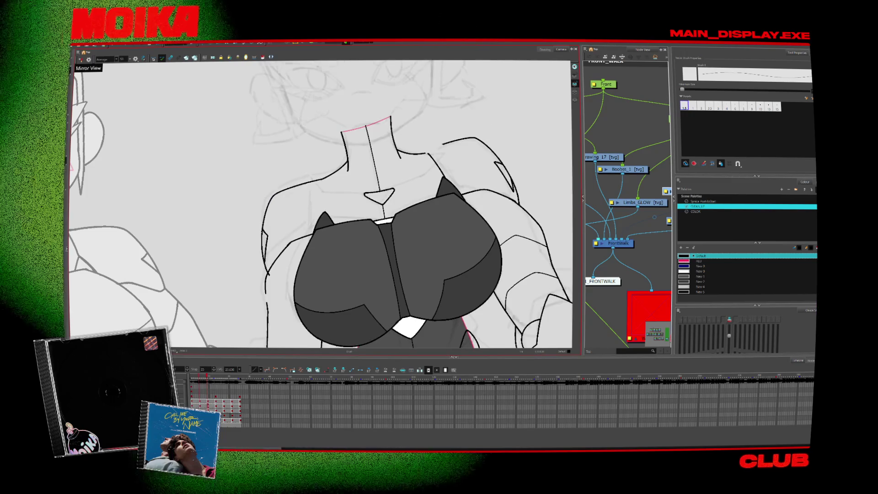
pyautogui.press('.')
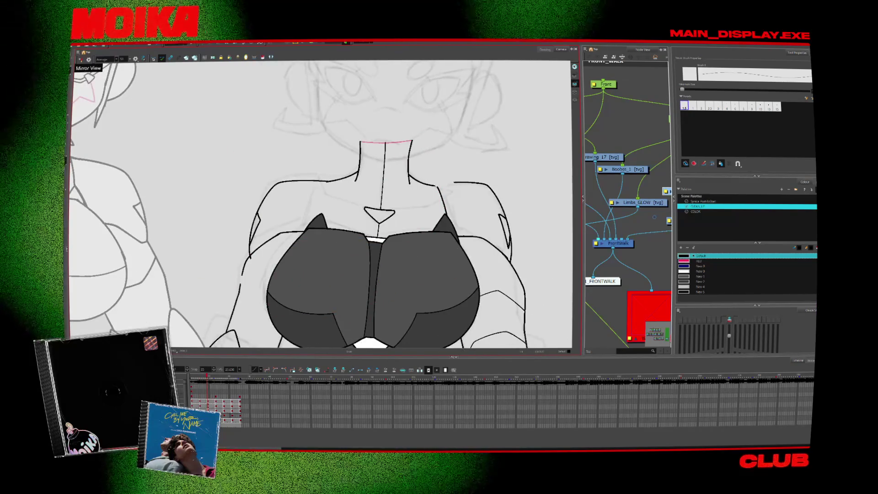
# - Flip back and forth between adjacent walk drawings to compare the poses
pyautogui.press('.')
pyautogui.press(',')
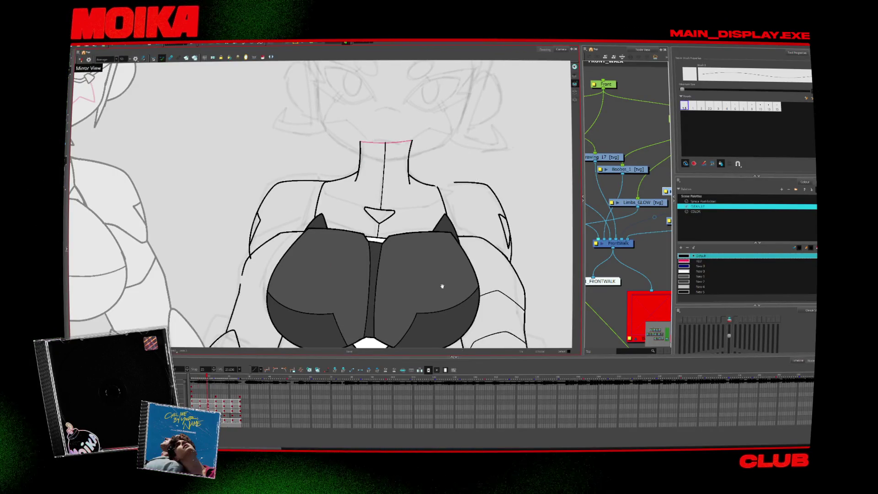
pyautogui.press(',')
pyautogui.press('.')
pyautogui.press(',')
pyautogui.press('.')
pyautogui.press(',')
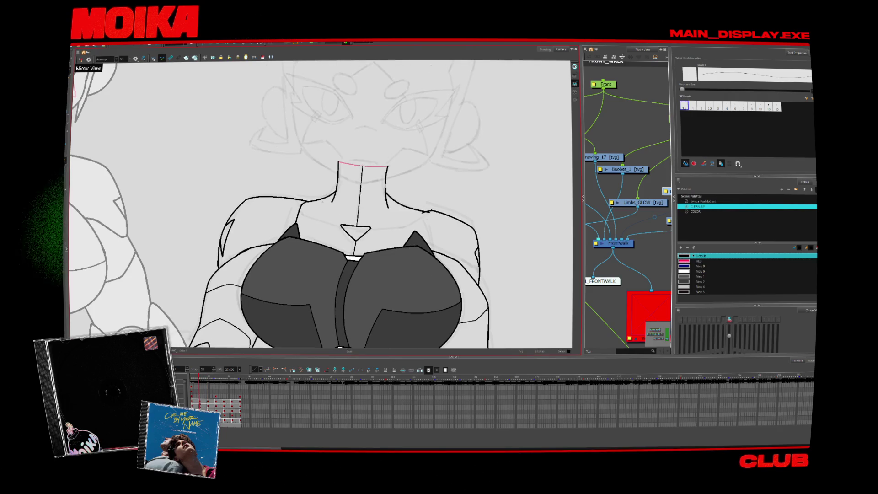
# - Step ahead to the later drawing whose arm lines need rework, with the Brush ready
pyautogui.press(',')
pyautogui.press('.')
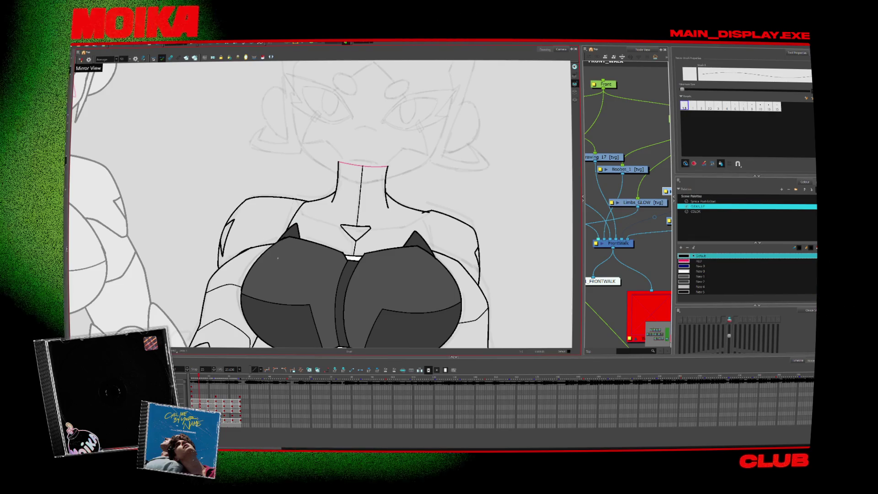
pyautogui.press(',')
pyautogui.press('.')
pyautogui.press('.')
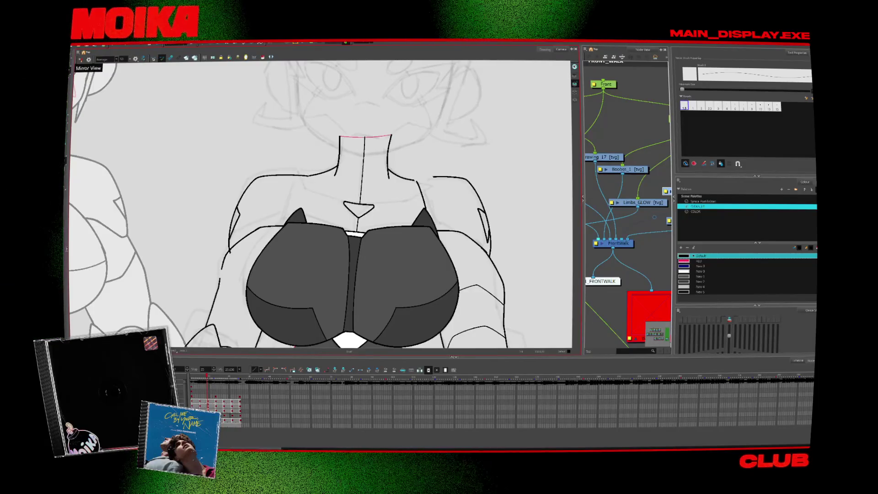
pyautogui.press('.')
pyautogui.press('.')
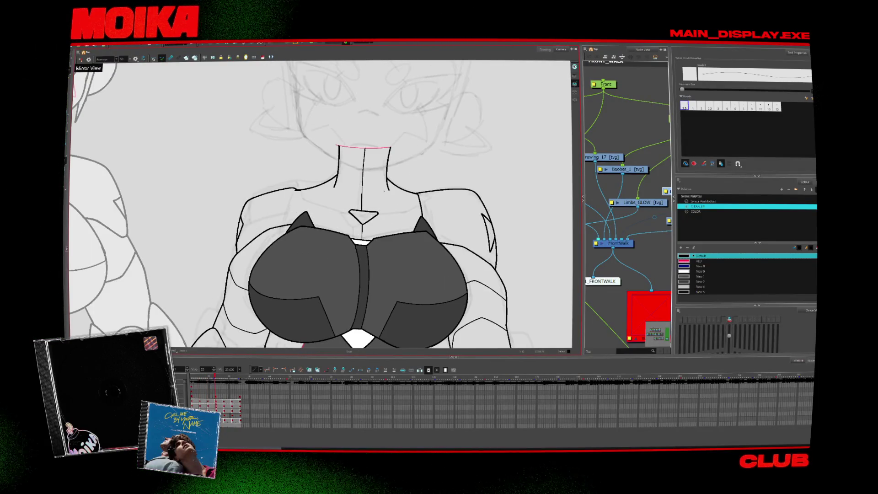
pyautogui.hotkey('alt', 'b')
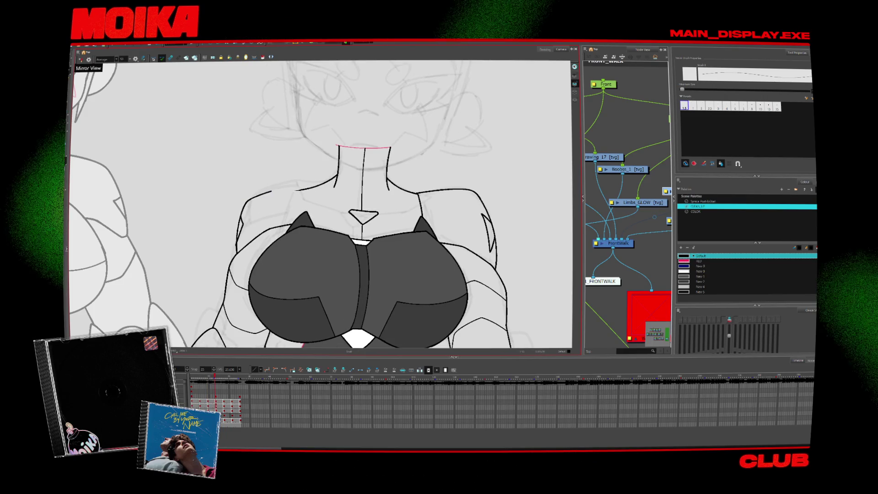
pyautogui.press('.')
pyautogui.press('.')
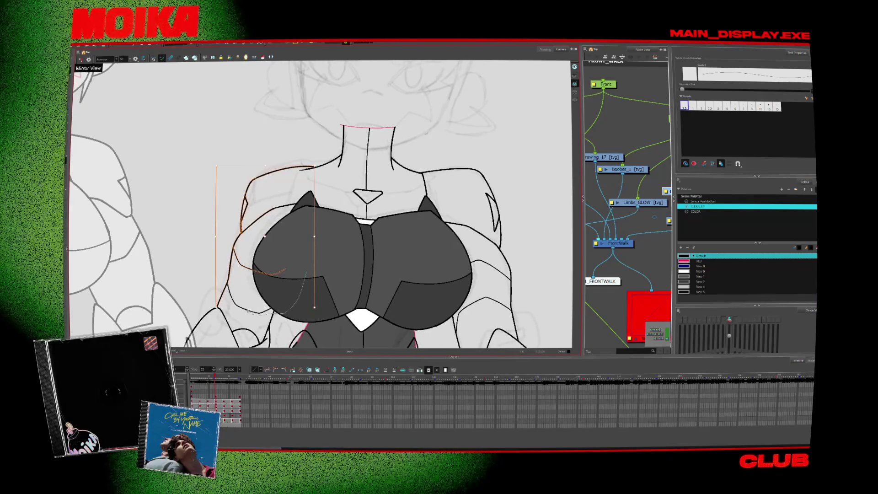
# - Stretch the selected arm strokes lower and switch to the Pencil
pyautogui.moveTo(265, 236); pyautogui.dragTo(265, 249)
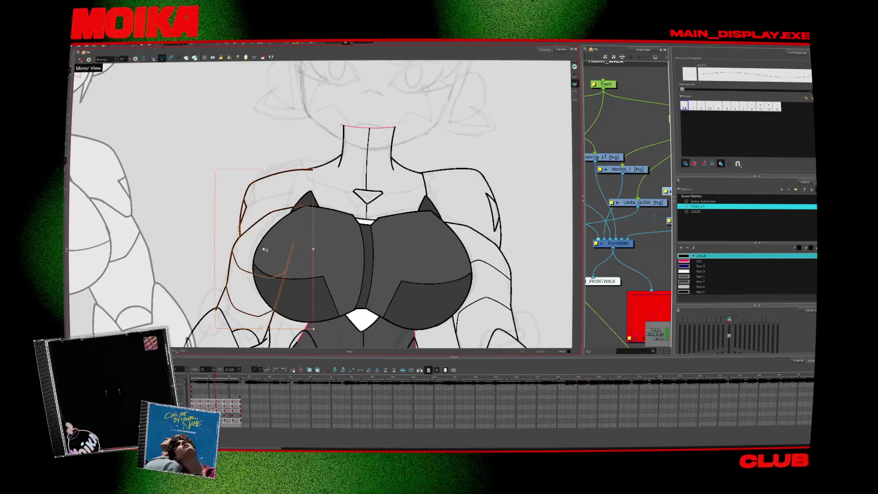
pyautogui.press('.')
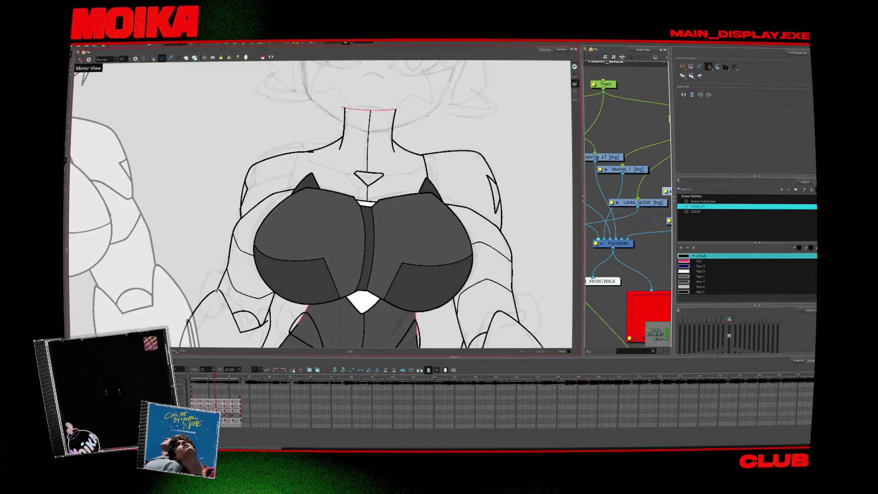
pyautogui.hotkey('alt', 'b')
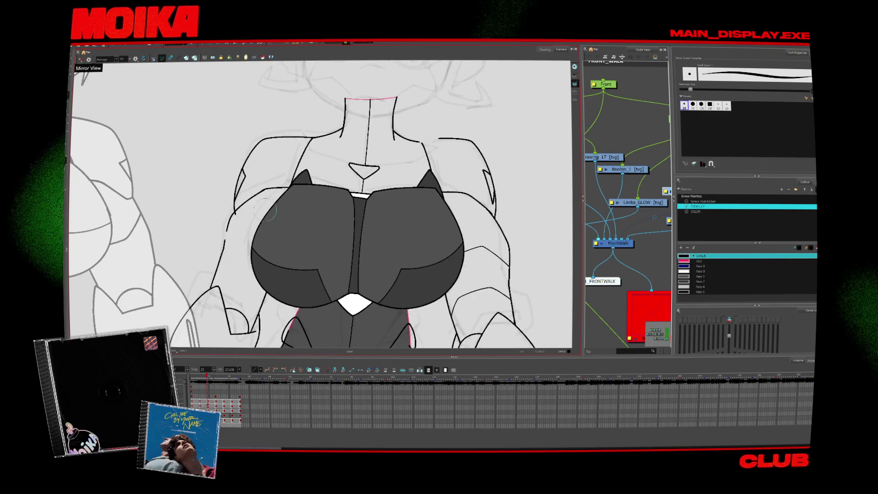
pyautogui.hotkey('alt', 'x')
# - Flip repeatedly between neighbouring chest-pose drawings to compare them
pyautogui.press('.')
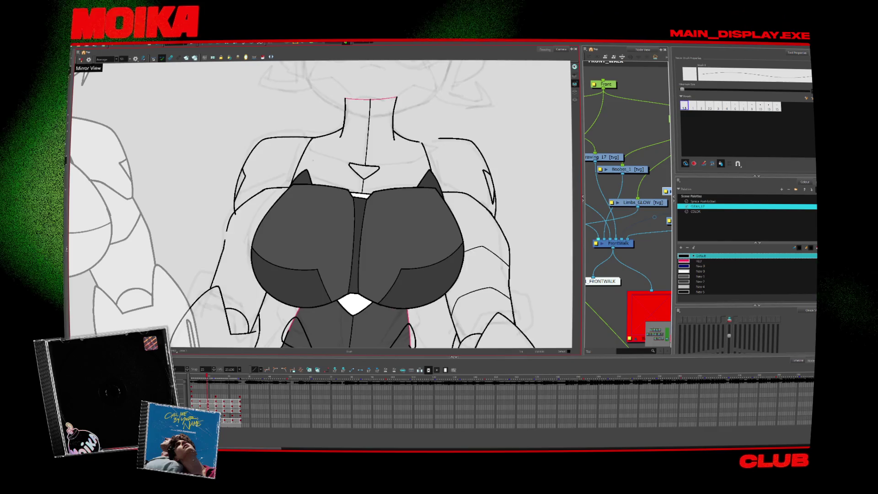
pyautogui.press(',')
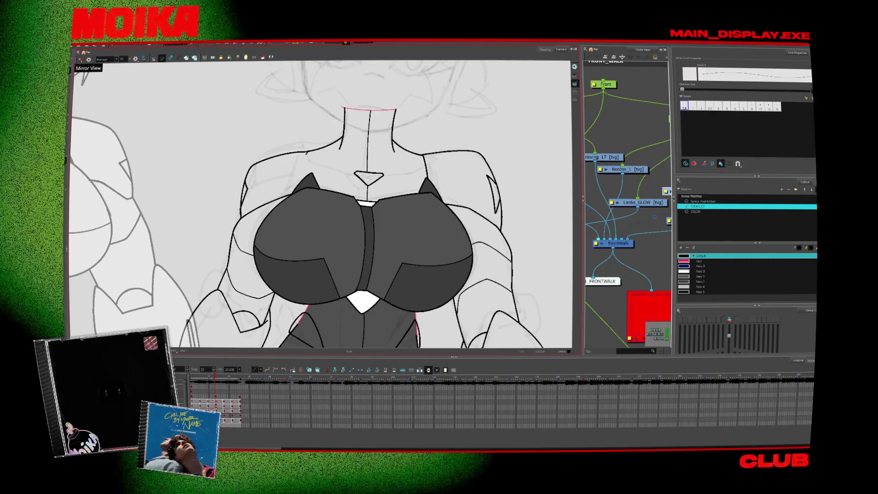
pyautogui.press('.')
pyautogui.press(',')
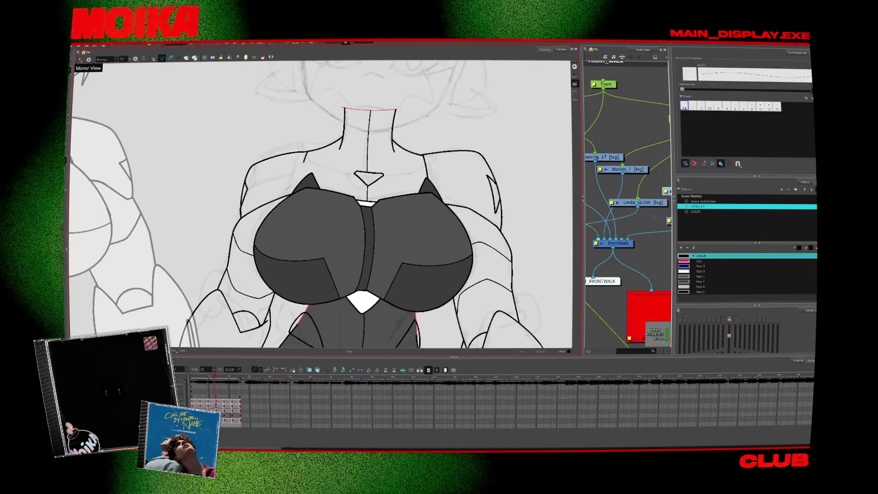
pyautogui.press('.')
pyautogui.press(',')
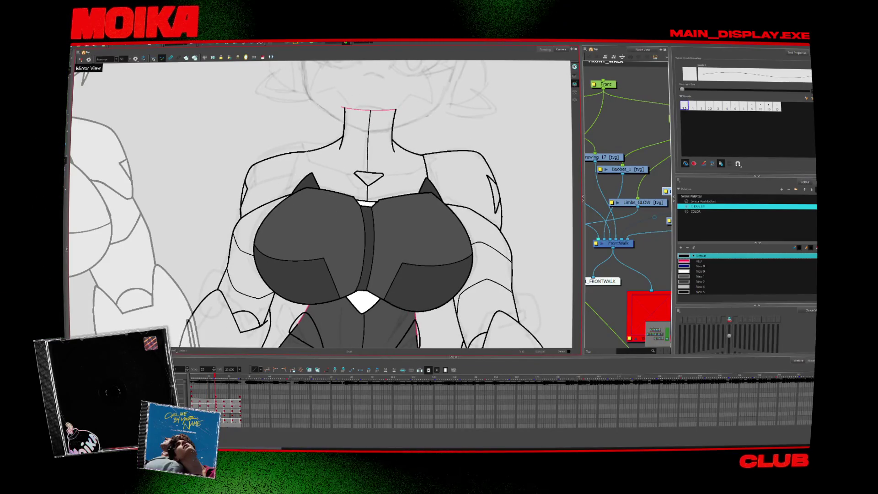
pyautogui.press('.')
pyautogui.press(',')
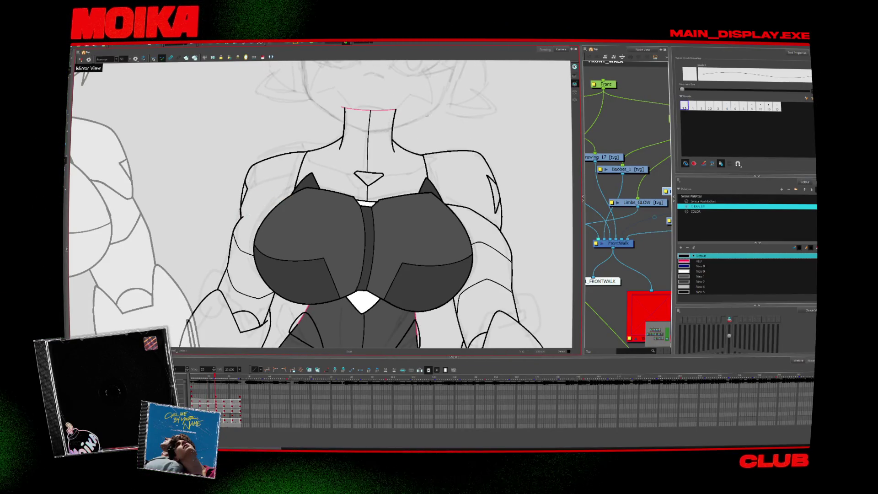
pyautogui.press(',')
pyautogui.press('.')
pyautogui.press(',')
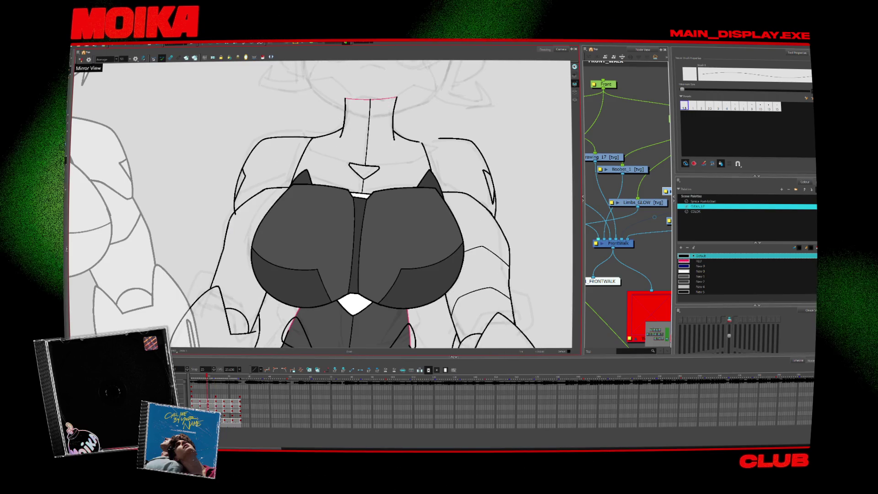
# - With the Select tool, check the motion again and advance to the lower-chest drawing
pyautogui.hotkey('alt', 's')
pyautogui.press('.')
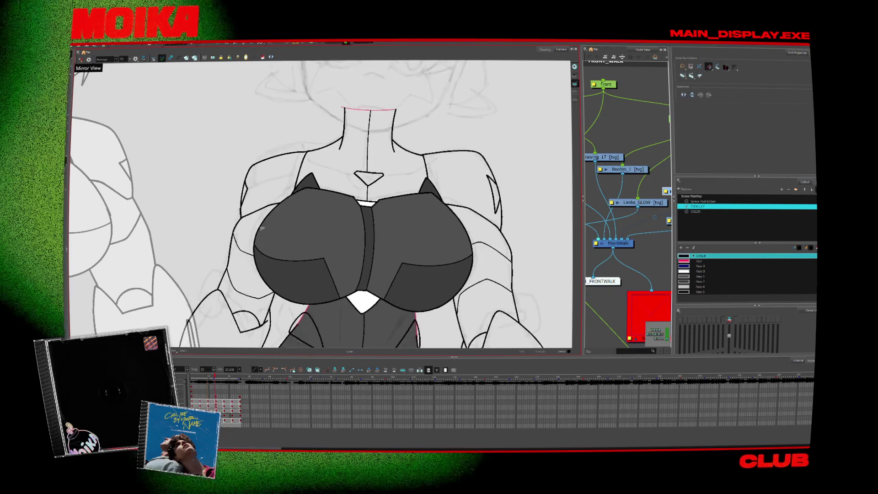
pyautogui.press('.')
pyautogui.press(',')
pyautogui.press(',')
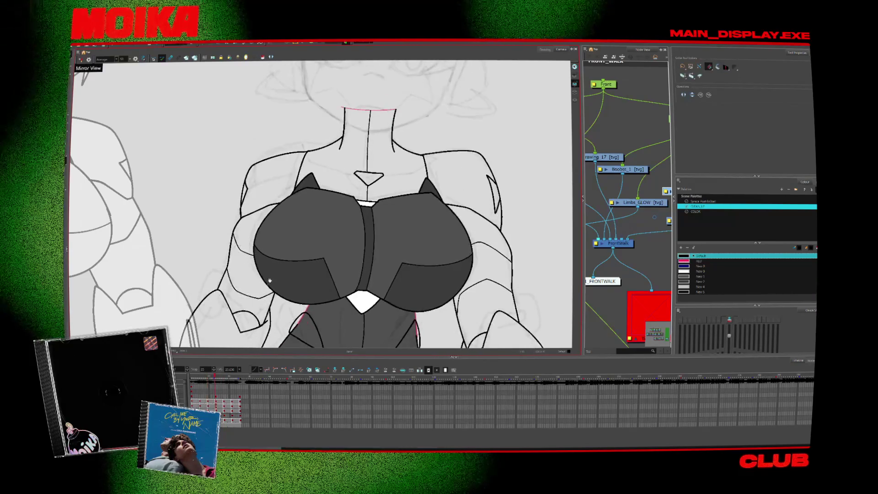
pyautogui.press(',')
pyautogui.press('.')
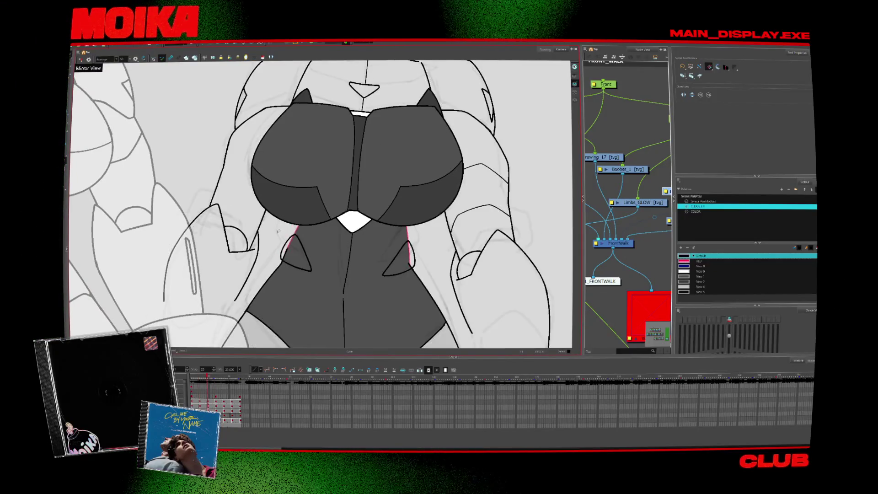
# - Zoom out and select the left arm stroke to inspect it, then return to the Brush
pyautogui.scroll(-2, 266, 242)
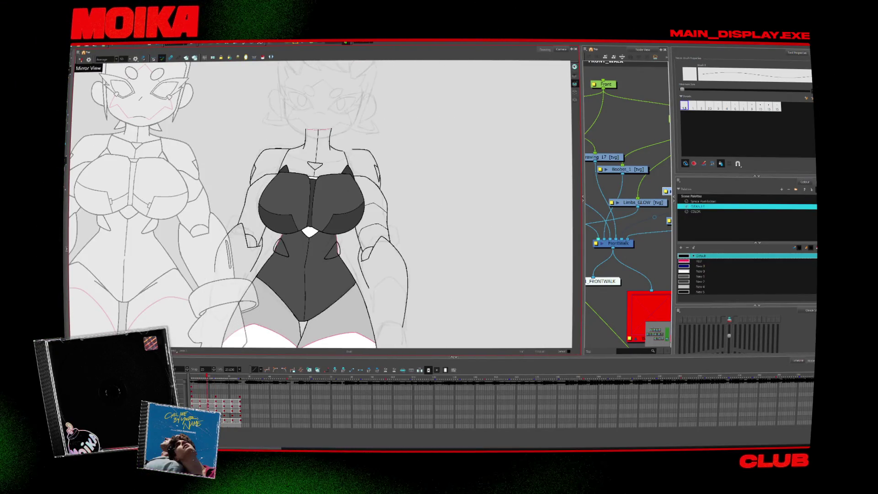
pyautogui.hotkey('alt', 'b')
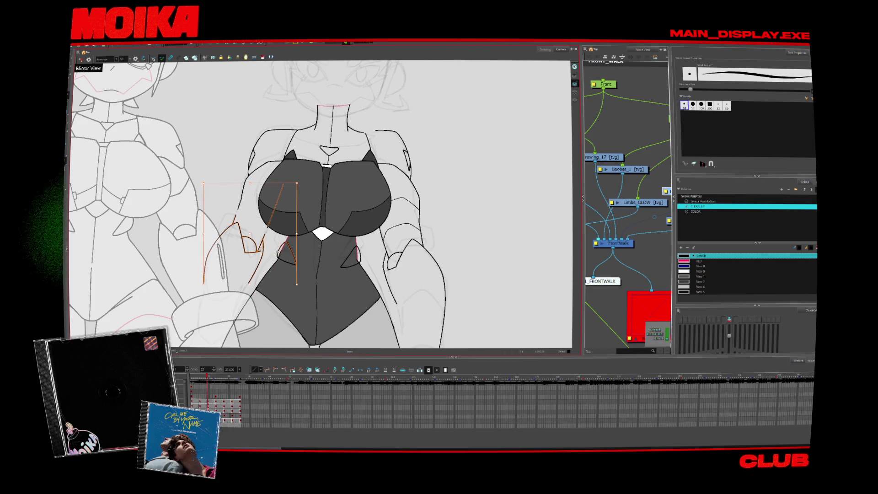
pyautogui.scroll(2, 249, 248)
pyautogui.click(254, 250)
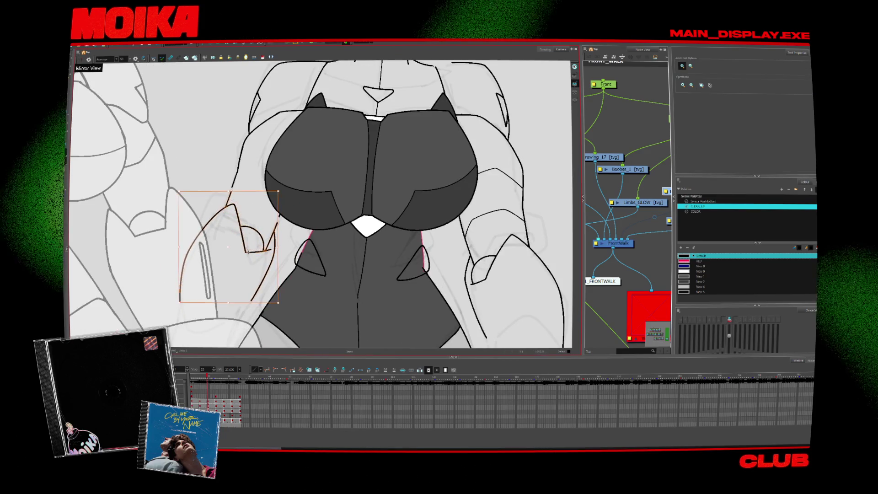
pyautogui.hotkey('alt', 'b')
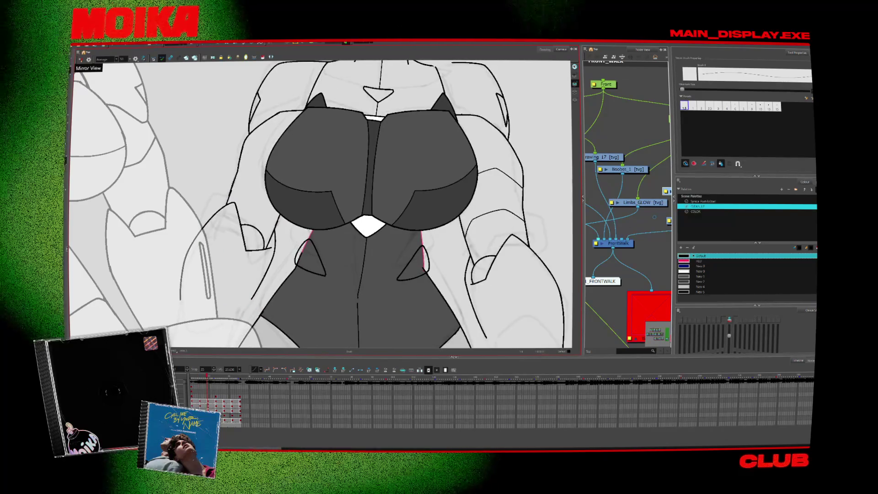
# - Flip forward and back through neighbouring drawings to compare the arm and chest lines
pyautogui.press('.')
pyautogui.press(',')
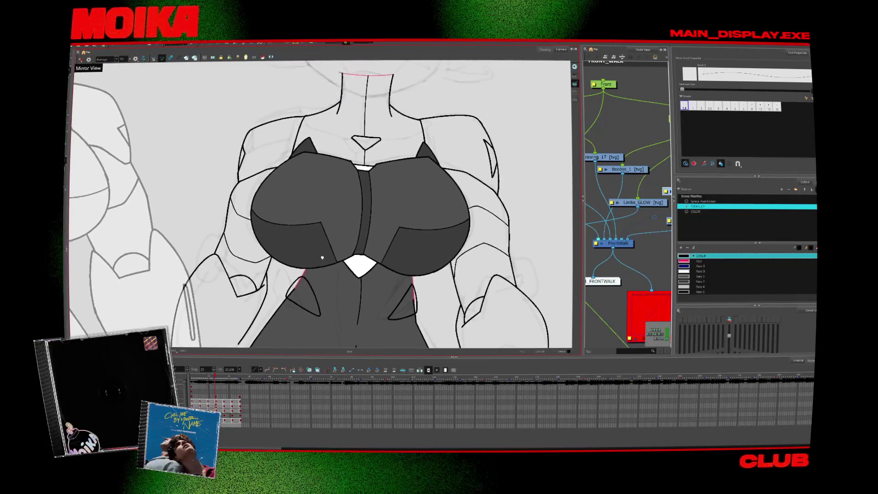
pyautogui.press('.')
pyautogui.press(',')
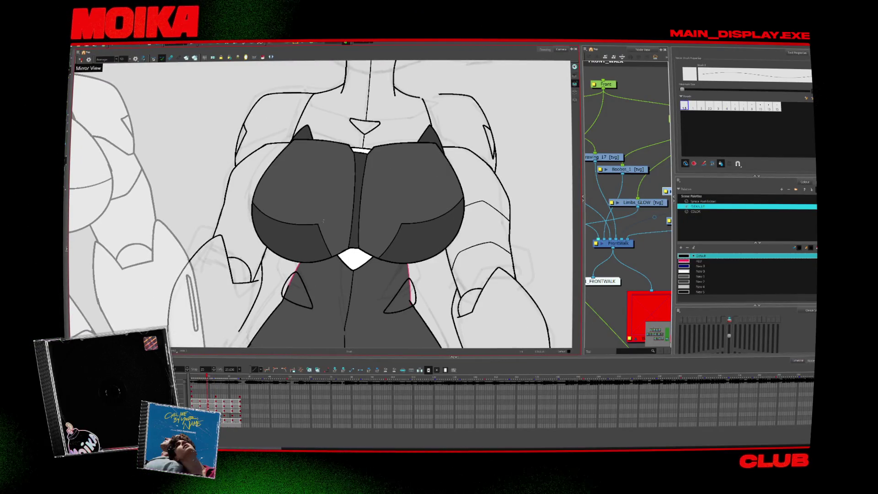
pyautogui.press('.')
pyautogui.press('.')
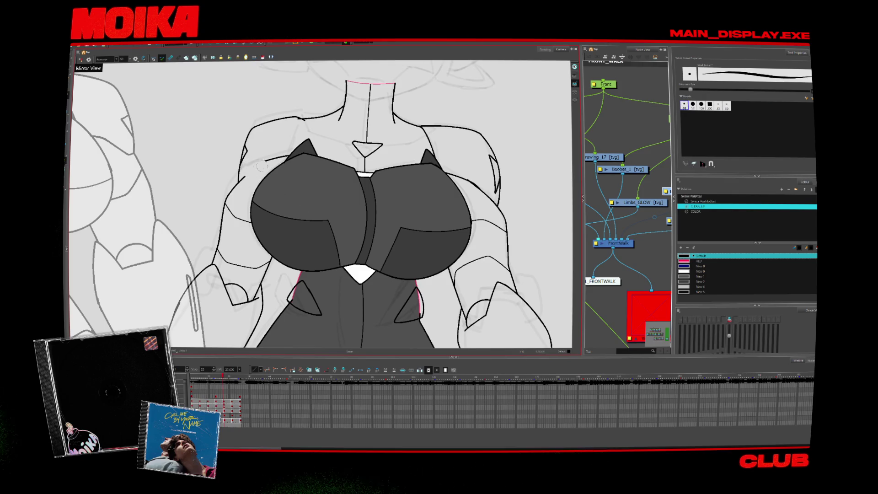
pyautogui.press(',')
pyautogui.press('.')
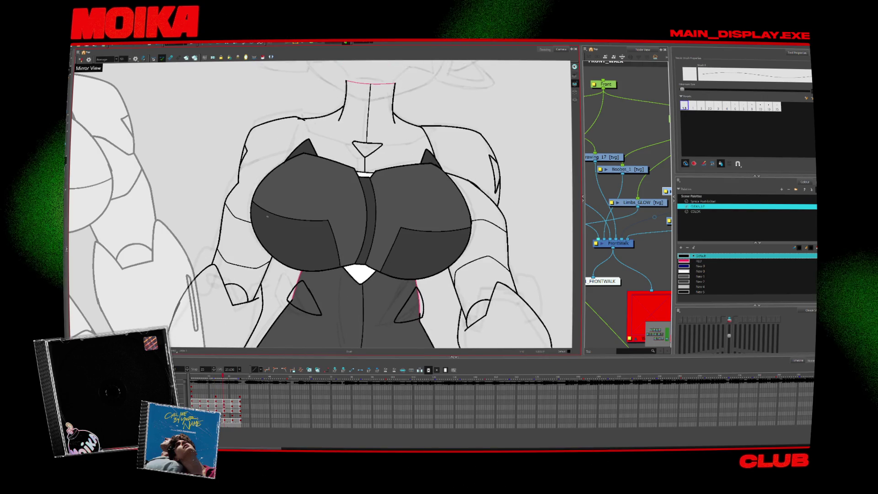
pyautogui.press('.')
pyautogui.press('.')
pyautogui.press('.')
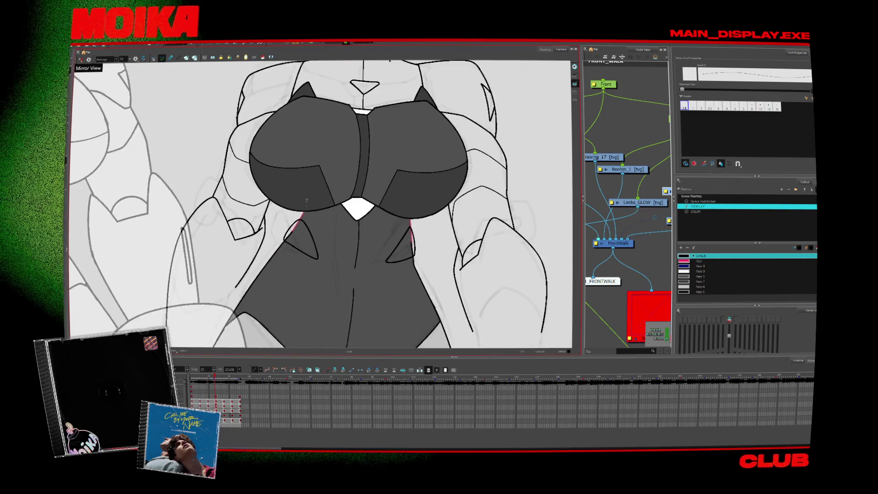
pyautogui.scroll(-3, 419, 207)
pyautogui.press(',')
pyautogui.press(',')
pyautogui.press(',')
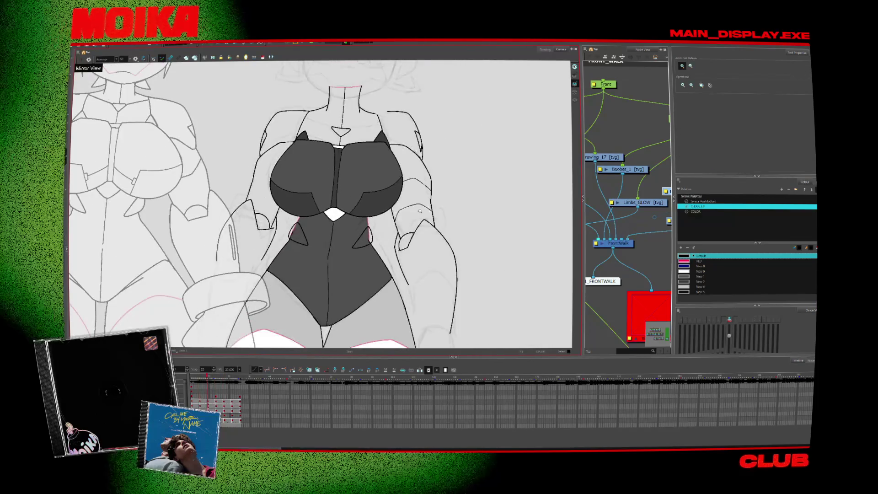
pyautogui.press(',')
pyautogui.press('.')
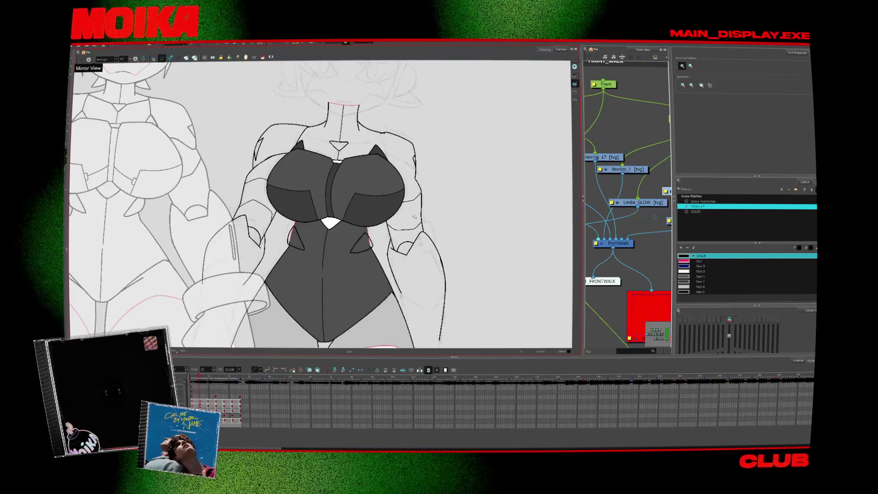
pyautogui.press('.')
pyautogui.scroll(3, 288, 155)
# - Advance to the later drawing with the new pose, after checking the red-guided one
pyautogui.hotkey('alt', 'b')
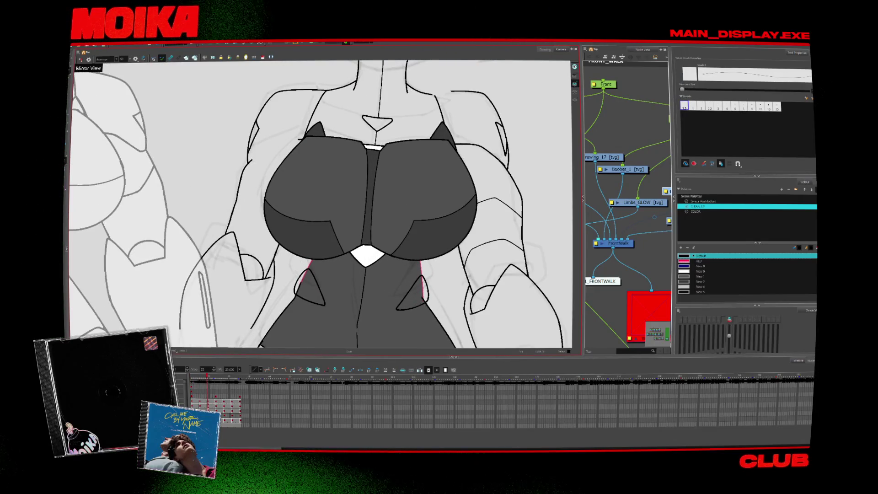
pyautogui.press('.')
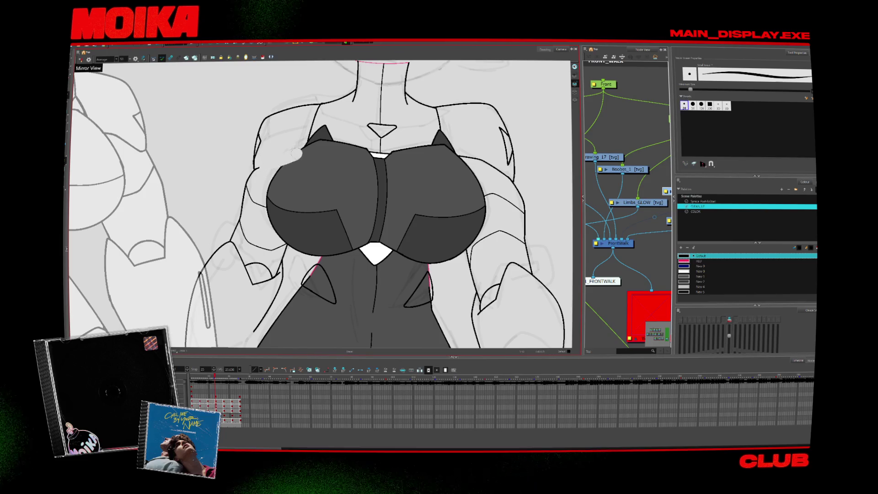
pyautogui.press('.')
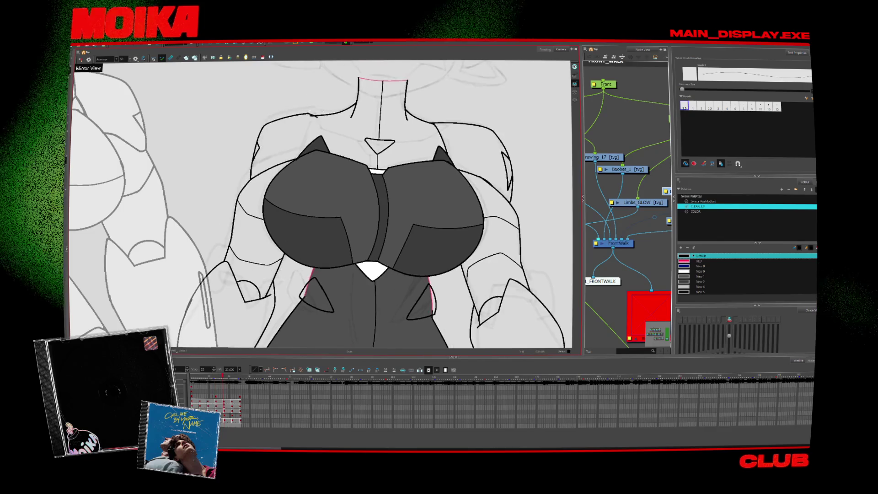
pyautogui.hotkey('alt', 'b')
pyautogui.press(',')
pyautogui.press(',')
pyautogui.hotkey('alt', '/')
pyautogui.press('.')
pyautogui.press('.')
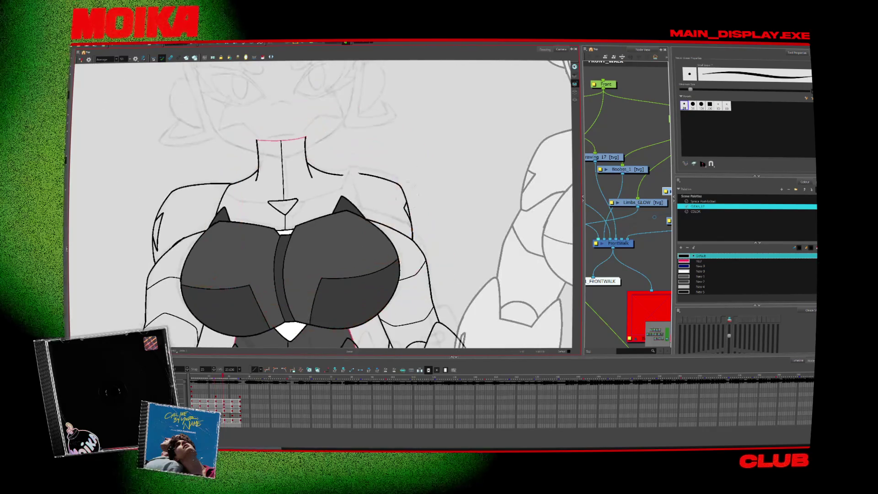
# - Remove the middle of the upper arm line, reset the view upright, and compare neighbours
pyautogui.press('.')
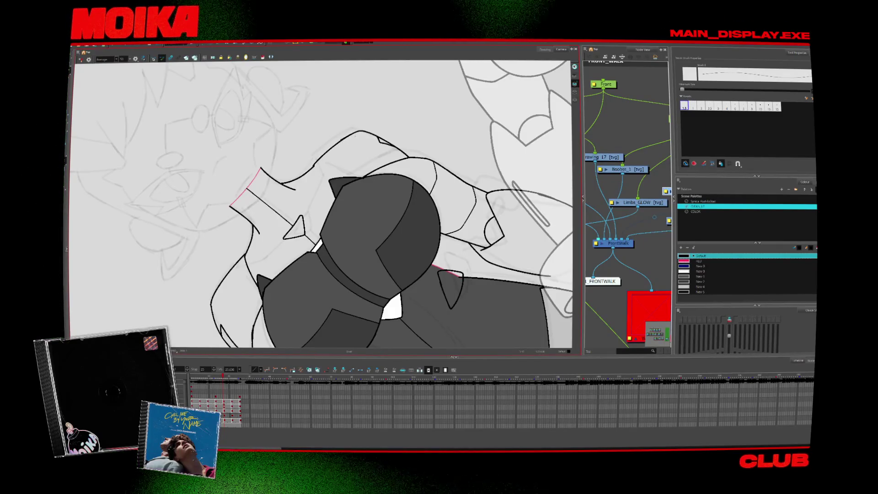
pyautogui.press(',')
pyautogui.press('.')
pyautogui.hotkey('shift', 'x')
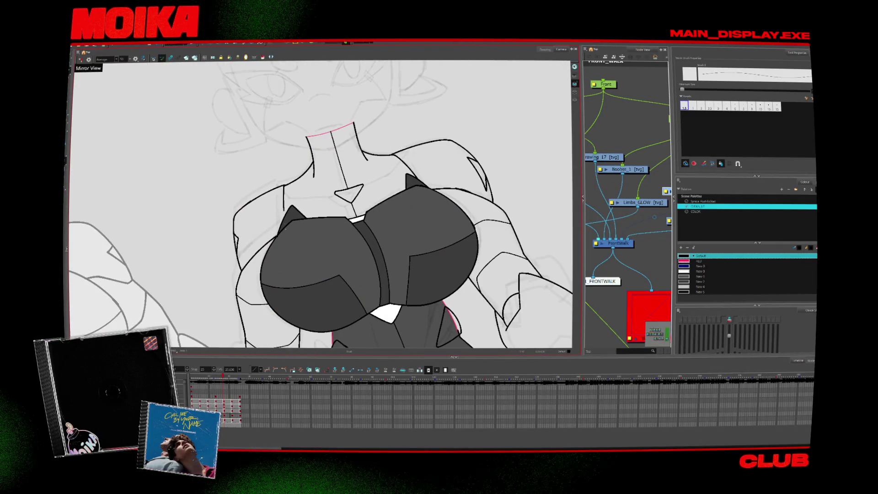
pyautogui.press(',')
pyautogui.press('.')
pyautogui.press(',')
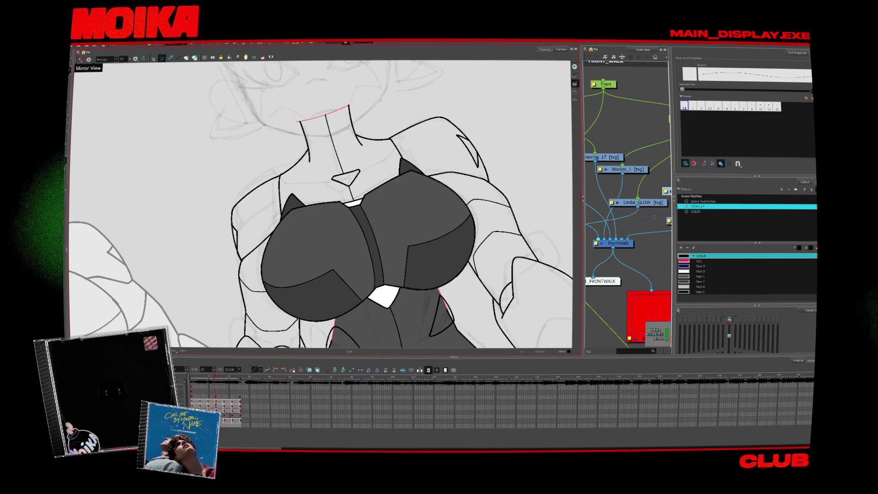
pyautogui.press('.')
pyautogui.hotkey('alt', 'b')
pyautogui.press(',')
pyautogui.press(',')
pyautogui.press('.')
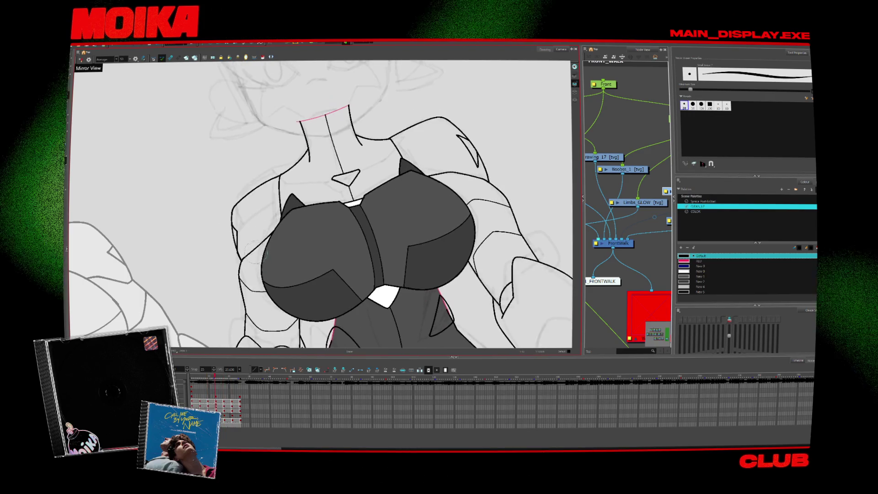
pyautogui.press('.')
# - Draw a new curved left shoulder line and touch it up near the arm
pyautogui.hotkey('alt', 'e')
pyautogui.hotkey('ctrl', 'z')
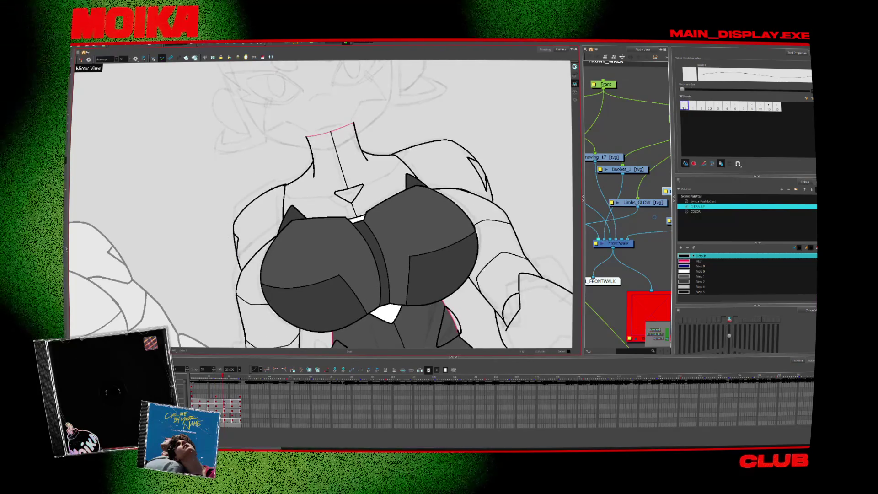
pyautogui.press('.')
pyautogui.hotkey('alt', 'b')
pyautogui.hotkey('alt', 'e')
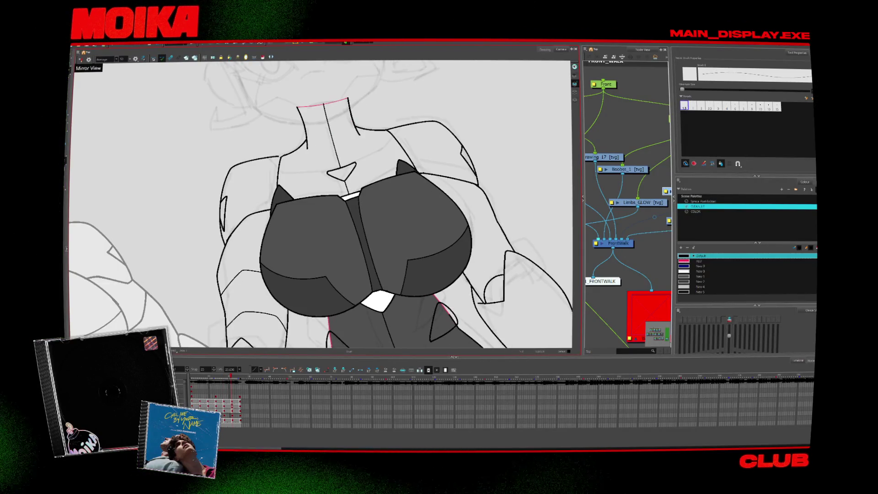
pyautogui.press(',')
pyautogui.press(',')
pyautogui.press(',')
pyautogui.press('.')
pyautogui.press('.')
pyautogui.press('.')
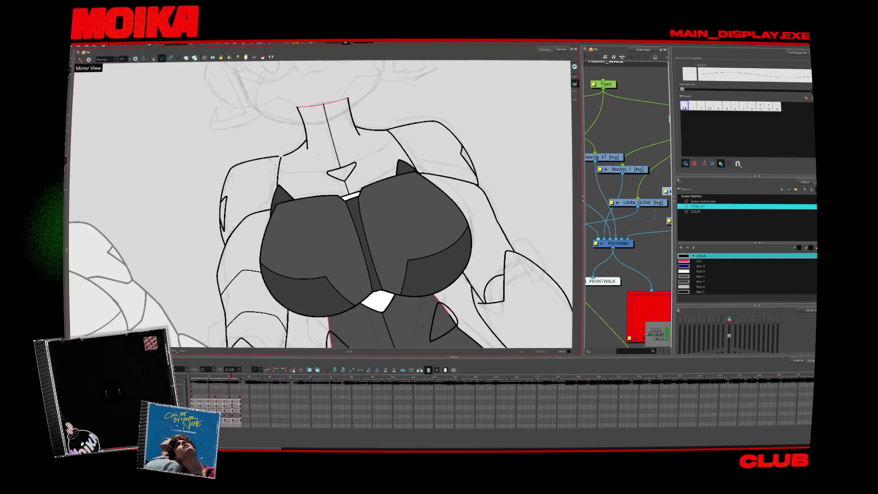
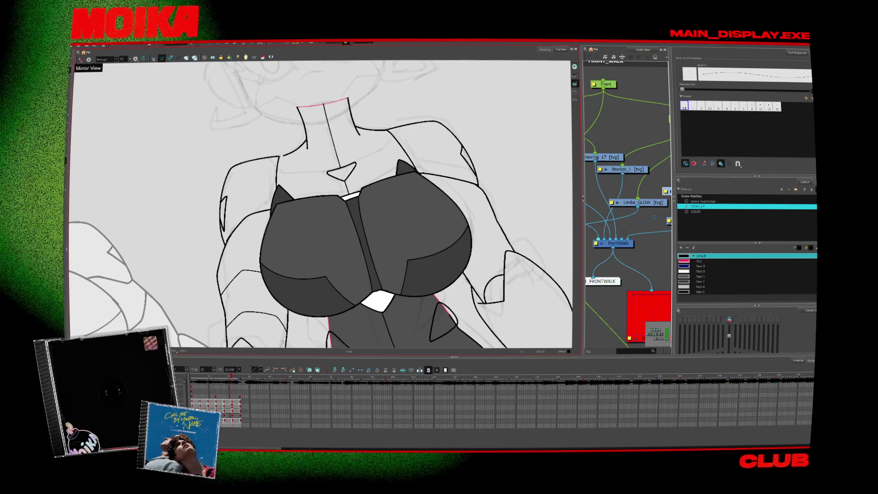
# - Step through the walk frames and zoom out to see the full figures
pyautogui.press('.')
pyautogui.press('.')
pyautogui.press('.')
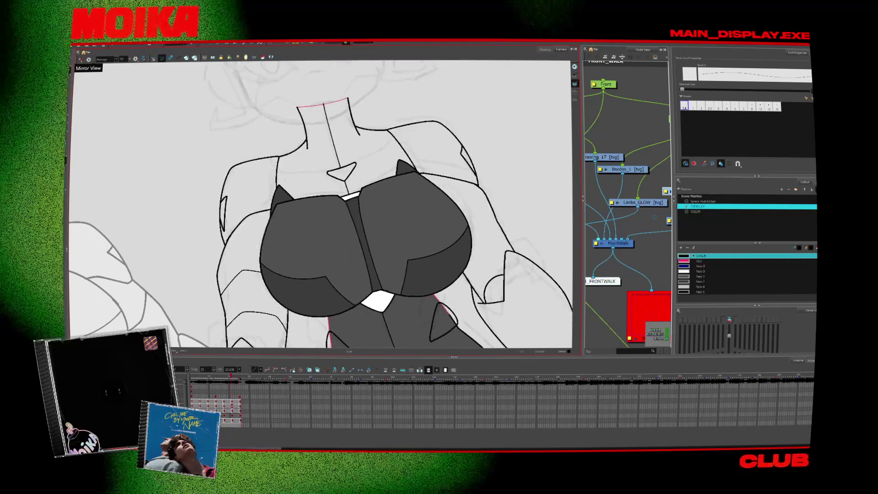
pyautogui.press('.')
pyautogui.press('.')
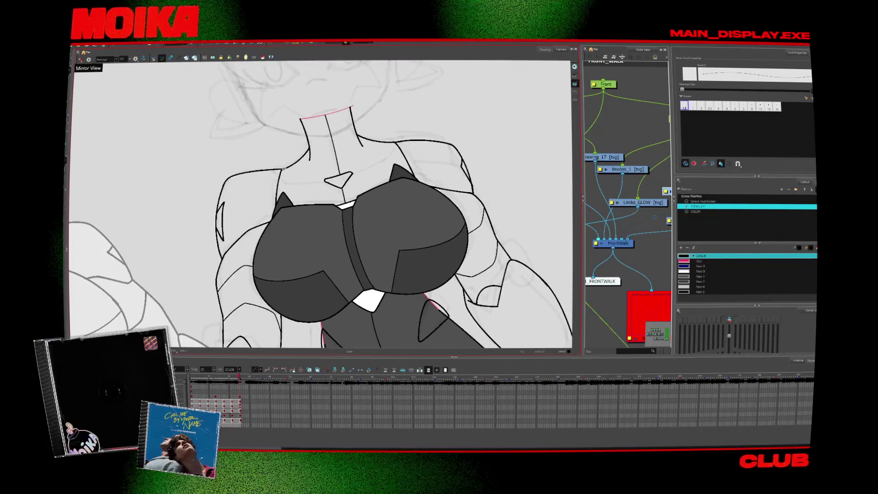
pyautogui.hotkey('alt', 'z')
pyautogui.moveTo(350, 241); pyautogui.dragTo(290, 286)
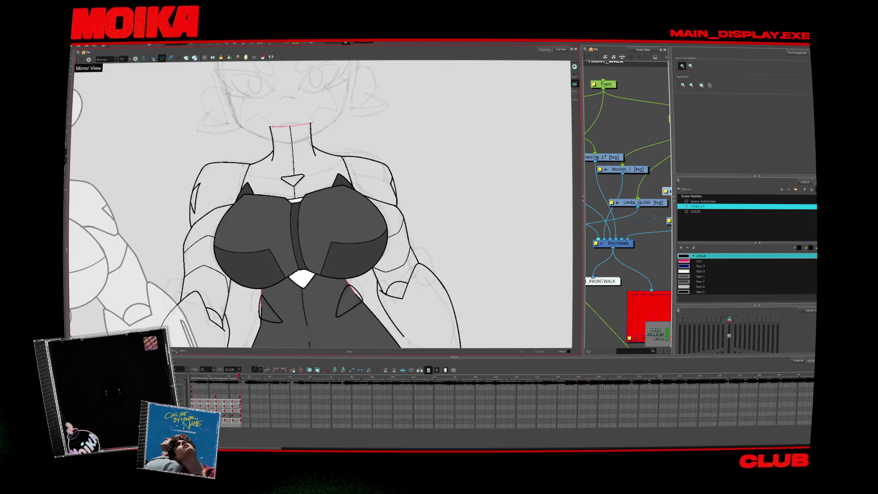
pyautogui.press('2')
pyautogui.press('2')
pyautogui.press('2')
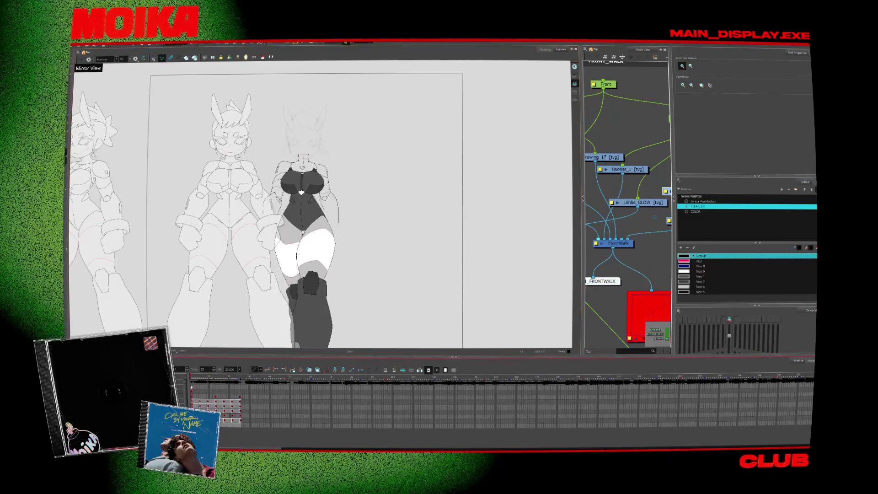
pyautogui.press('1')
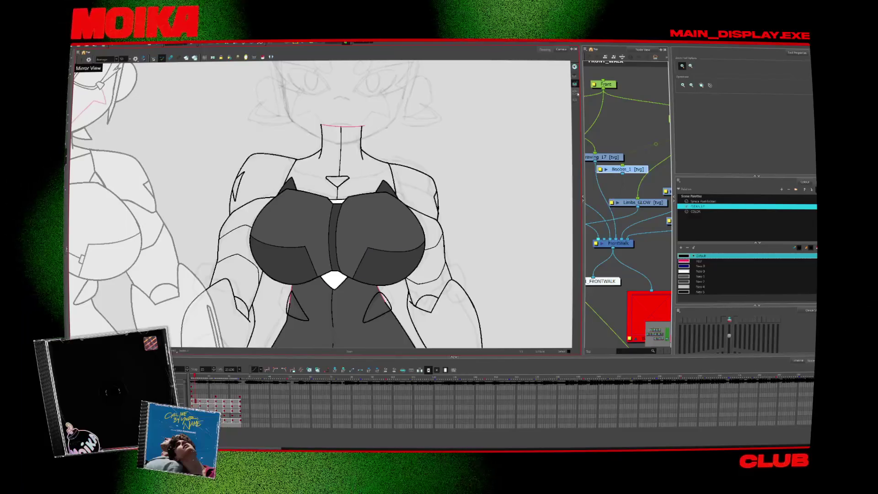
# - Select the chest shapes and compare them across neighbouring walk frames
pyautogui.click(292, 181)
pyautogui.press('.')
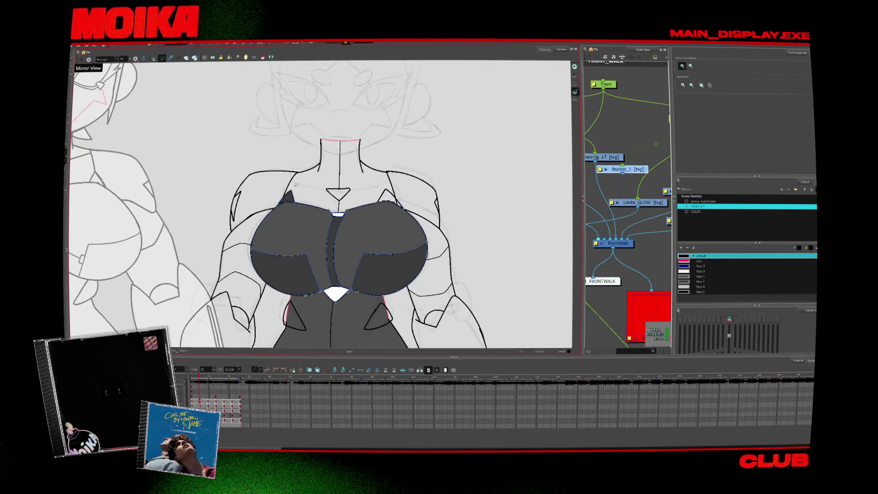
pyautogui.press('.')
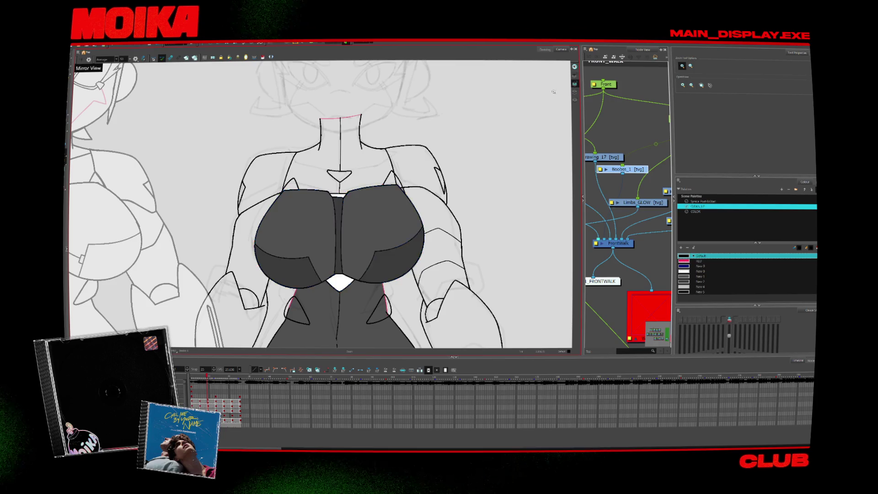
pyautogui.press(',')
pyautogui.press(',')
pyautogui.press(',')
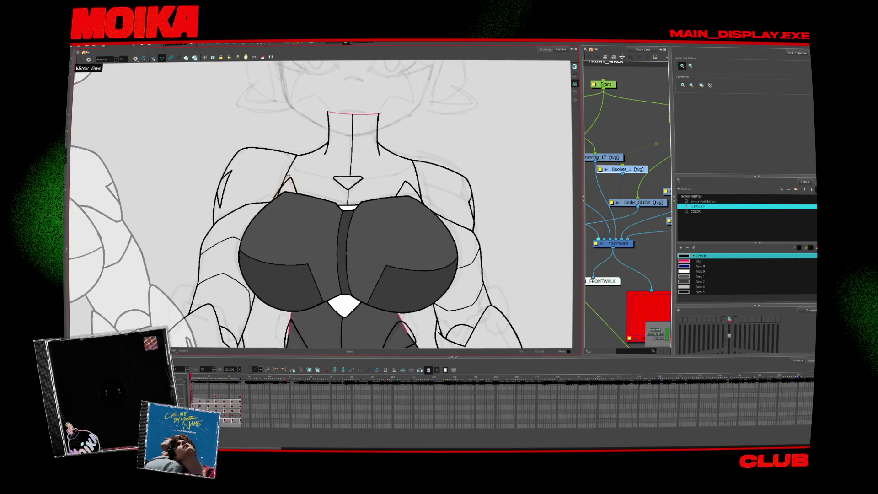
pyautogui.press('.')
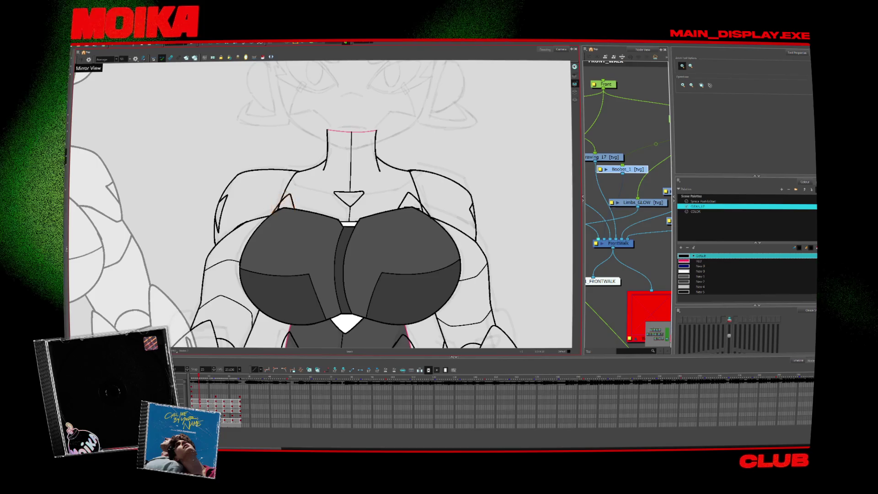
pyautogui.press('.')
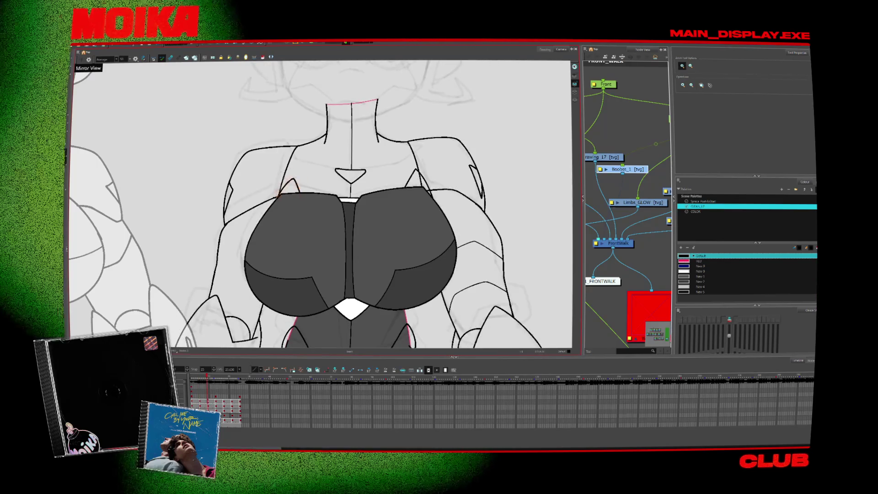
# - Brush a small inverted-V stroke above the left chest plate, then rotate the view onto the chest
pyautogui.hotkey('alt', 'b')
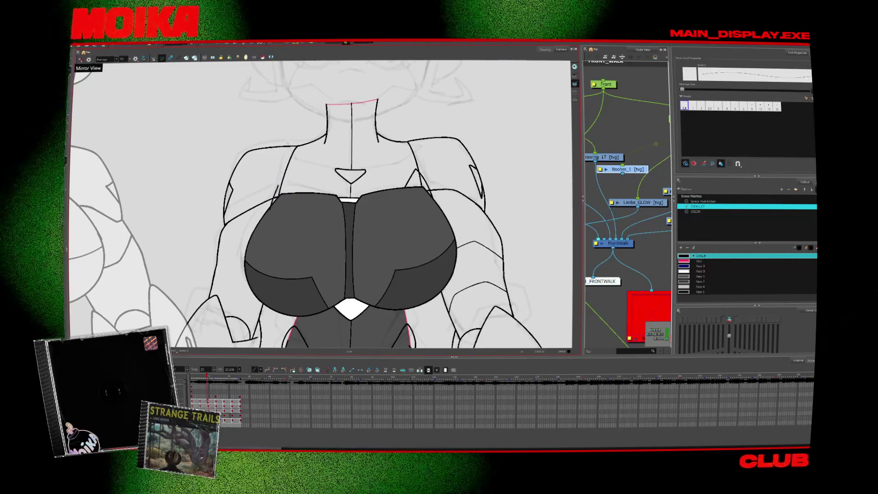
pyautogui.moveTo(271, 209); pyautogui.dragTo(298, 200)
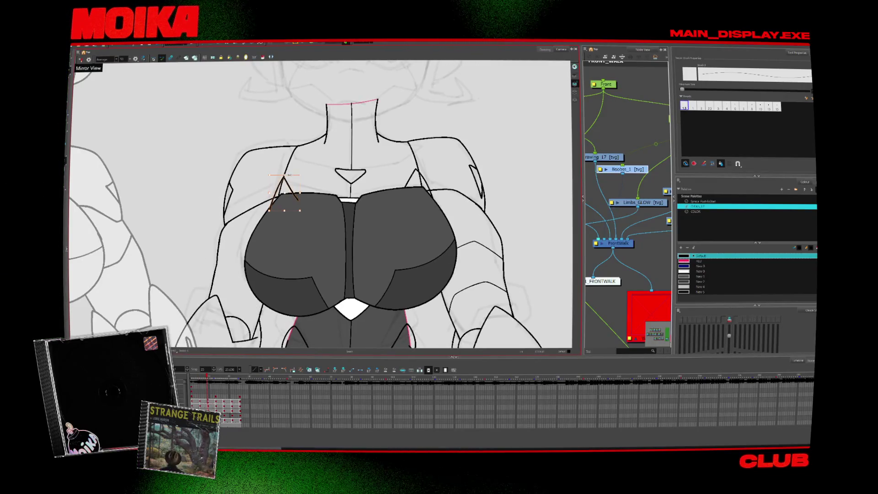
pyautogui.press('.')
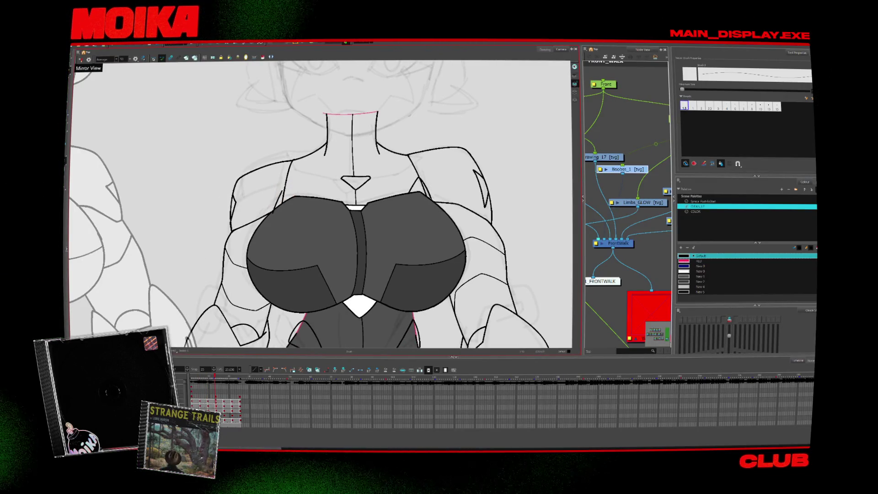
pyautogui.press('.')
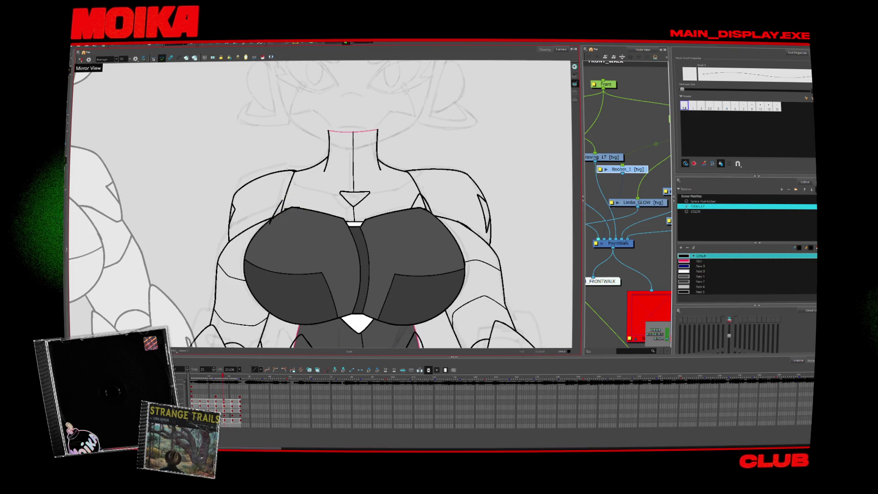
pyautogui.hotkey('alt', 'e')
pyautogui.moveTo(300, 204)
pyautogui.mouseDown()
pyautogui.moveTo(358, 264)
pyautogui.moveTo(311, 222)
pyautogui.moveTo(274, 208)
pyautogui.mouseUp()
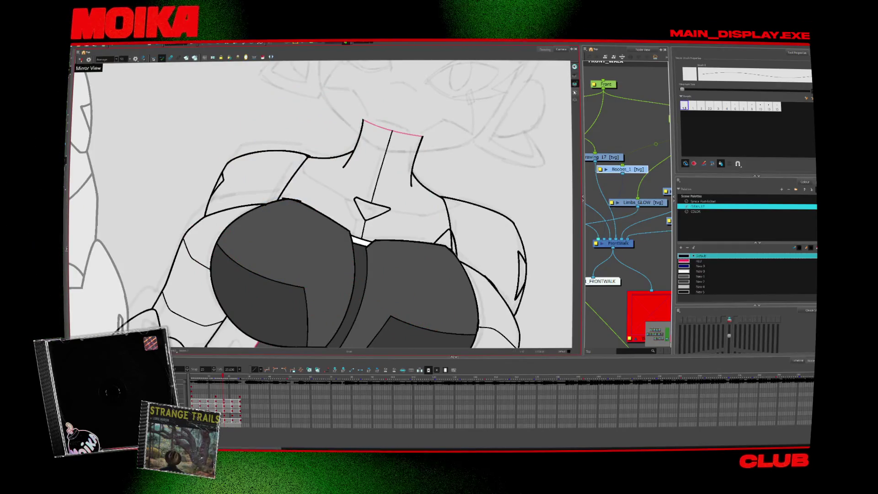
# - Delete the left chest plate's dark fill and redraw its pointed top-left stroke
pyautogui.click(328, 209)
pyautogui.press('Delete')
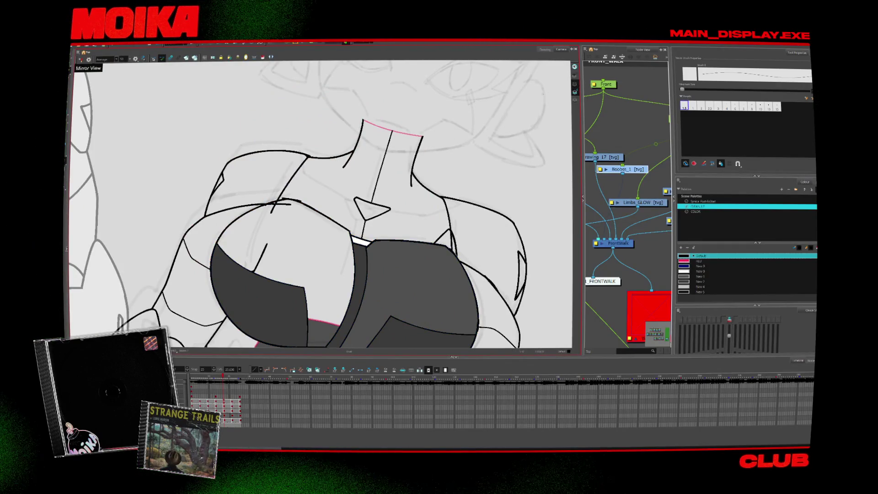
pyautogui.hotkey('alt', 'b')
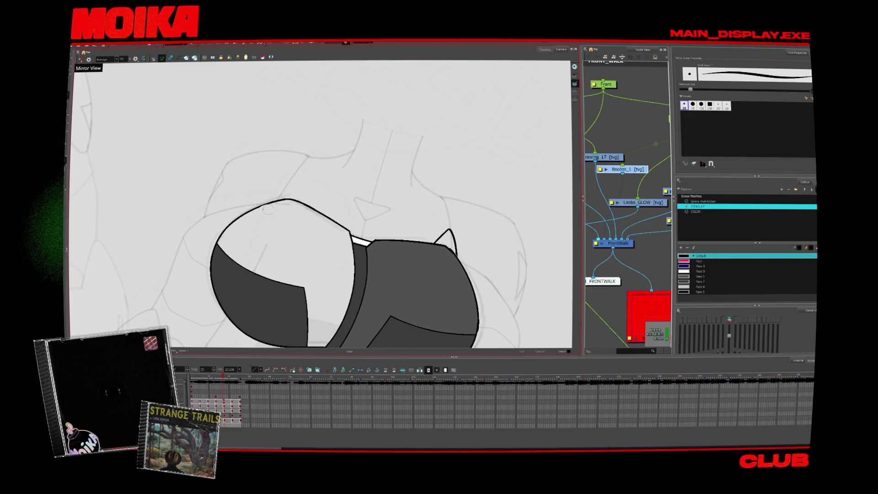
pyautogui.press(',')
pyautogui.press('.')
pyautogui.hotkey('alt', 'q')
pyautogui.press(',')
pyautogui.press('.')
pyautogui.hotkey('alt', 'b')
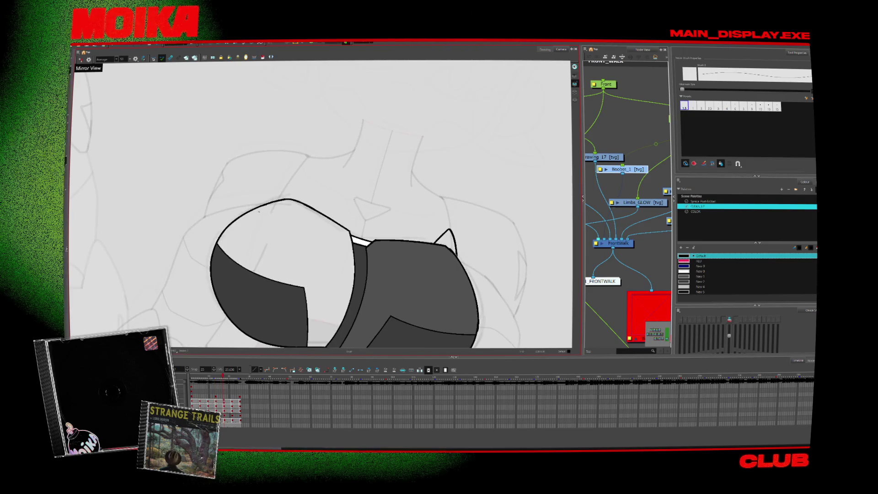
pyautogui.press(',')
pyautogui.press('.')
pyautogui.moveTo(253, 212)
pyautogui.mouseDown()
pyautogui.moveTo(288, 185)
pyautogui.moveTo(299, 206)
pyautogui.mouseUp()
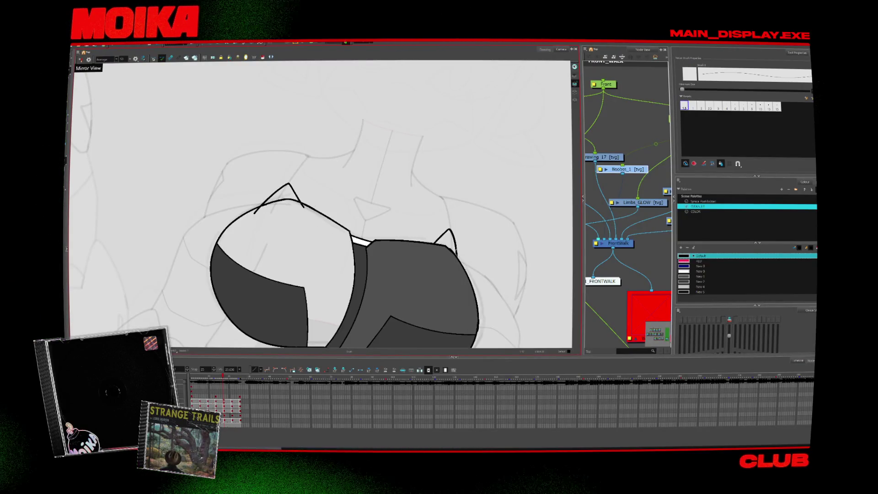
# - Paint both chest plates with the dark grey New 4 swatch across the walk frames
pyautogui.hotkey('alt', 's')
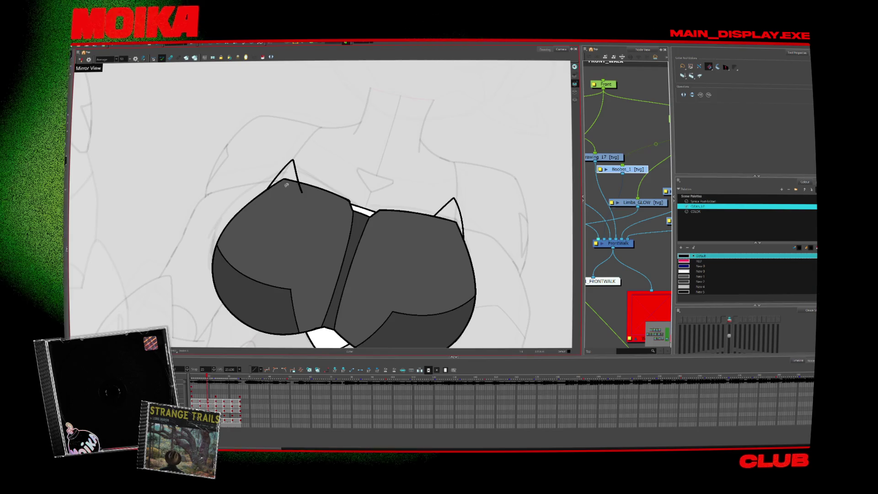
pyautogui.press(',')
pyautogui.press(',')
pyautogui.hotkey('alt', 's')
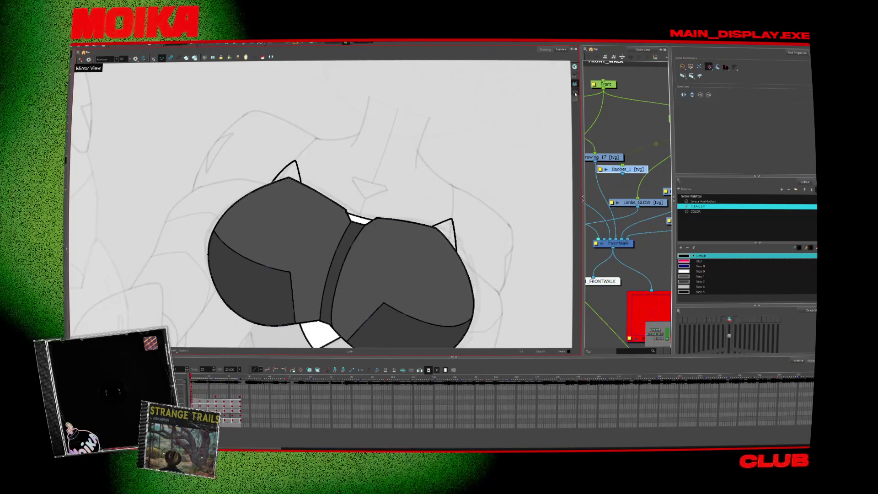
pyautogui.click(424, 251)
pyautogui.click(263, 56)
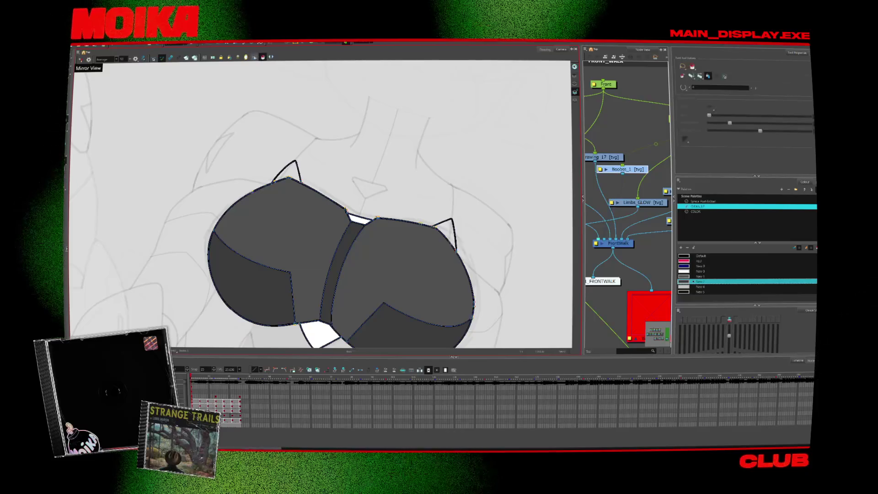
pyautogui.press('.')
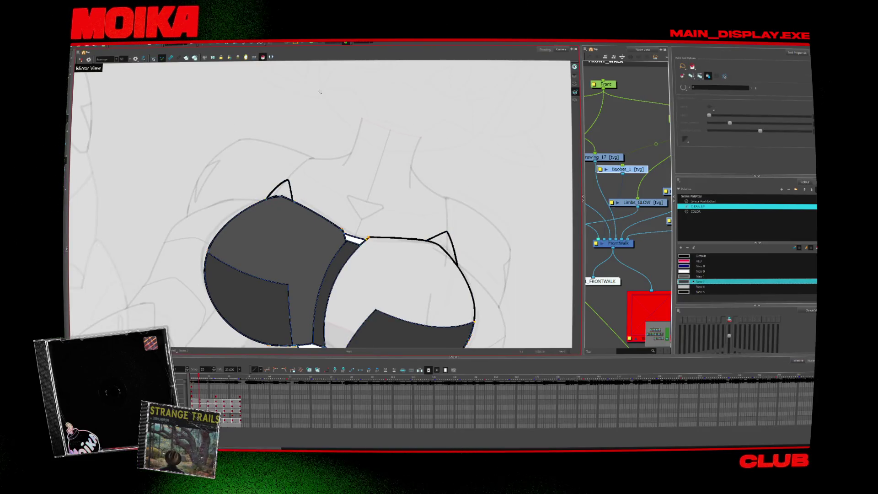
pyautogui.press('.')
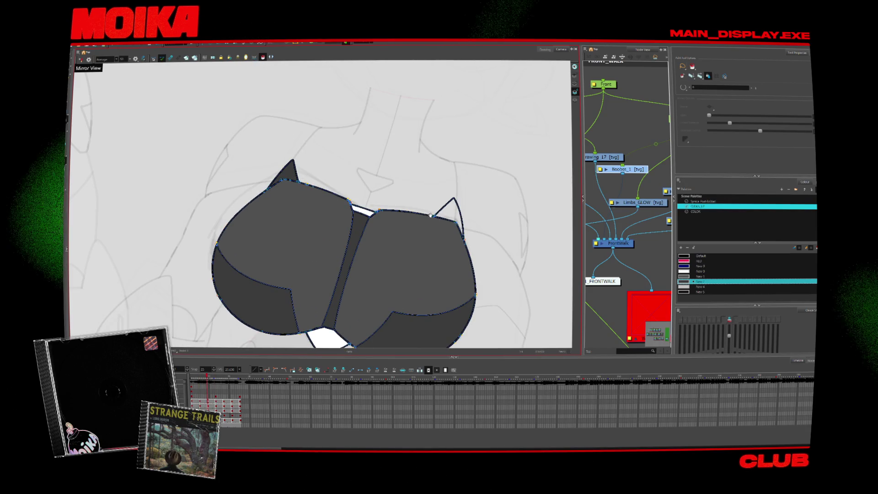
pyautogui.press(',')
pyautogui.hotkey('alt', 'b')
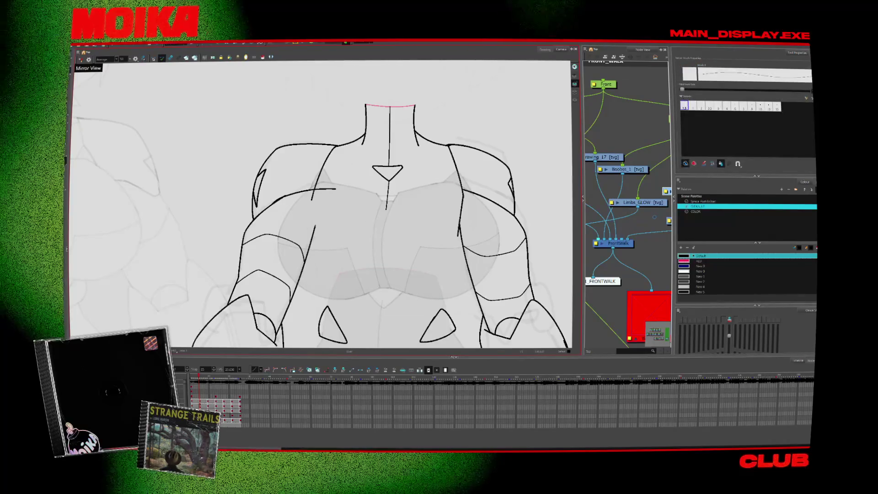
# - Draw a line down the left edge of the torso
pyautogui.press('.')
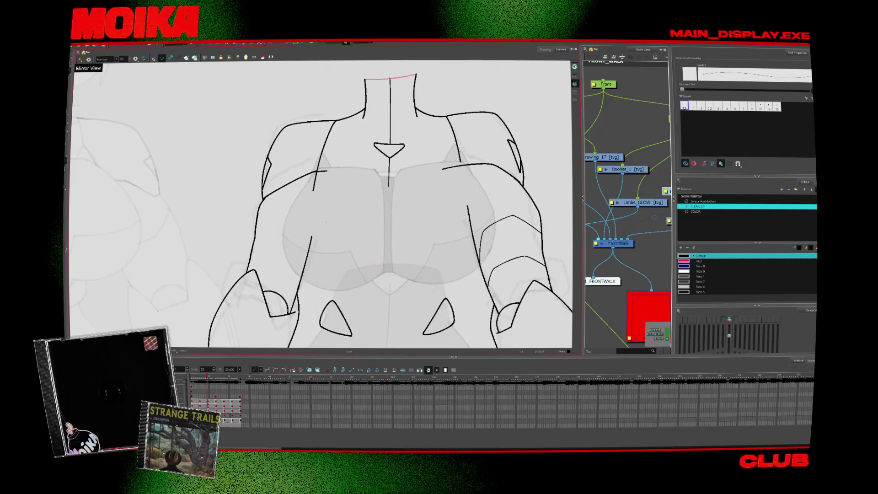
pyautogui.moveTo(315, 186); pyautogui.dragTo(311, 244)
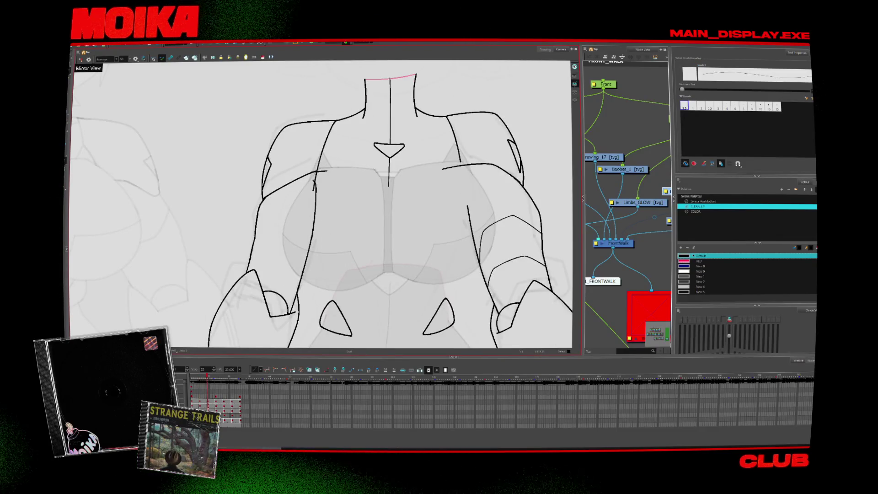
pyautogui.hotkey('alt', 's')
pyautogui.hotkey('alt', 'b')
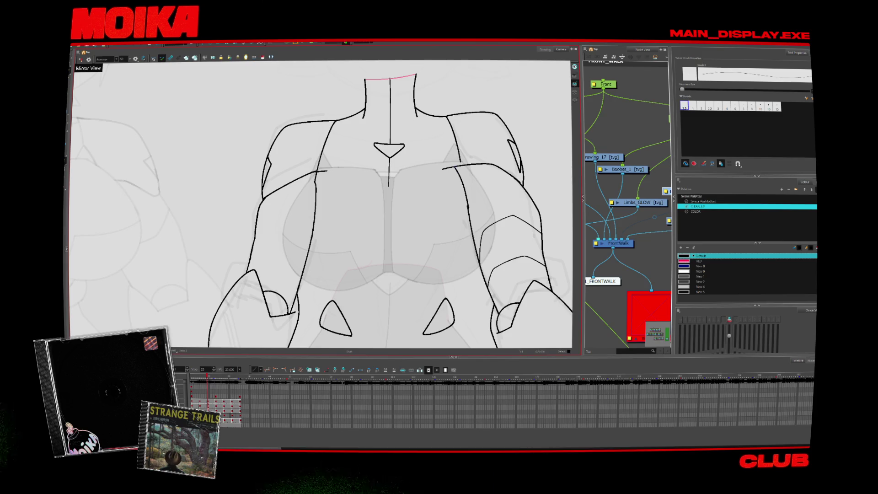
# - Flip through neighbouring walk drawings to compare the poses
pyautogui.hotkey('alt', 's')
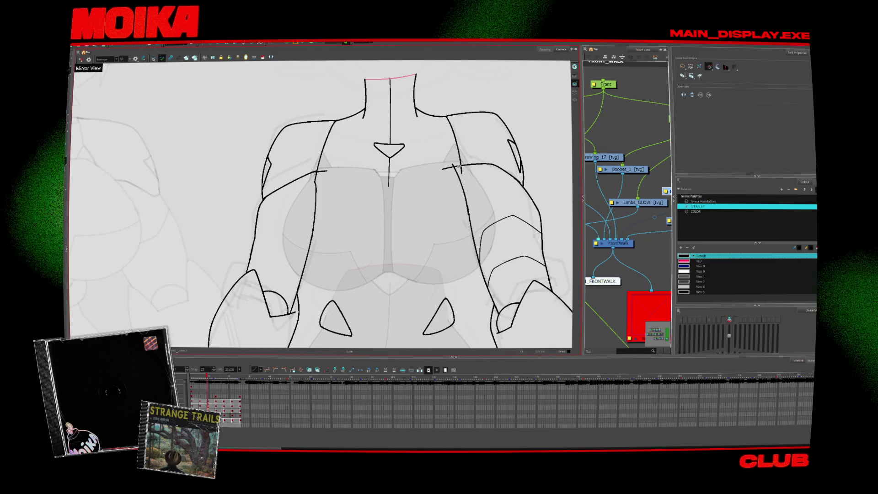
pyautogui.press('.')
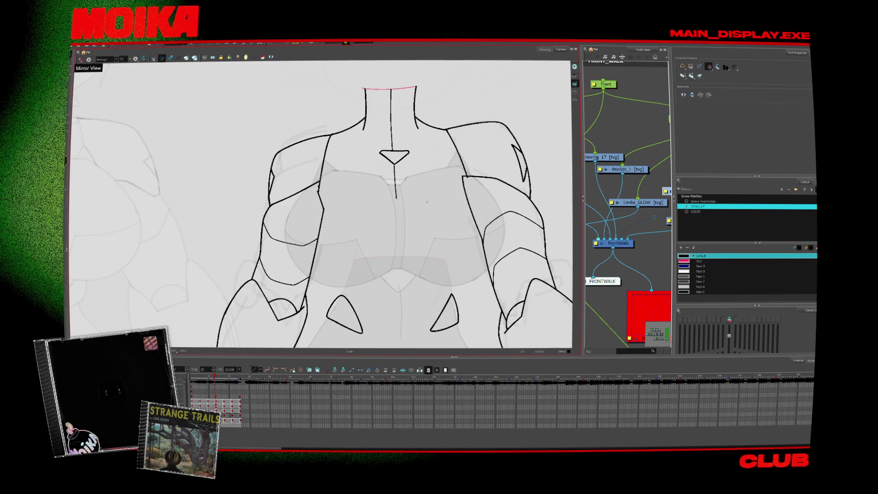
pyautogui.press(',')
pyautogui.hotkey('alt', 'b')
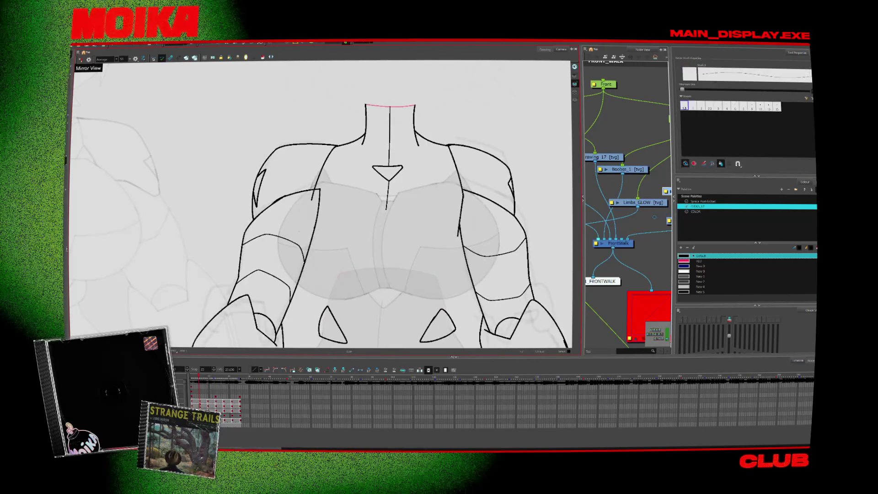
pyautogui.press('.')
pyautogui.press('.')
pyautogui.press('.')
pyautogui.press('.')
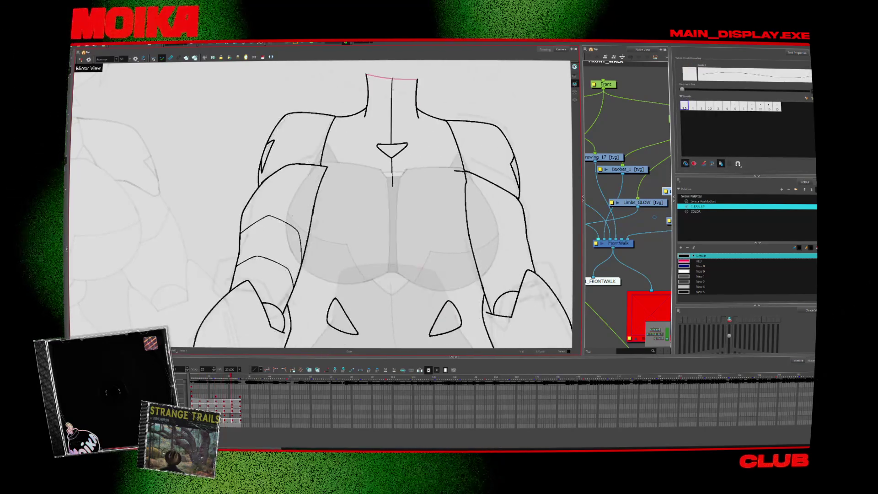
pyautogui.press('.')
pyautogui.press(',')
pyautogui.press(',')
pyautogui.press('.')
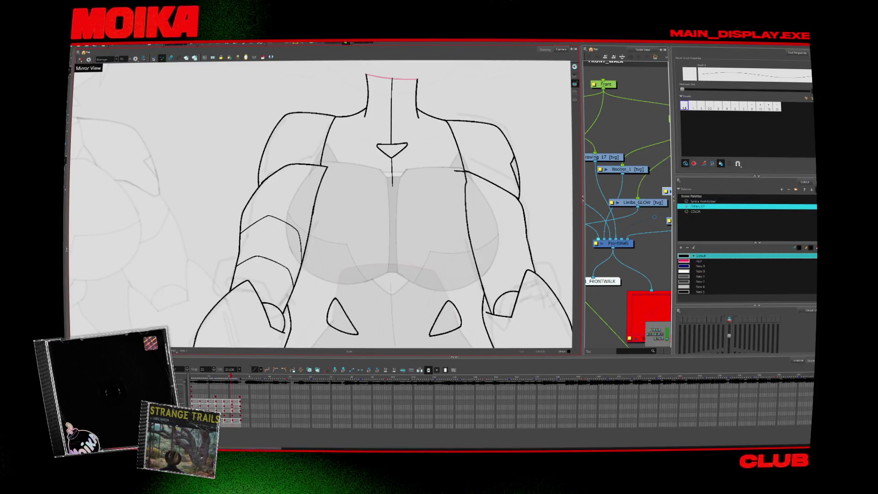
pyautogui.press('.')
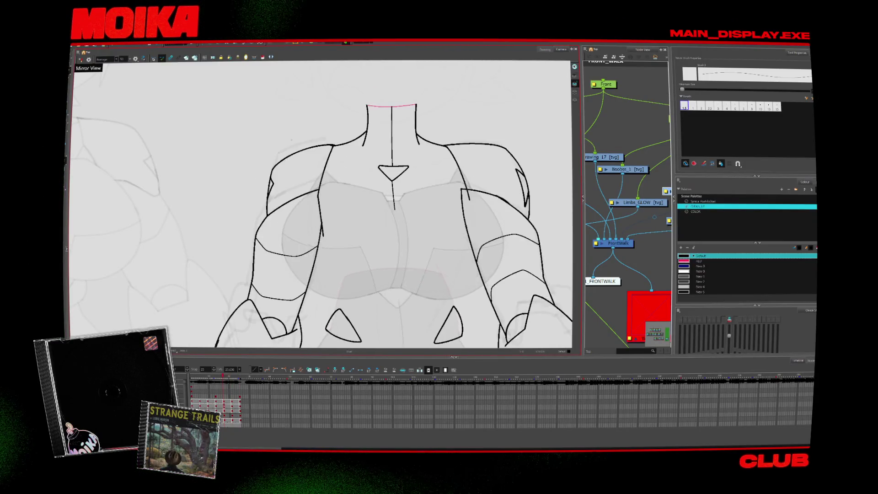
pyautogui.press(',')
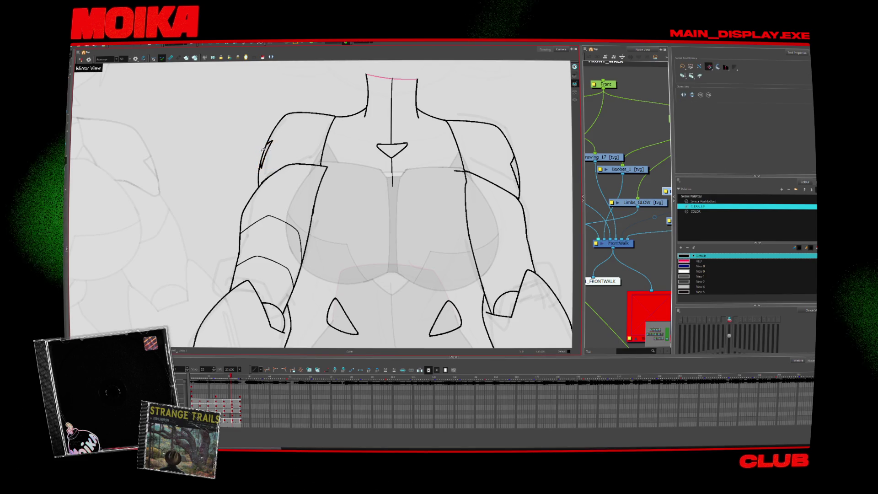
pyautogui.press('.')
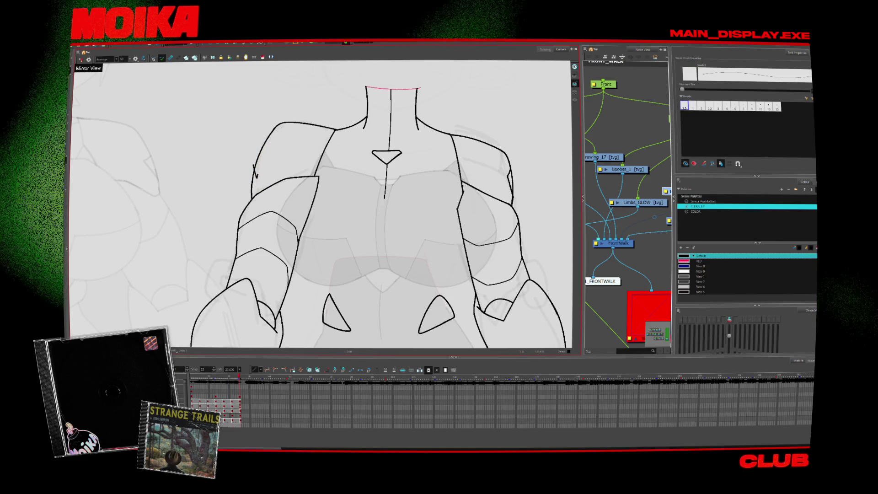
pyautogui.press(',')
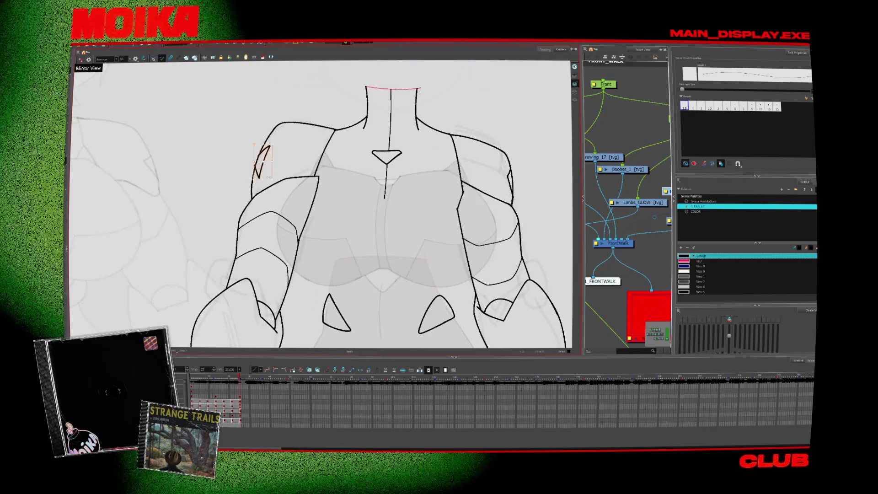
# - Step back and forth through several more drawings to check the chest
pyautogui.hotkey('alt', 's')
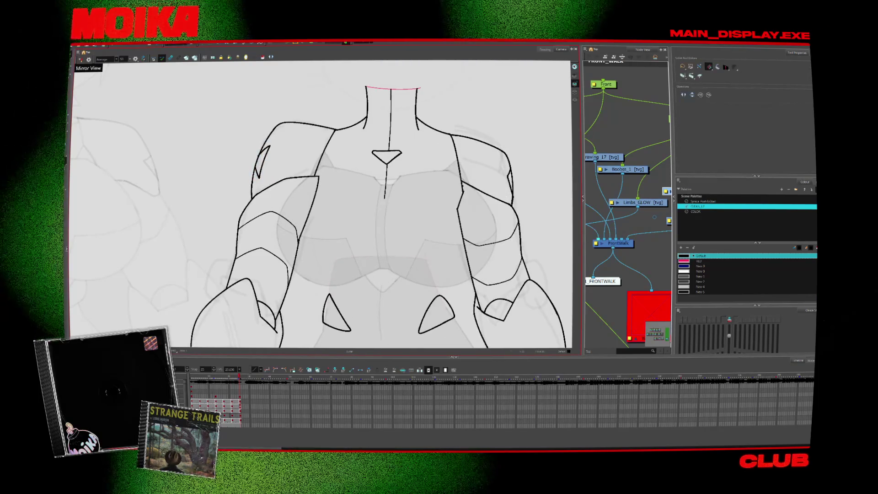
pyautogui.hotkey('alt', 'b')
pyautogui.press(',')
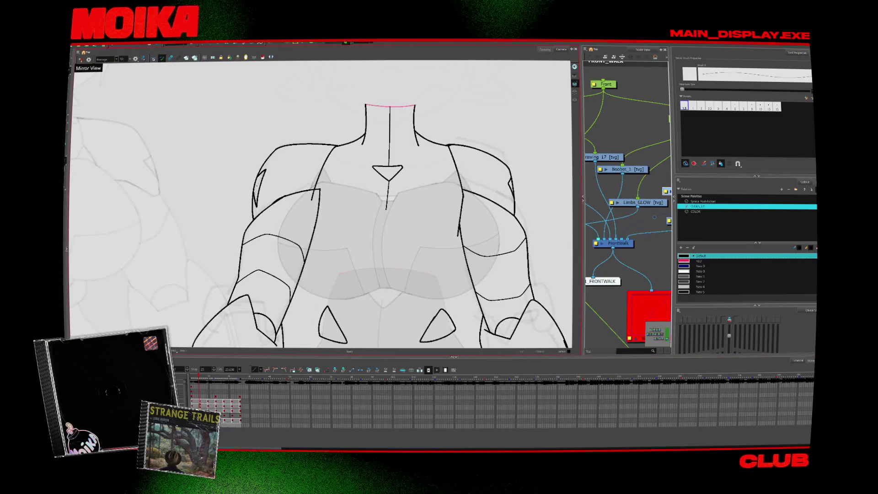
pyautogui.press('.')
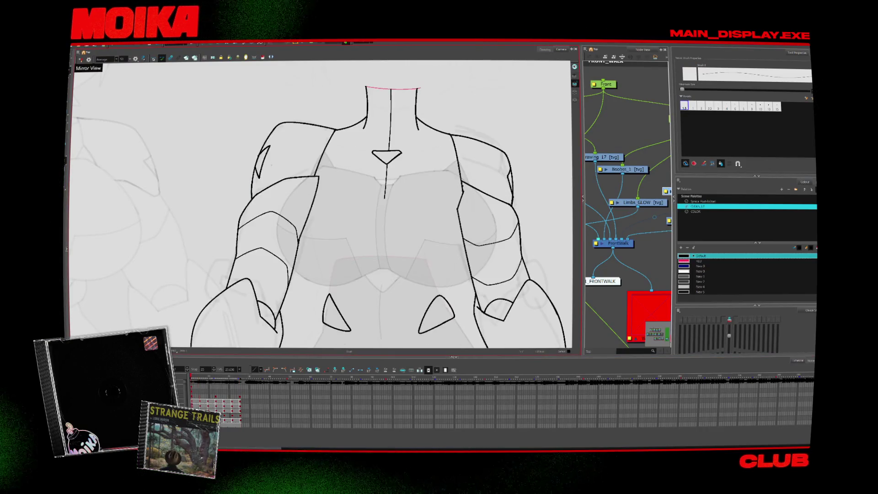
pyautogui.press(',')
pyautogui.hotkey('alt', 'z')
pyautogui.press('.')
pyautogui.press('.')
pyautogui.scroll(-2, 353, 239)
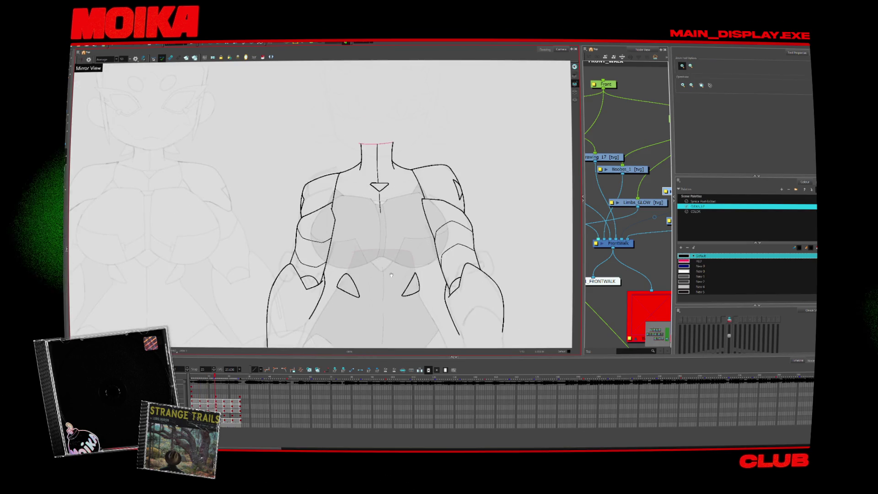
# - Return to the earlier coloured drawing and tilt the left shoulder notch slightly counter-clockwise
pyautogui.press(',')
pyautogui.press(',')
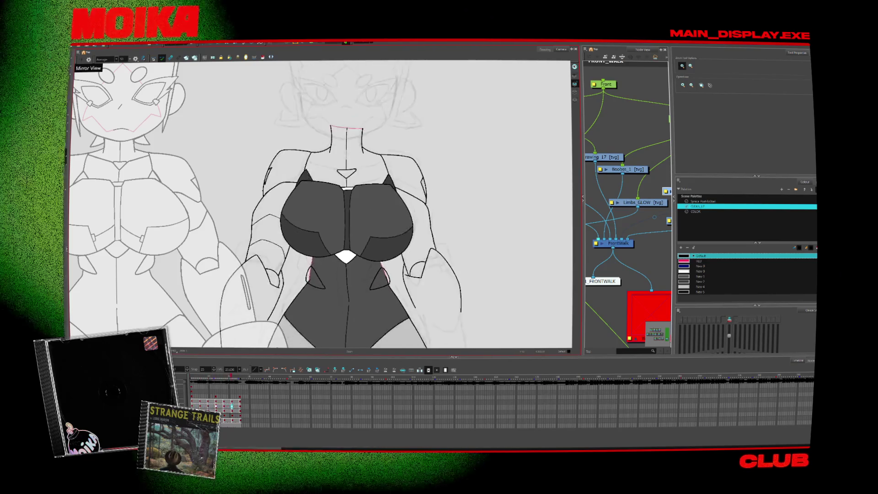
pyautogui.scroll(5, 272, 179)
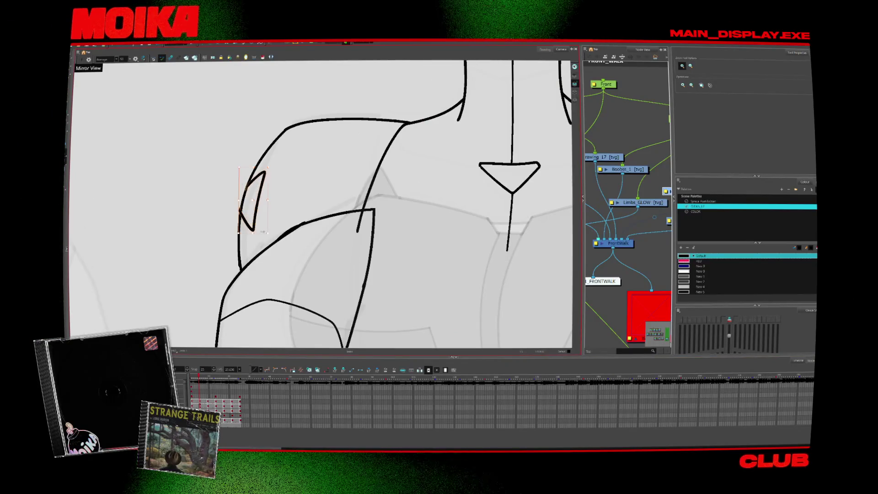
pyautogui.moveTo(265, 235); pyautogui.dragTo(272, 222)
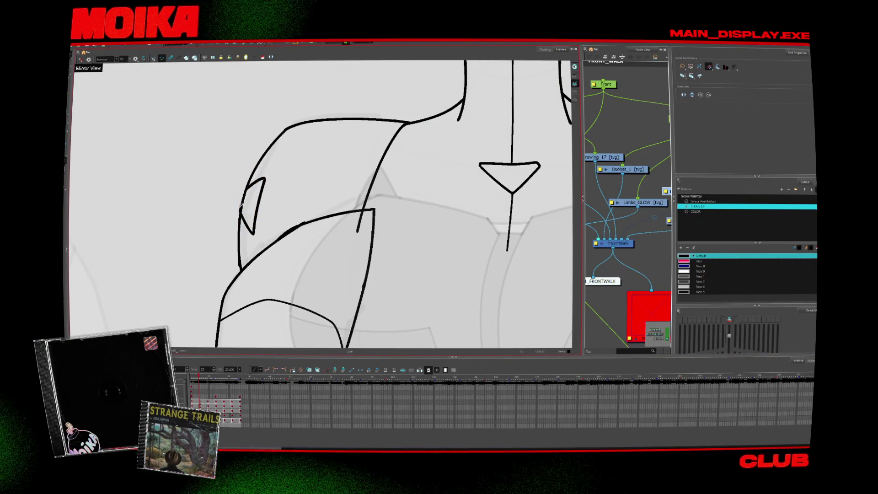
pyautogui.scroll(-5, 289, 233)
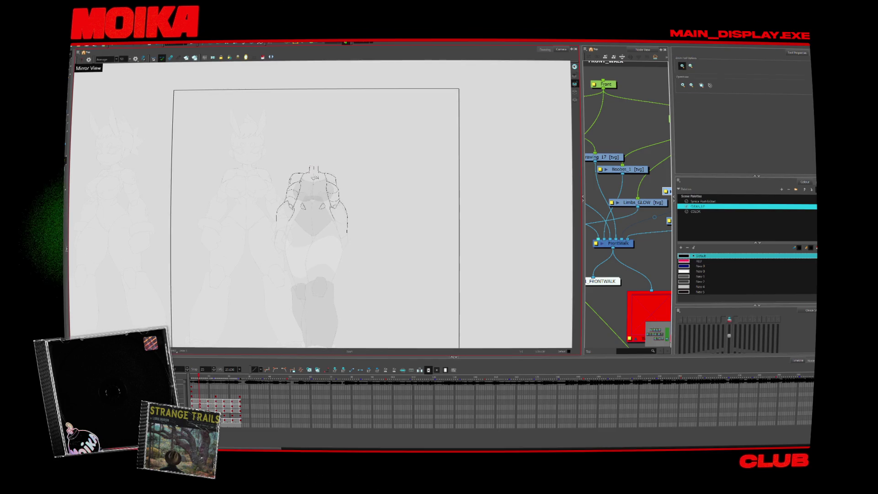
pyautogui.scroll(4, 289, 234)
pyautogui.scroll(3, 289, 234)
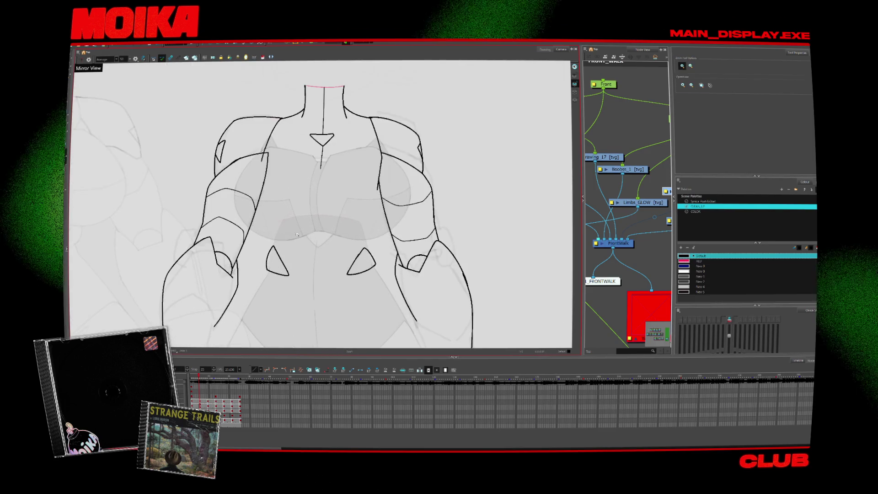
# - Pick the RED colour for the Brush tool
pyautogui.hotkey('alt', 'b')
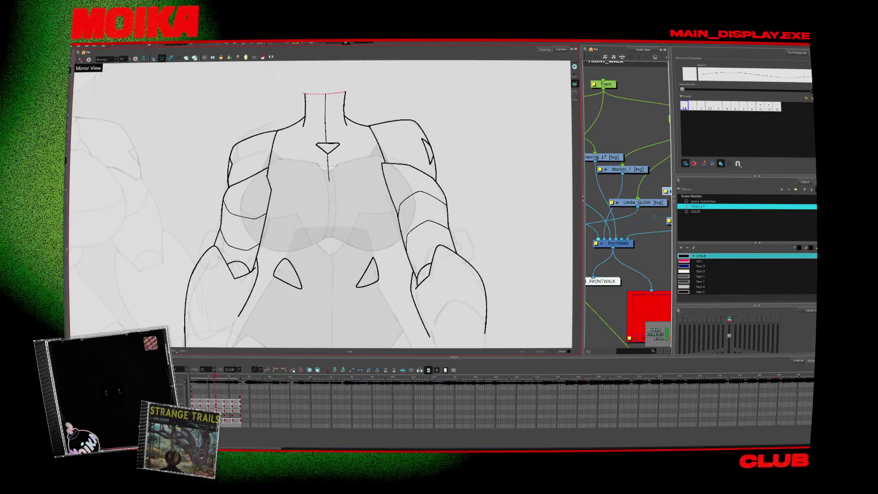
pyautogui.click(699, 261)
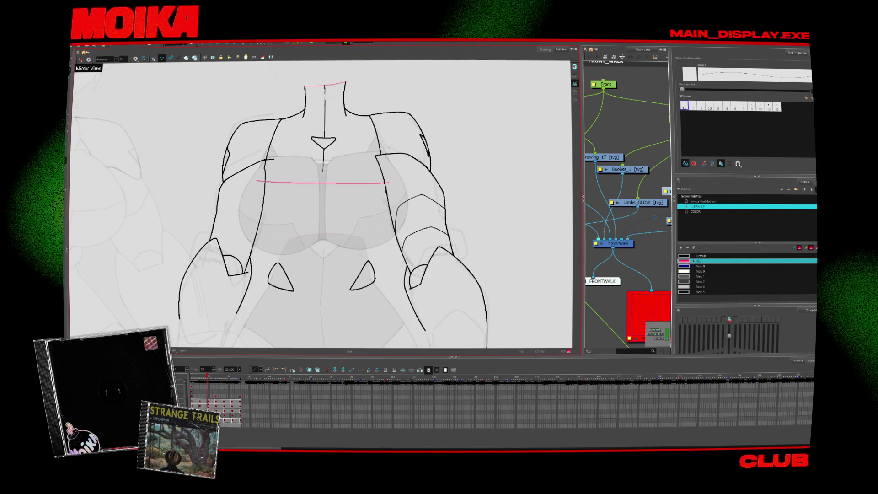
pyautogui.scroll(3, 320, 206)
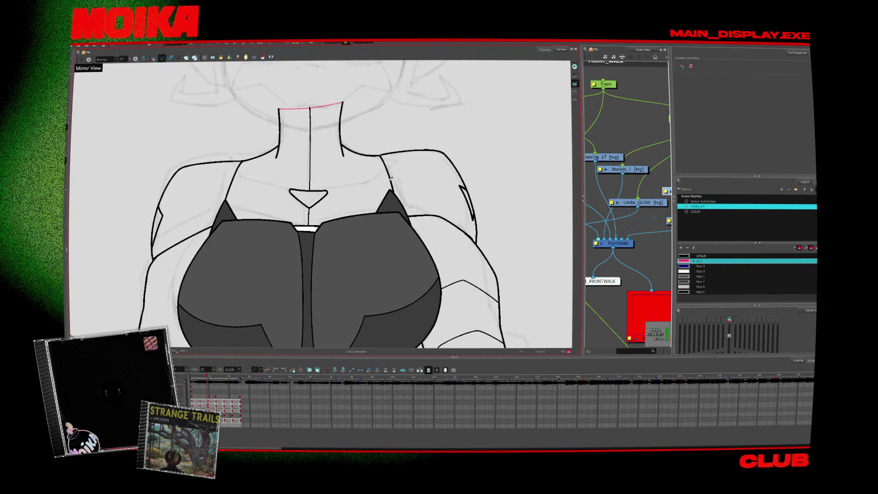
# - Restore the Default colour and draw short strokes at the triangle below the neck
pyautogui.click(700, 255)
pyautogui.press(',')
pyautogui.press(',')
pyautogui.press(',')
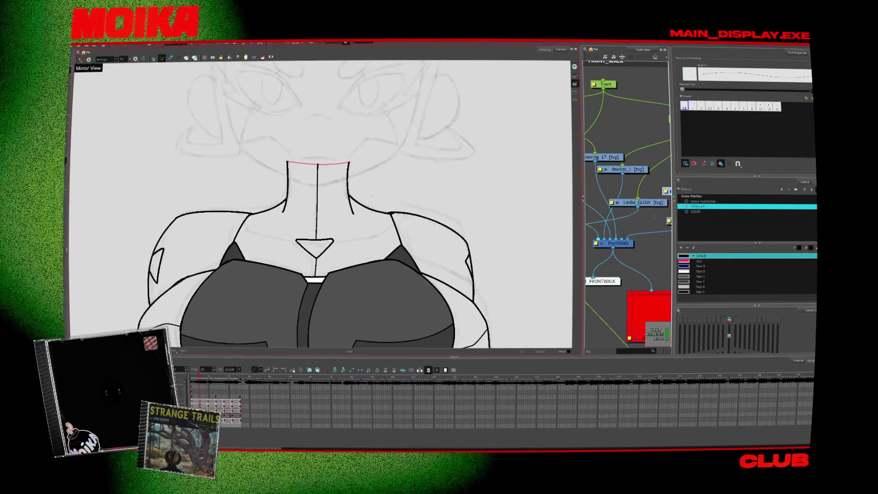
pyautogui.moveTo(331, 222); pyautogui.dragTo(355, 220)
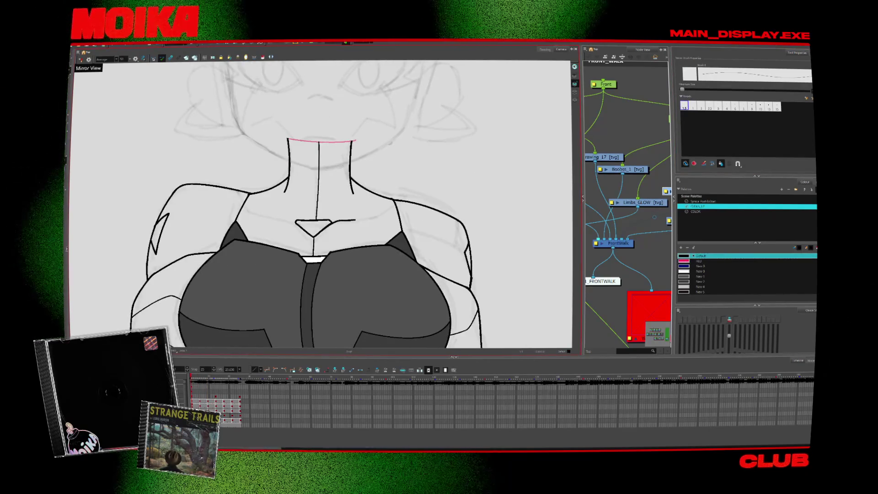
pyautogui.press('4')
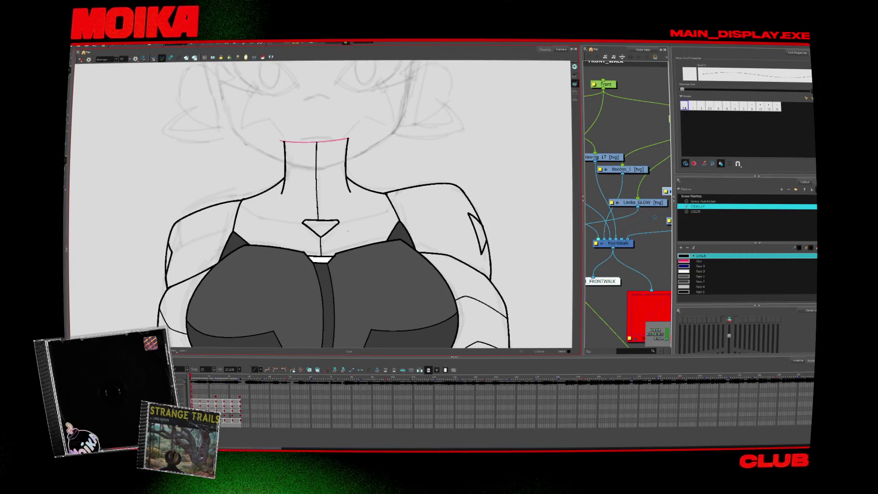
pyautogui.moveTo(333, 209); pyautogui.dragTo(325, 231)
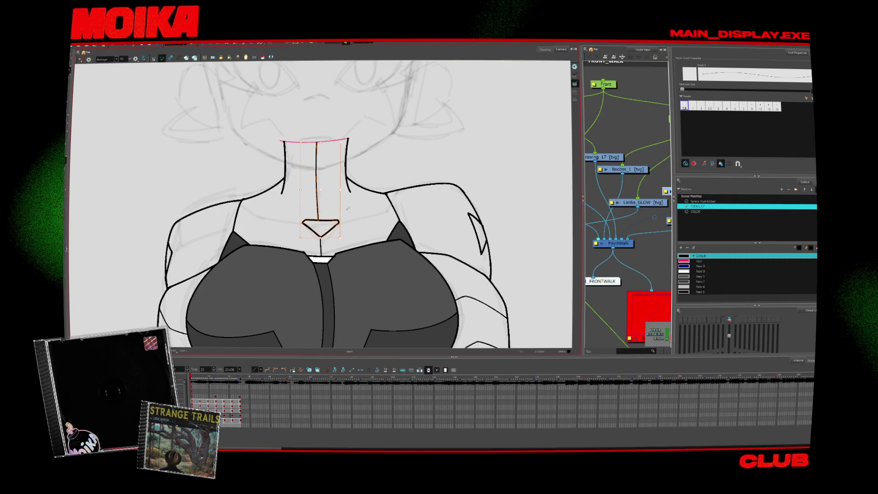
pyautogui.click(348, 208)
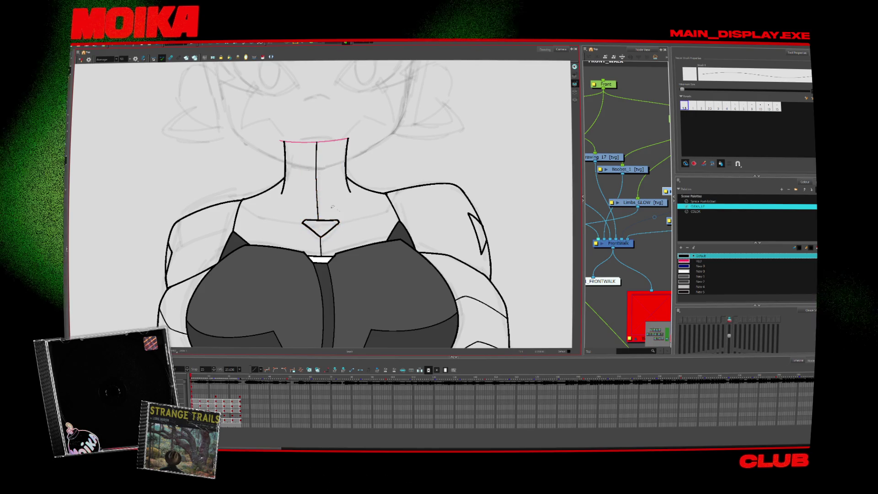
pyautogui.click(320, 221)
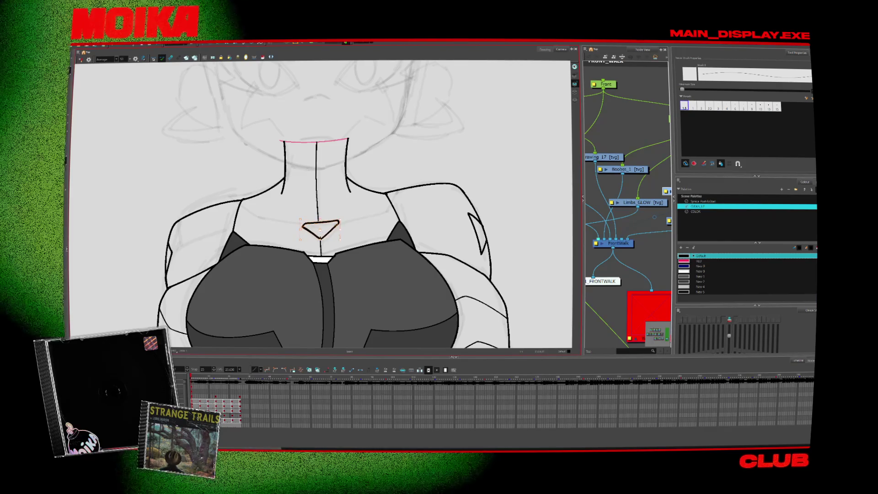
pyautogui.click(342, 225)
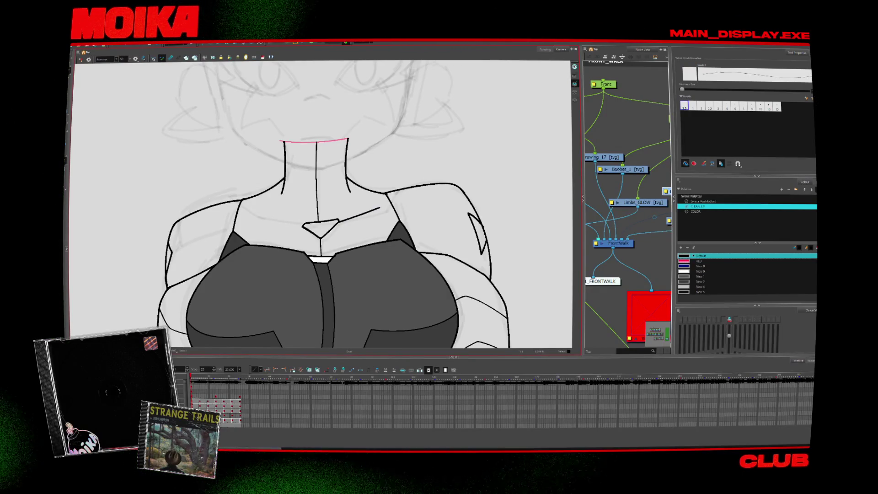
# - Step through the drawings, selecting the neck triangle to compare frames
pyautogui.press('.')
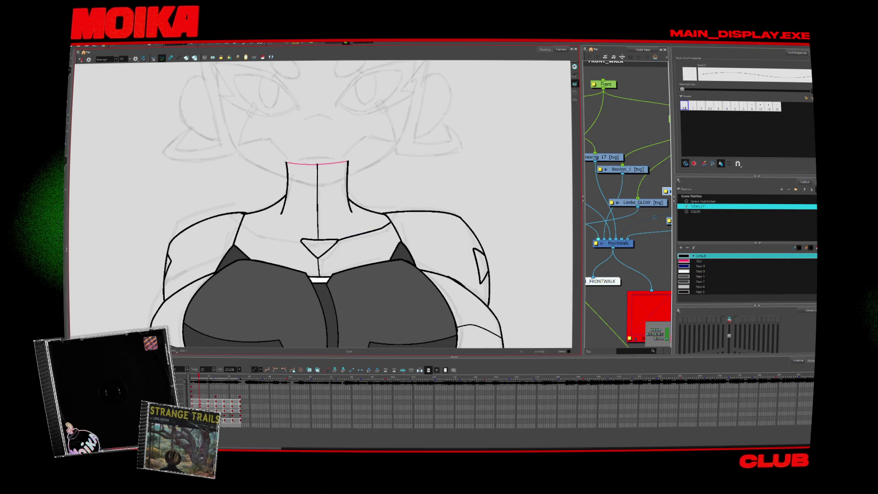
pyautogui.press('.')
pyautogui.press('.')
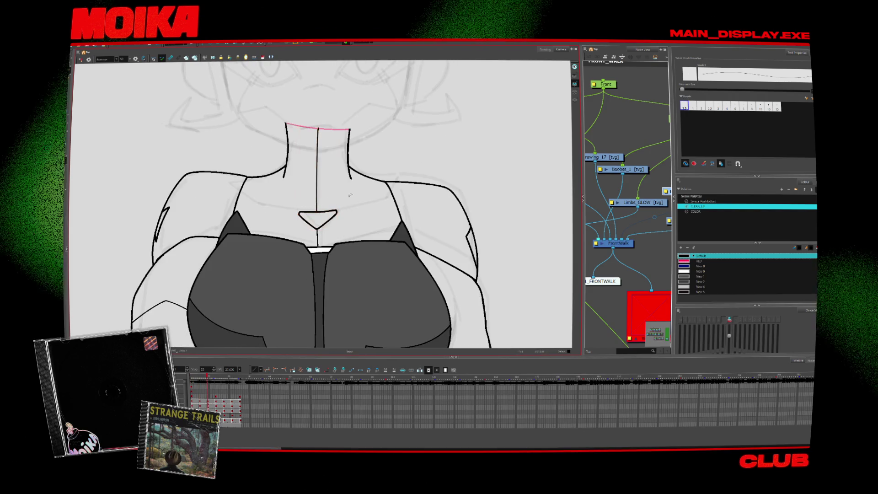
pyautogui.click(339, 219)
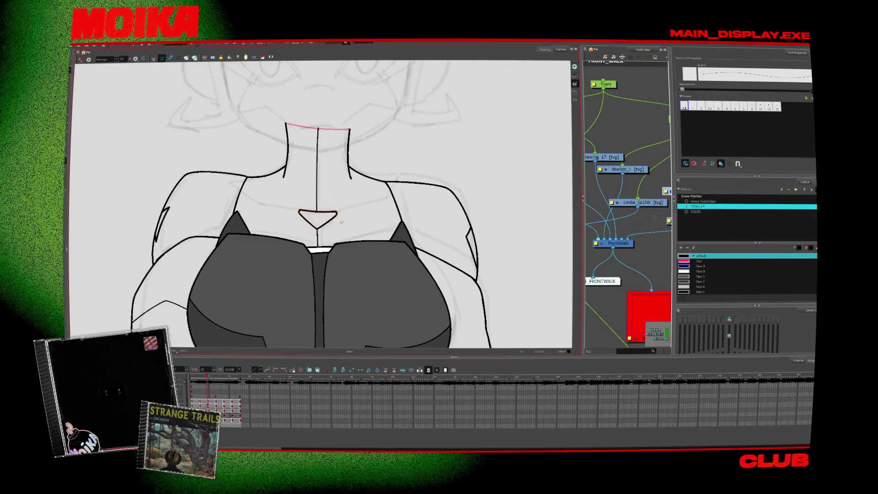
pyautogui.press('.')
pyautogui.press(',')
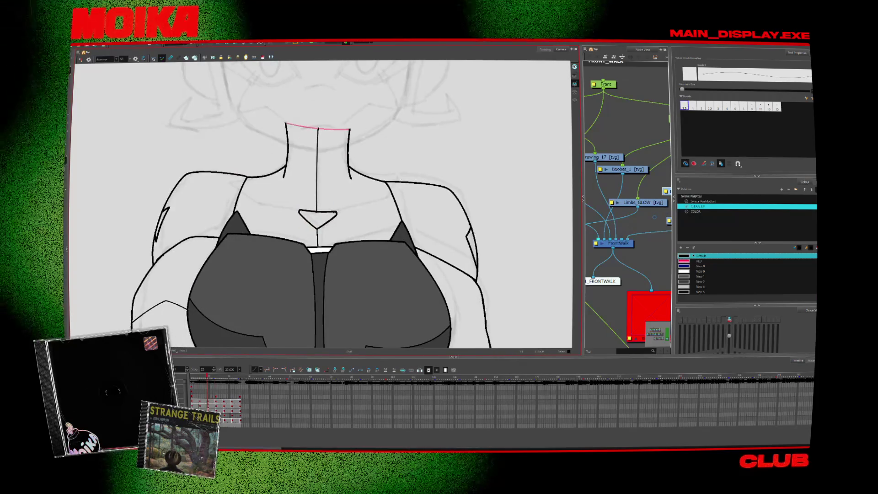
pyautogui.press('.')
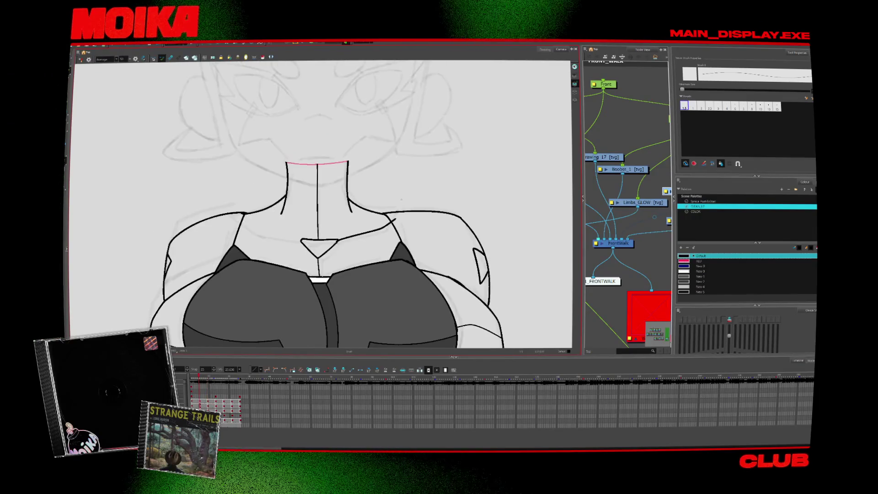
pyautogui.press('.')
pyautogui.press(',')
pyautogui.press(',')
pyautogui.press(',')
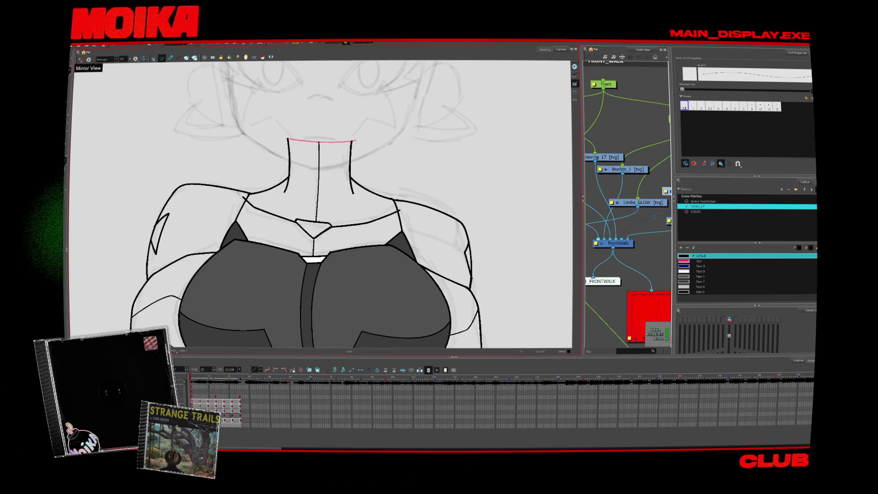
pyautogui.press('.')
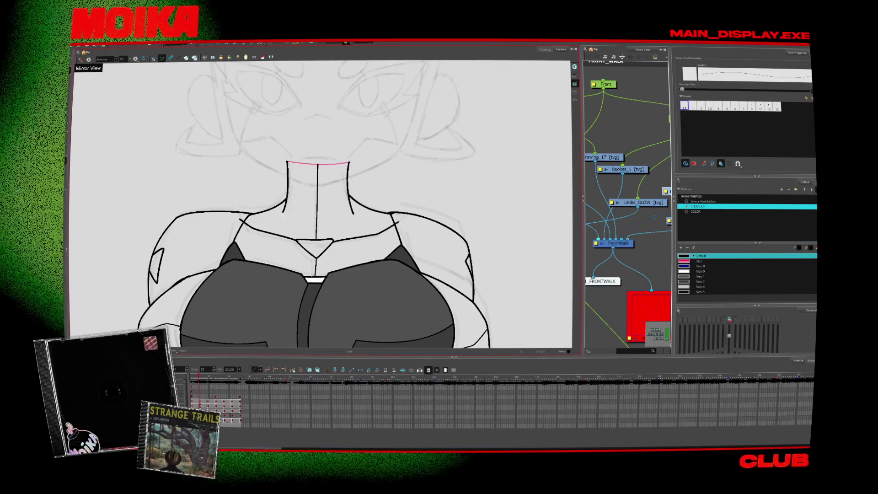
pyautogui.press('.')
pyautogui.press('.')
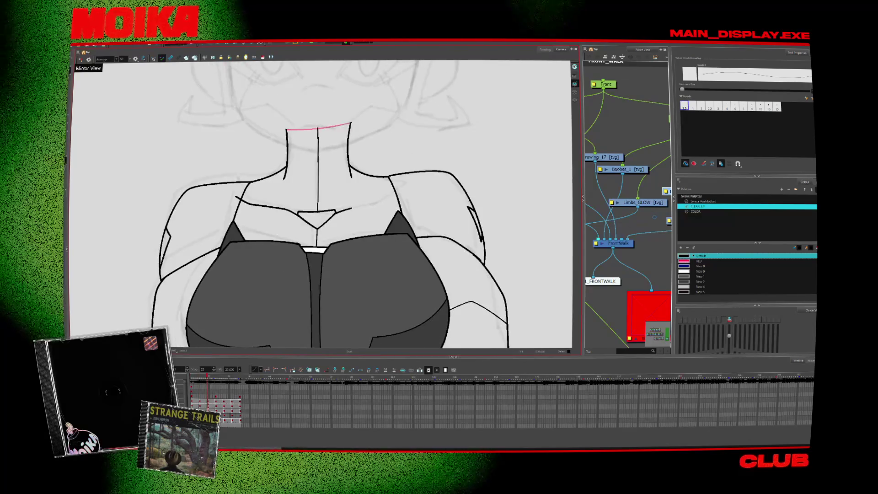
# - Draw a collarbone line right of the neck and zoom out to show both characters
pyautogui.moveTo(395, 186); pyautogui.dragTo(358, 204)
pyautogui.press('.')
pyautogui.press(',')
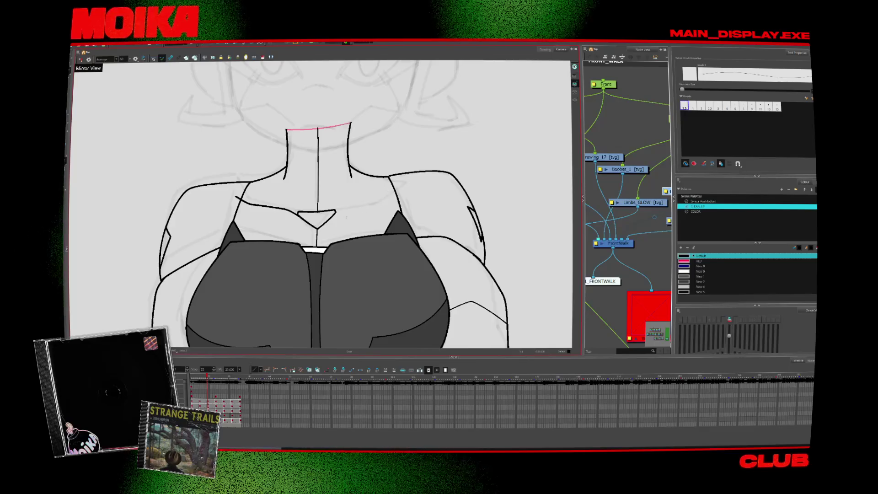
pyautogui.hotkey('alt', 's')
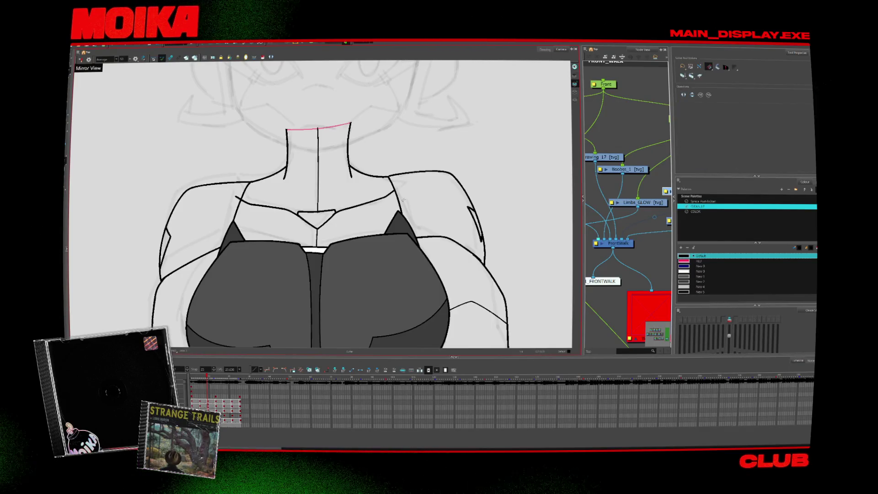
pyautogui.press(',')
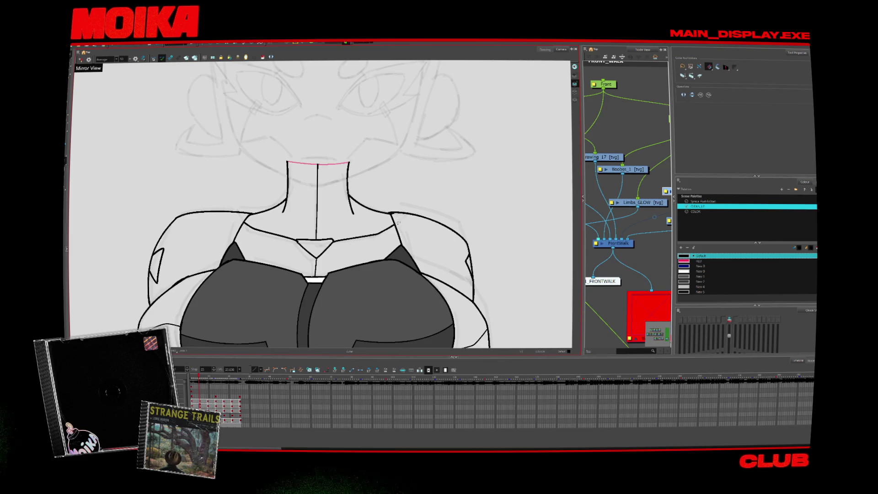
pyautogui.press(',')
pyautogui.hotkey('alt', 'z')
pyautogui.moveTo(378, 276); pyautogui.dragTo(359, 247)
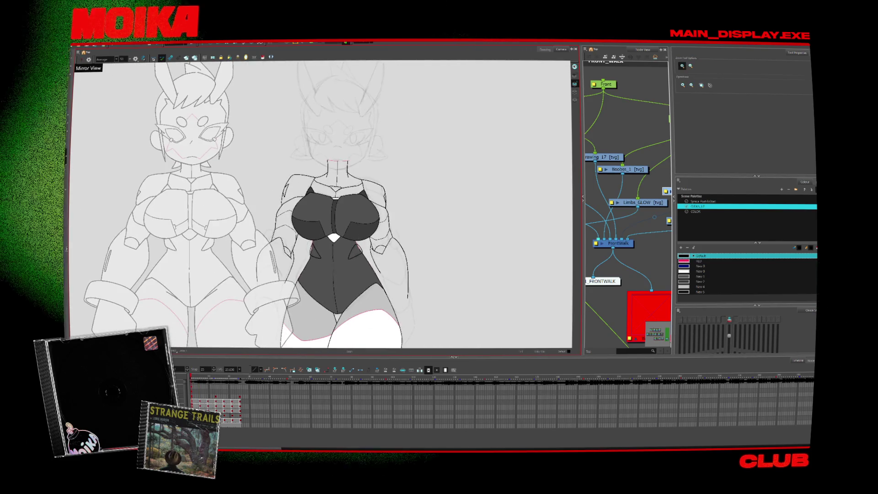
# - Pan to frame the figures and browse the scene palettes, ending on CLEAN_UP
pyautogui.press('.')
pyautogui.press('.')
pyautogui.press('.')
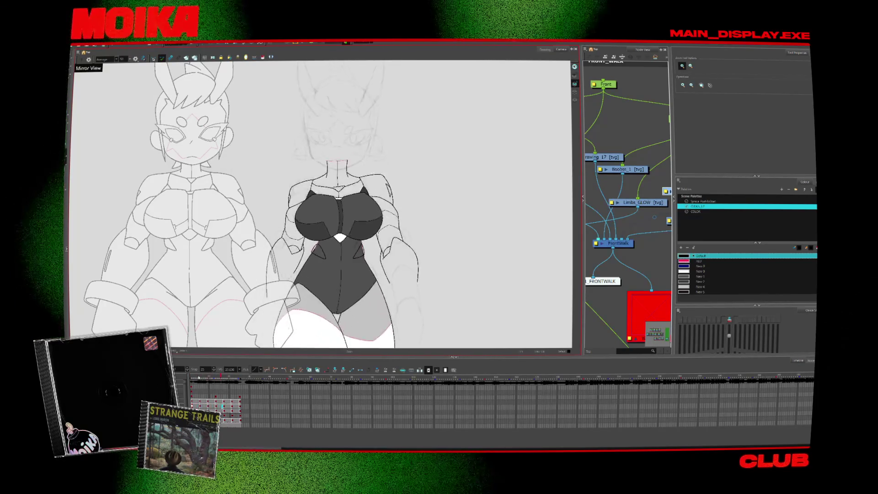
pyautogui.moveTo(387, 284); pyautogui.dragTo(378, 243)
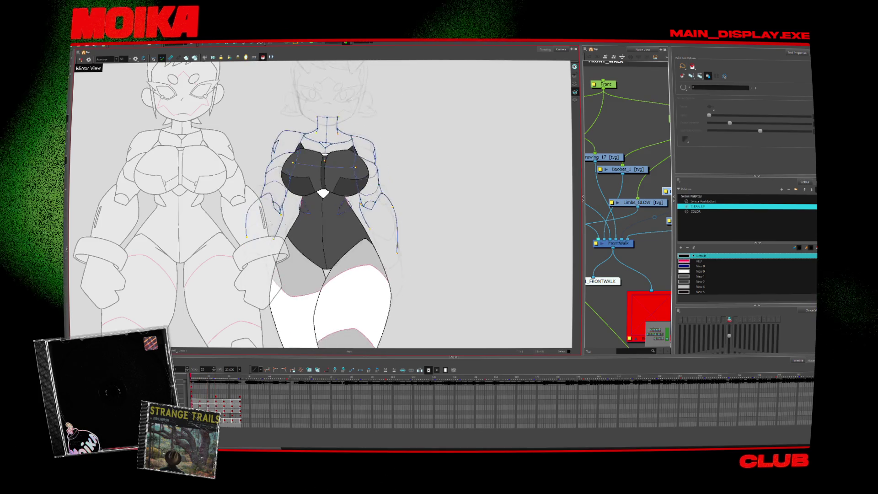
pyautogui.scroll(2, 343, 325)
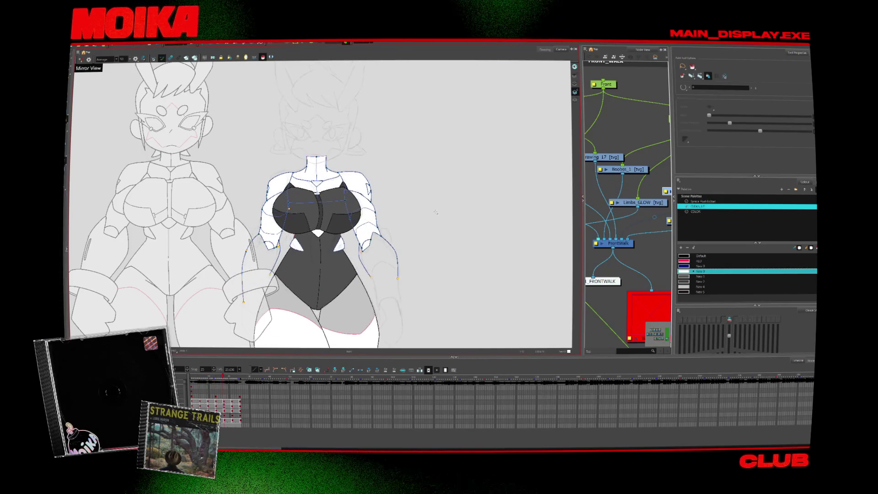
pyautogui.click(704, 202)
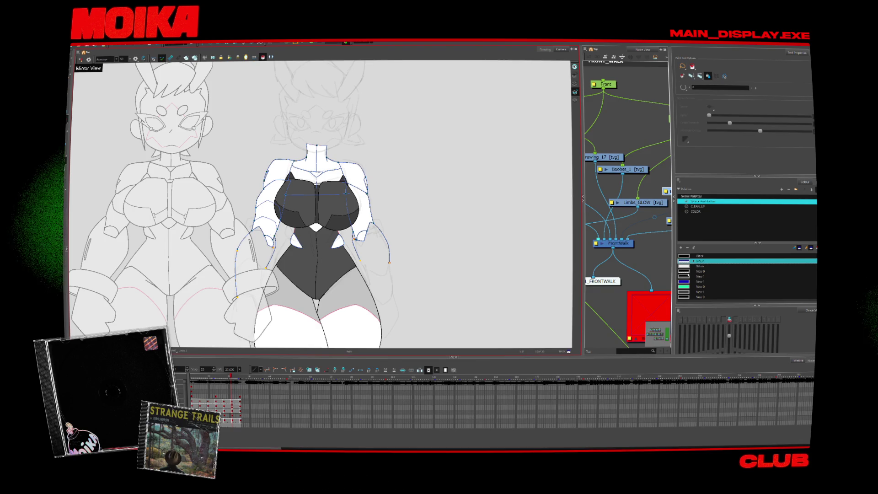
pyautogui.click(695, 211)
pyautogui.click(688, 277)
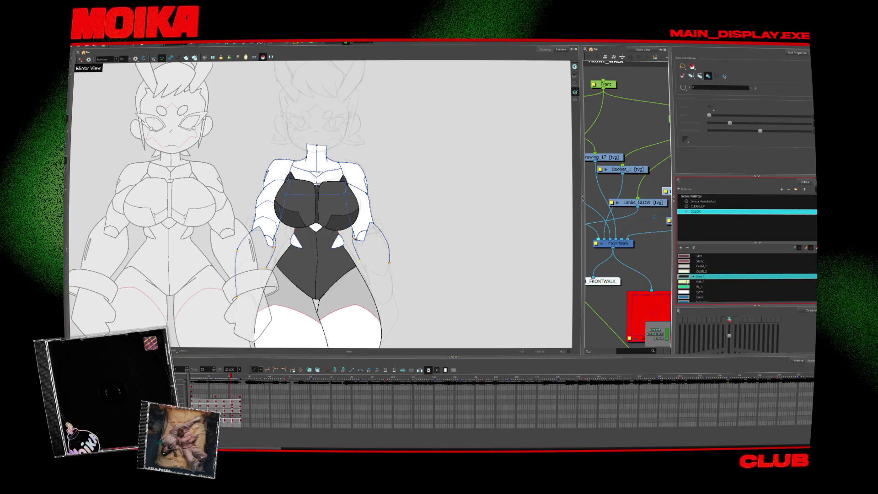
pyautogui.click(695, 207)
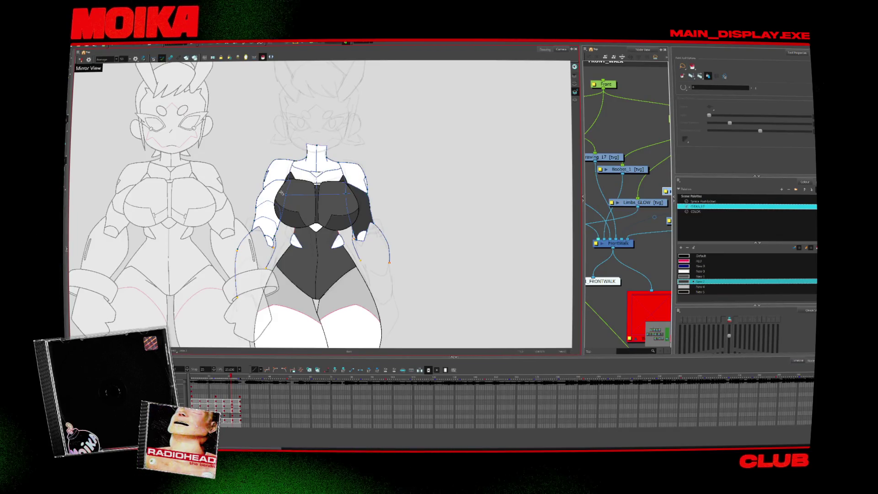
# - Fill the left upper arm with the CLEAN_LIT palette's darker grey swatch
pyautogui.press(',')
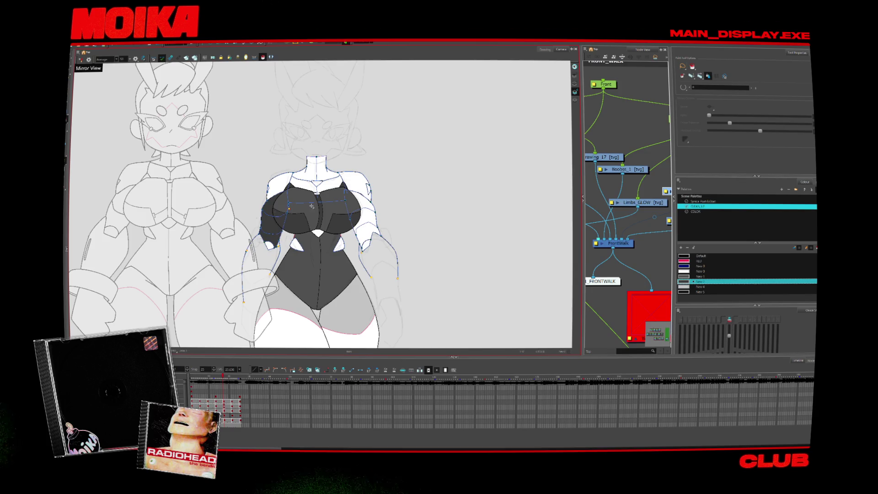
pyautogui.press(',')
pyautogui.click(697, 206)
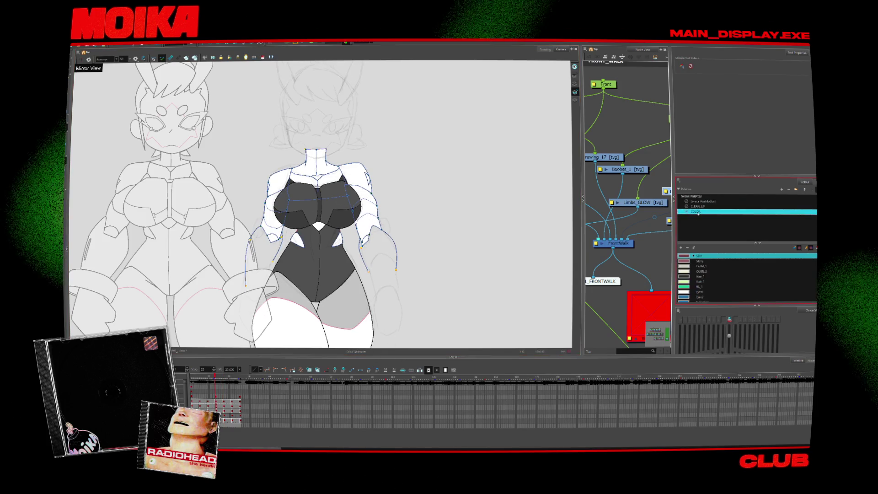
pyautogui.click(700, 276)
pyautogui.click(263, 57)
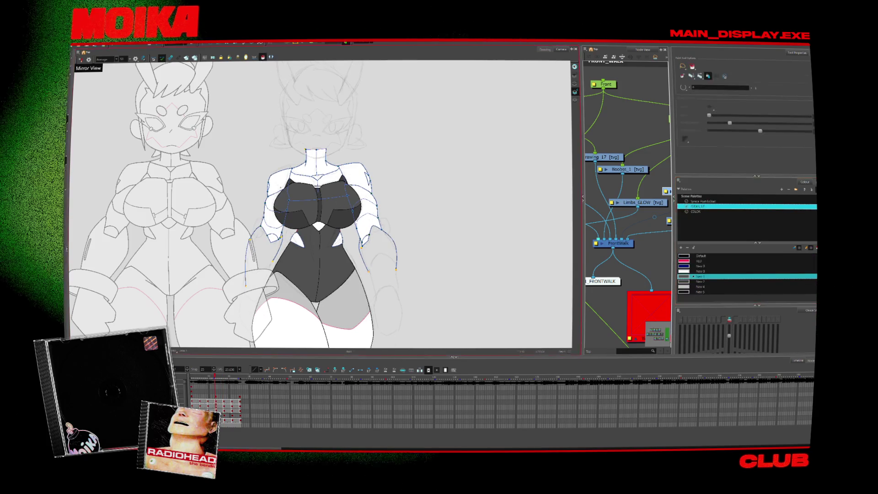
pyautogui.press('.')
pyautogui.press('.')
pyautogui.press('.')
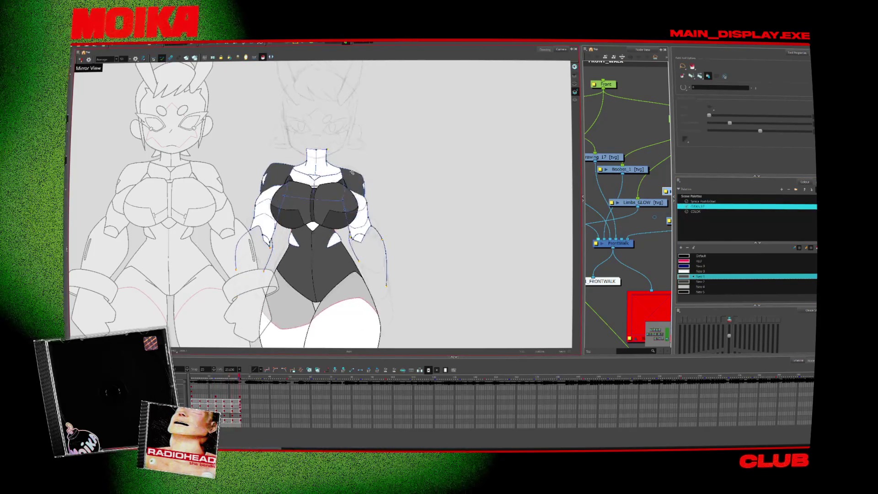
pyautogui.click(688, 282)
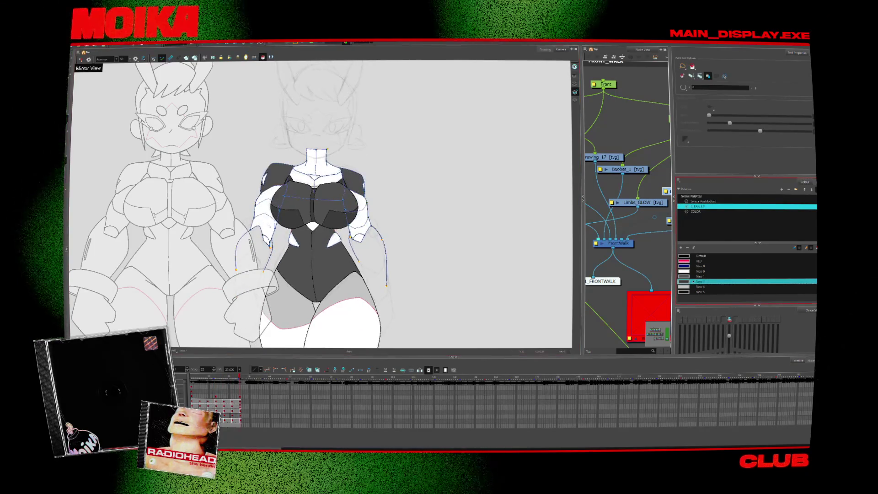
pyautogui.click(274, 214)
# - Step back through frames and show the finished coloured character for reference
pyautogui.press(',')
pyautogui.press(',')
pyautogui.press(',')
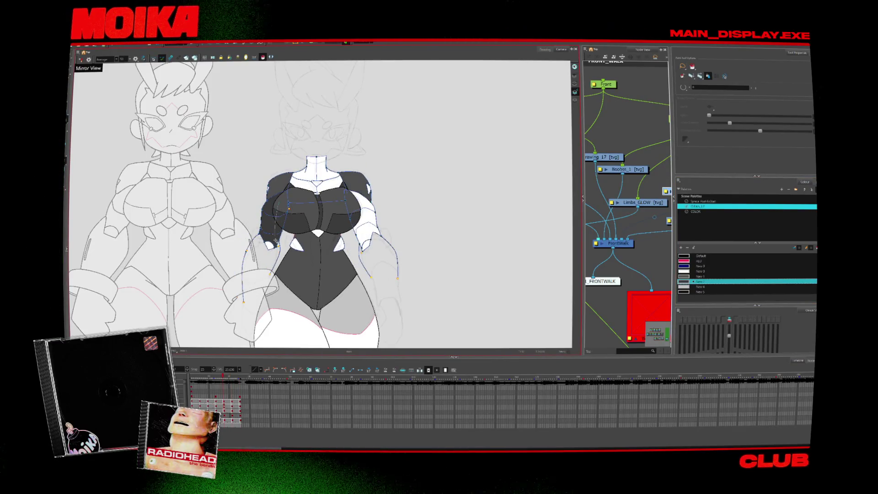
pyautogui.press(',')
pyautogui.press(',')
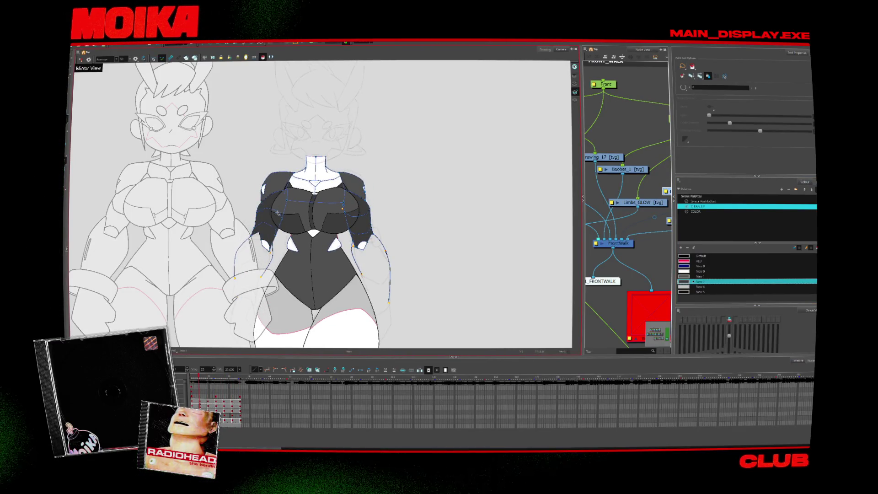
pyautogui.press(',')
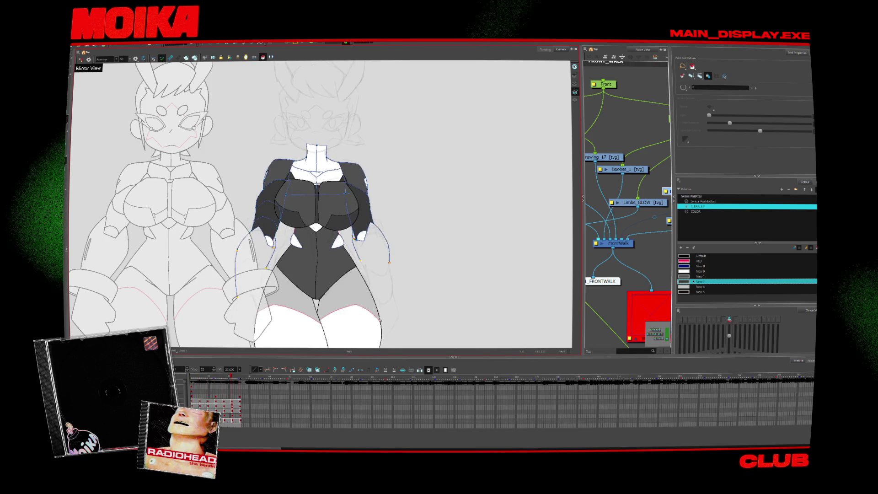
pyautogui.click(363, 43)
pyautogui.click(374, 52)
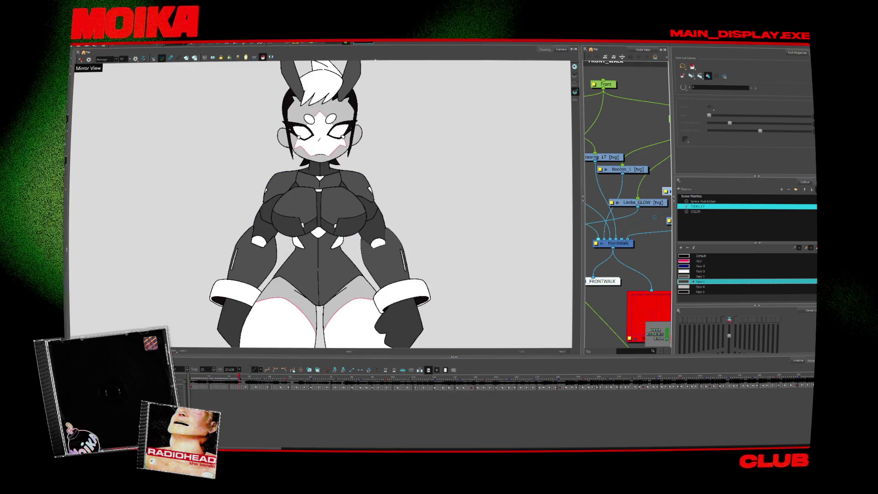
pyautogui.click(372, 42)
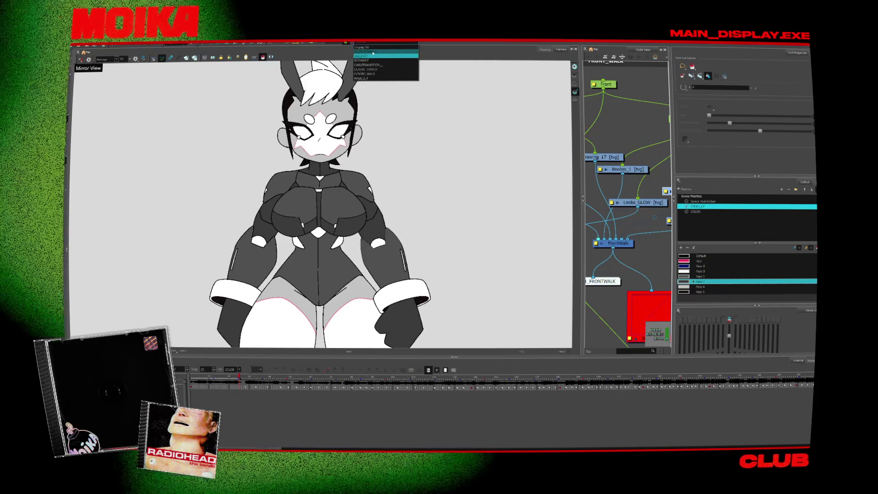
# - Return the viewer to the rigged sketch display and select the New 1 swatch
pyautogui.click(384, 55)
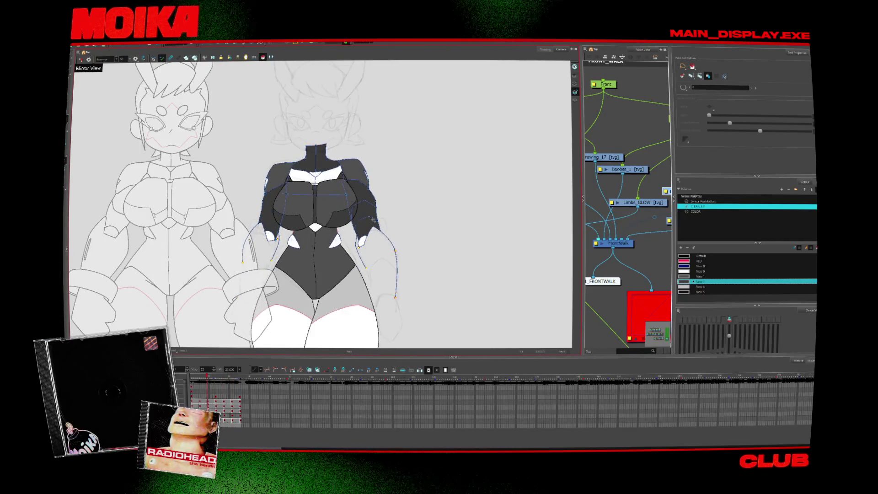
pyautogui.click(693, 277)
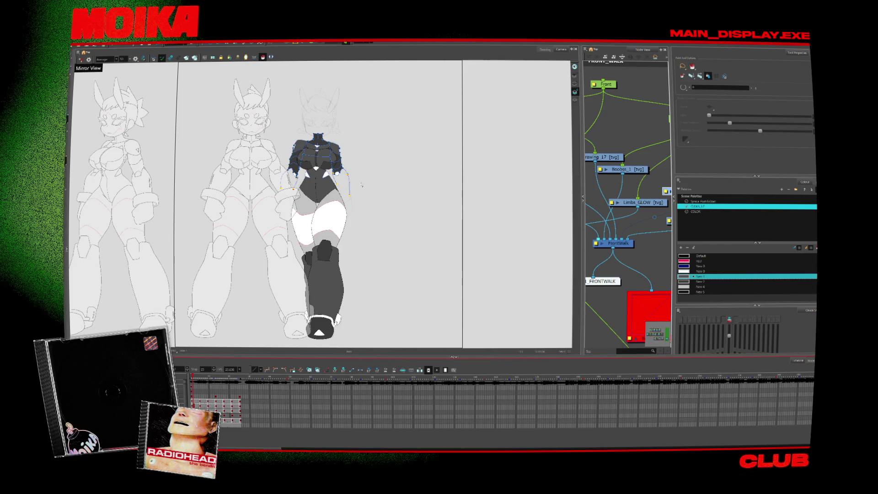
pyautogui.hotkey('alt', 'z')
pyautogui.click(324, 154)
pyautogui.click(325, 154)
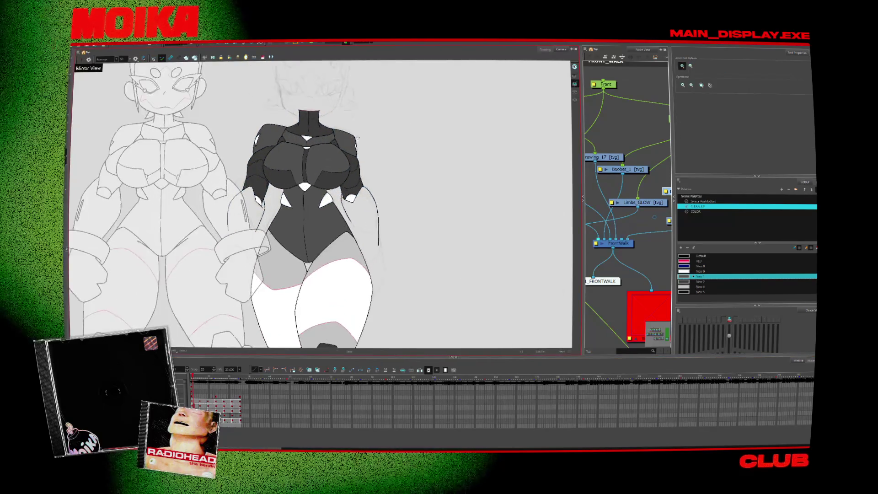
pyautogui.hotkey('alt', 'b')
pyautogui.moveTo(357, 269); pyautogui.dragTo(389, 117)
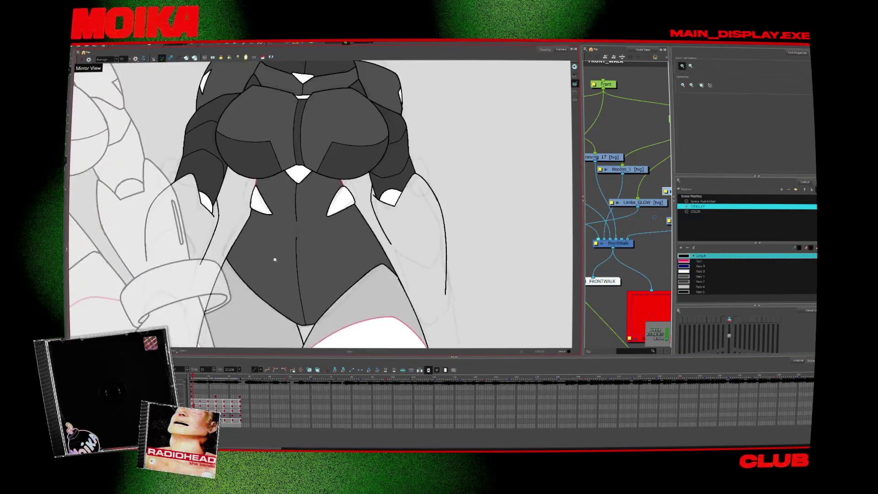
pyautogui.scroll(-3, 389, 117)
pyautogui.scroll(3, 259, 205)
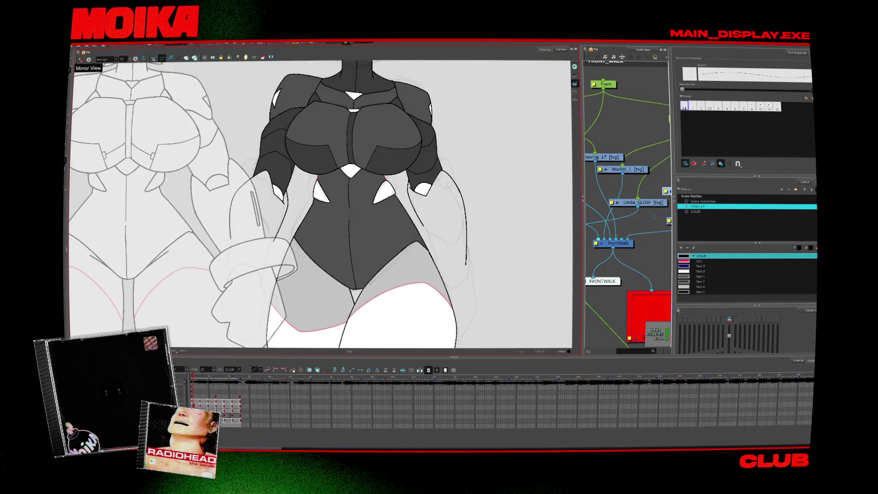
pyautogui.scroll(2, 256, 210)
pyautogui.scroll(-3, 299, 290)
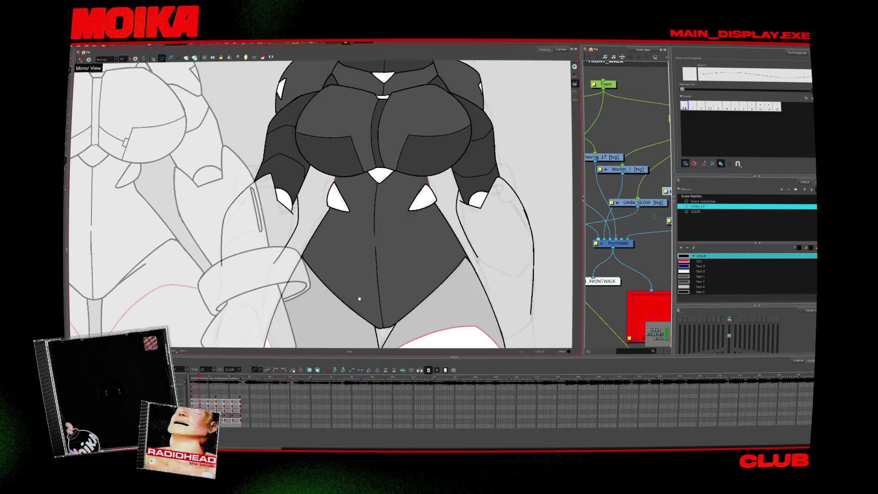
pyautogui.hotkey('alt', 'z')
pyautogui.scroll(-5, 300, 291)
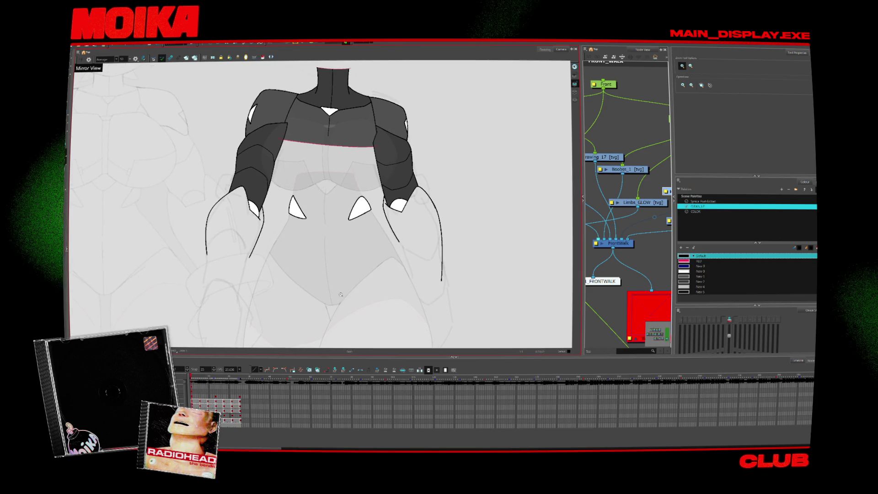
pyautogui.scroll(5, 299, 290)
pyautogui.press('.')
pyautogui.press('.')
pyautogui.press('.')
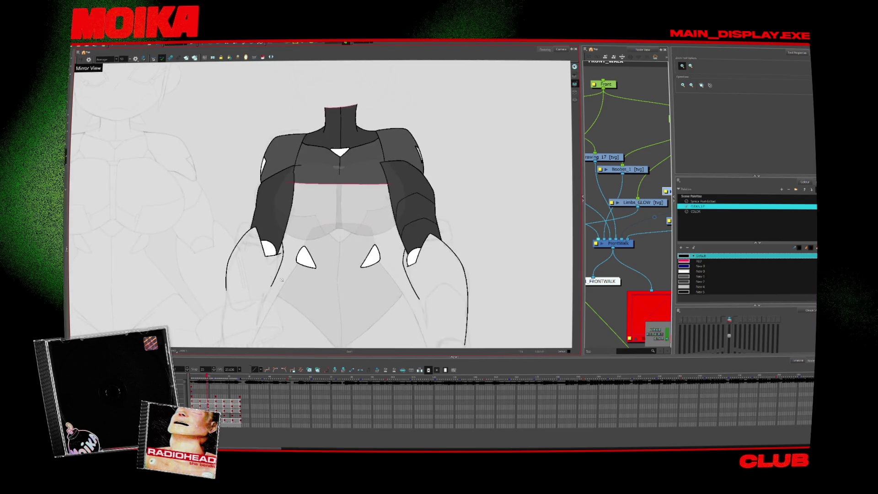
pyautogui.press(',')
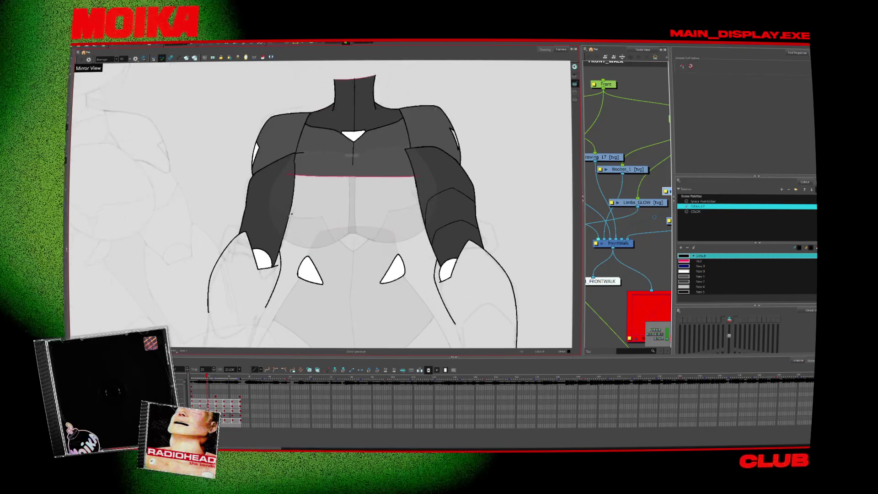
pyautogui.hotkey('alt', 'b')
pyautogui.press(',')
pyautogui.press('.')
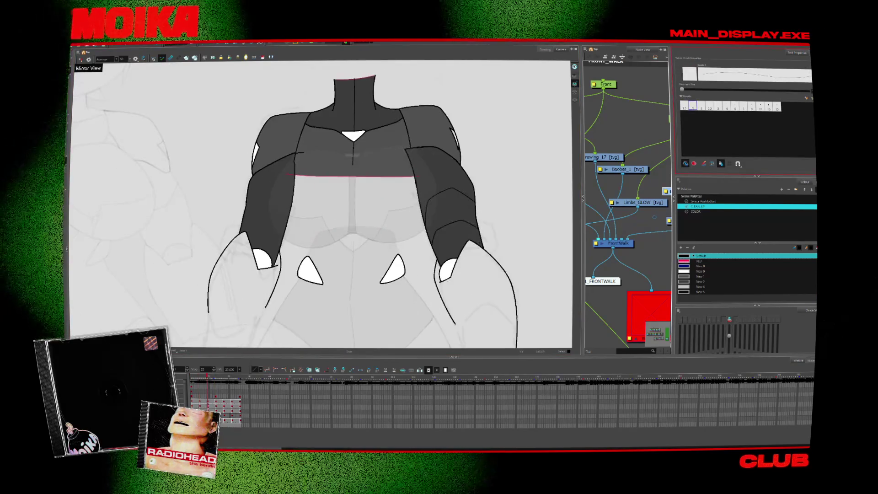
pyautogui.press('.')
pyautogui.press('.')
pyautogui.press(',')
pyautogui.press(',')
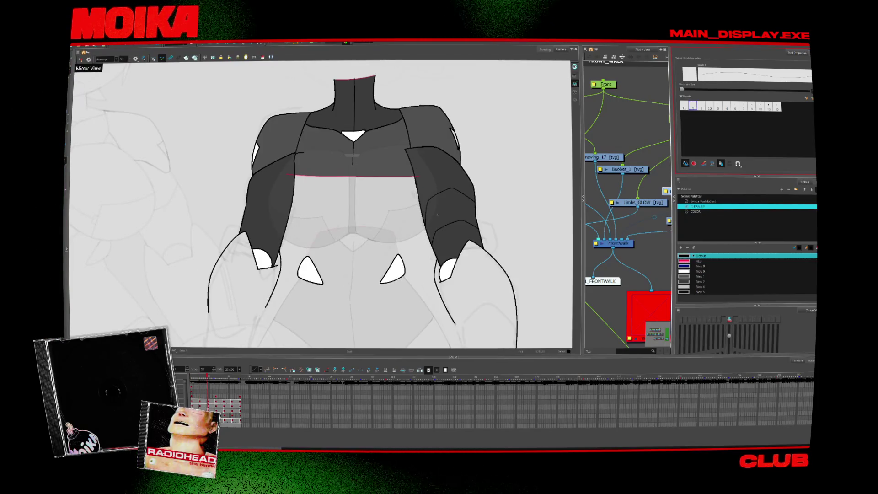
pyautogui.press('.')
pyautogui.press('.')
pyautogui.press(',')
pyautogui.press(',')
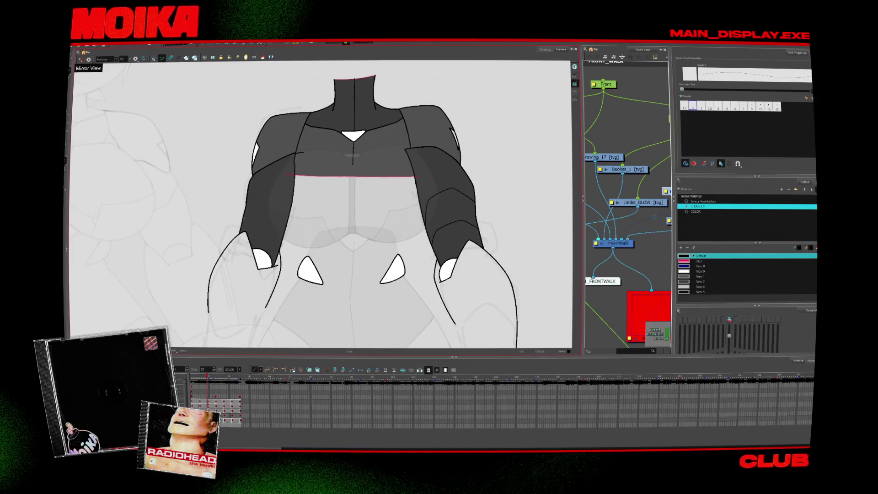
pyautogui.press('.')
pyautogui.press('.')
pyautogui.press(',')
pyautogui.press(',')
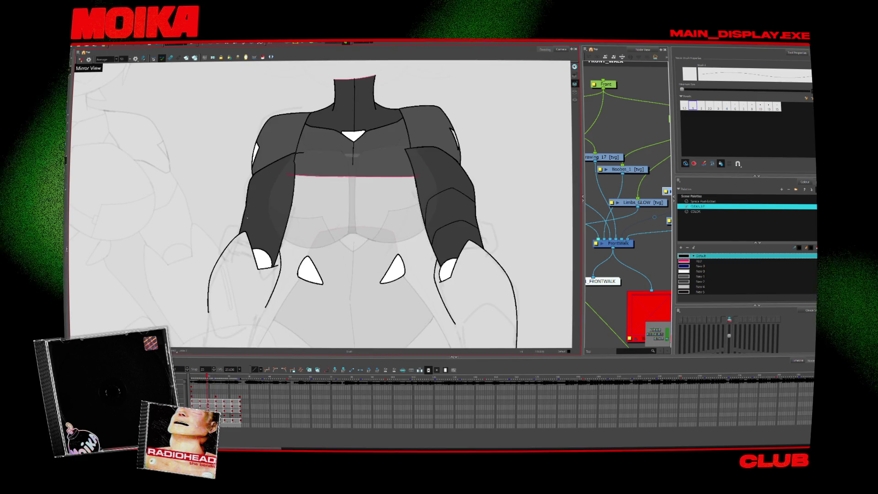
pyautogui.press(',')
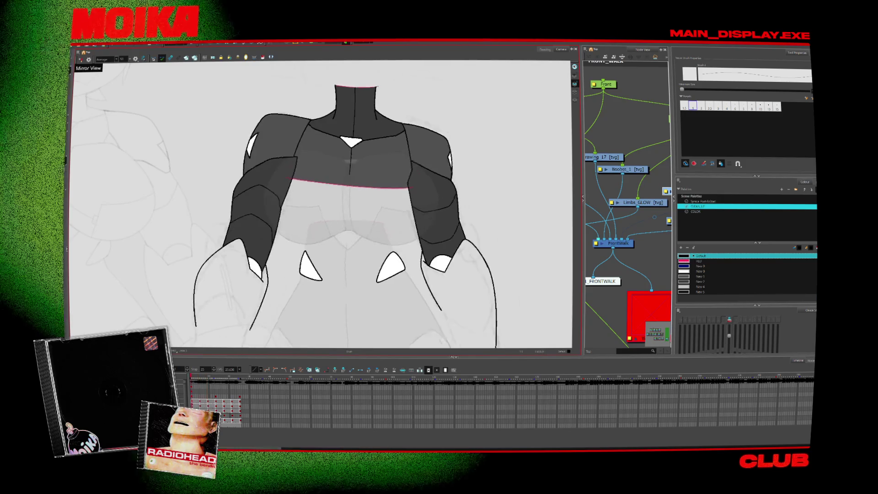
pyautogui.press(',')
pyautogui.press('.')
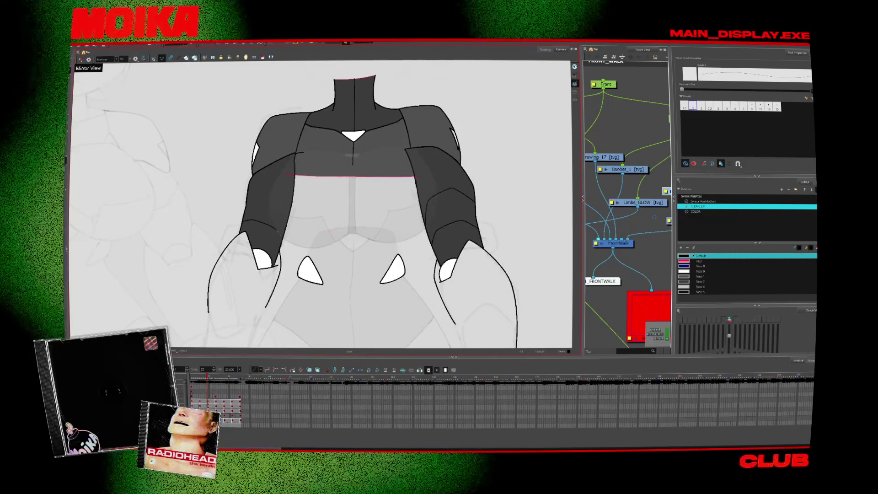
pyautogui.press(',')
pyautogui.press('.')
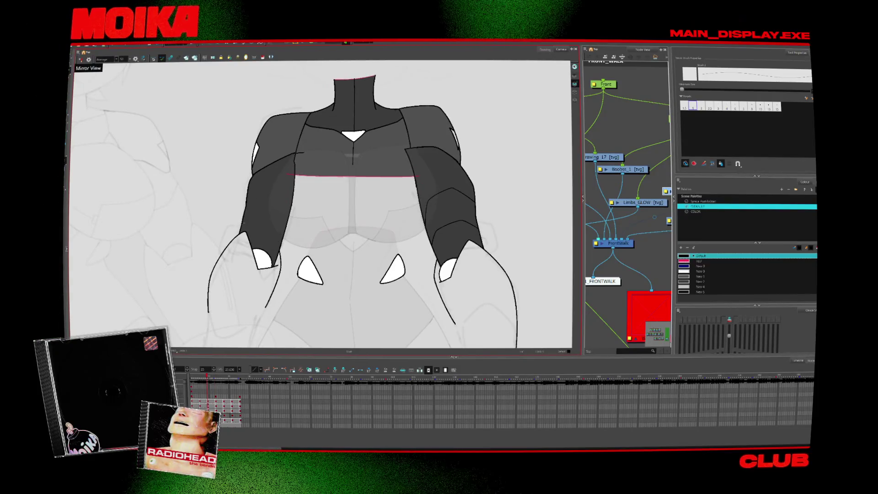
pyautogui.press(',')
pyautogui.press('.')
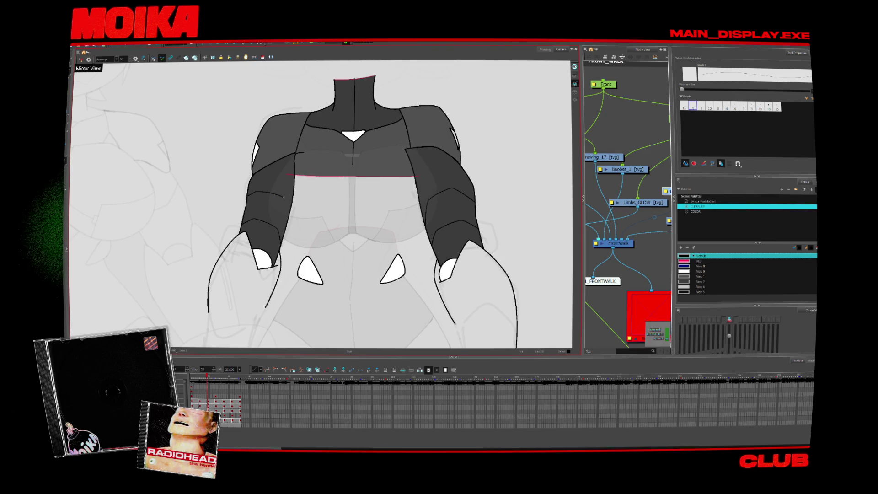
pyautogui.press(',')
pyautogui.press('.')
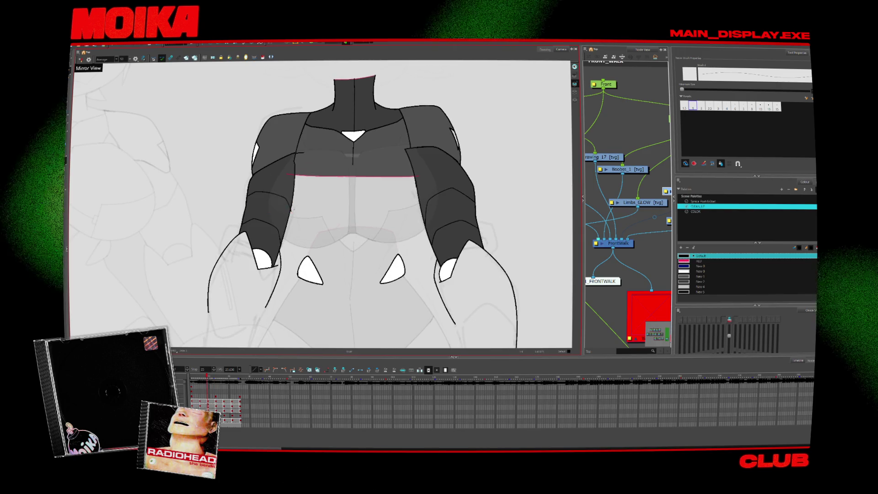
pyautogui.hotkey('alt', 's')
pyautogui.press('.')
pyautogui.hotkey('alt', 'z')
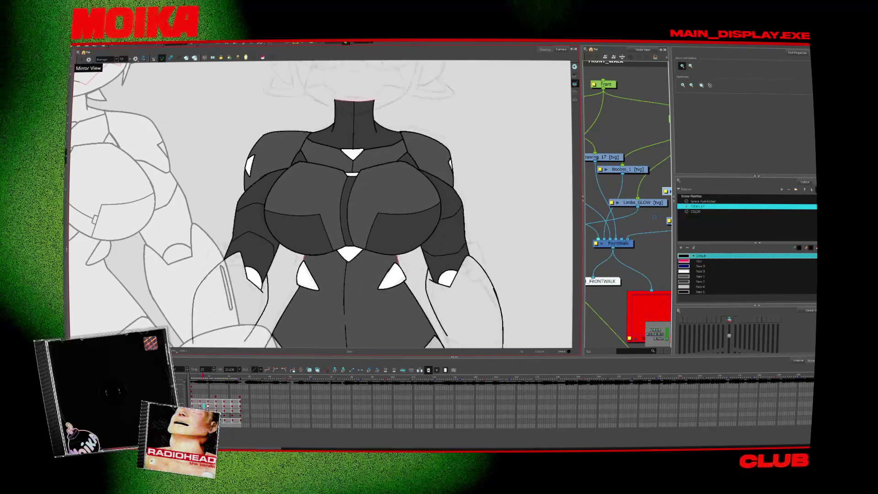
pyautogui.press(',')
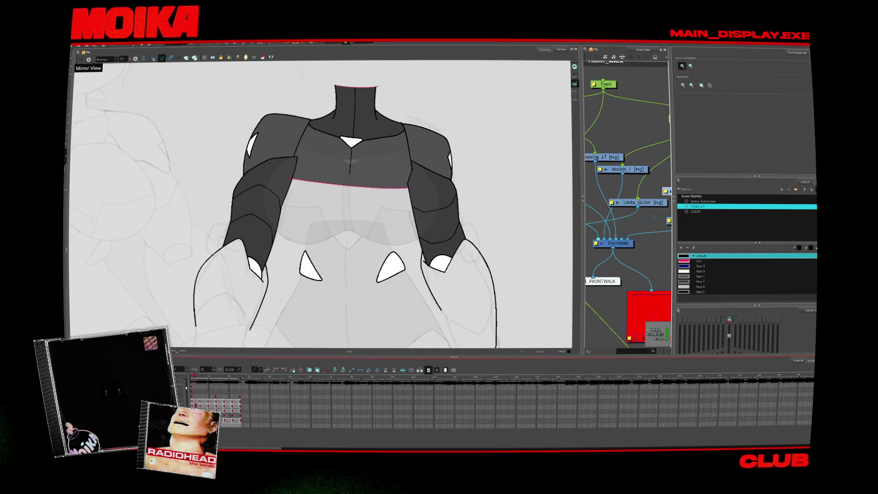
pyautogui.press('1')
pyautogui.press('1')
pyautogui.press('1')
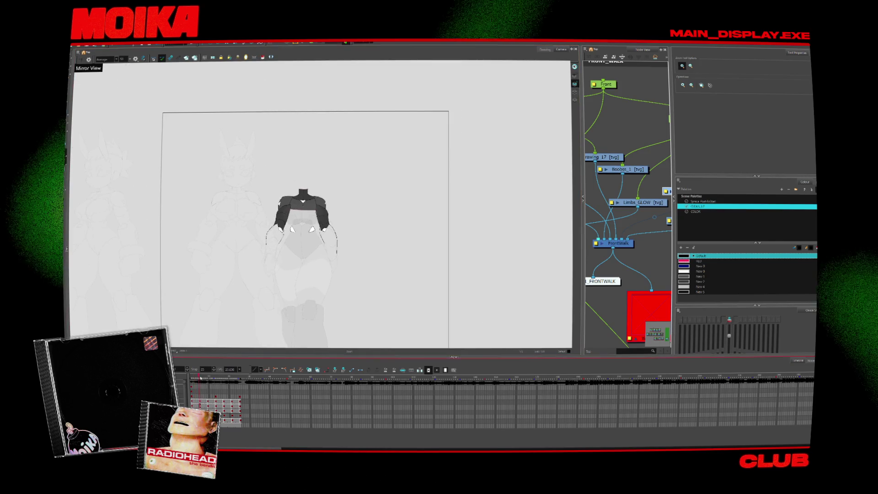
pyautogui.press('2')
pyautogui.press('2')
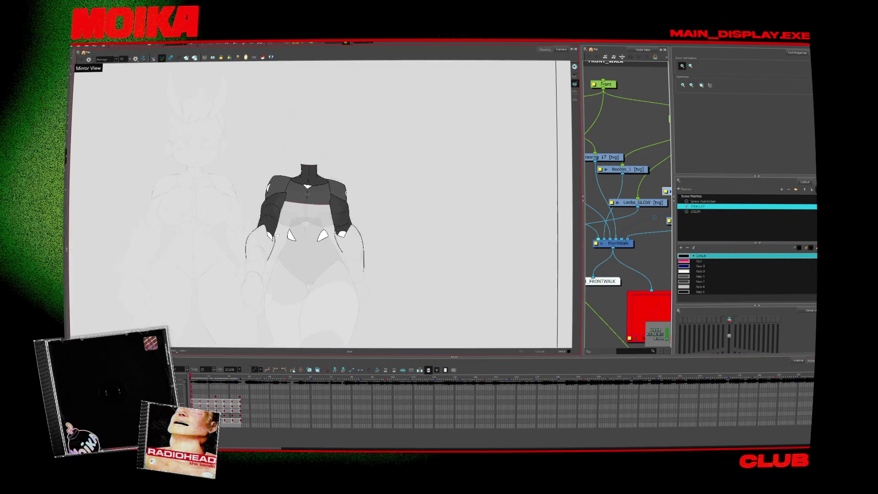
pyautogui.hotkey('alt', 'b')
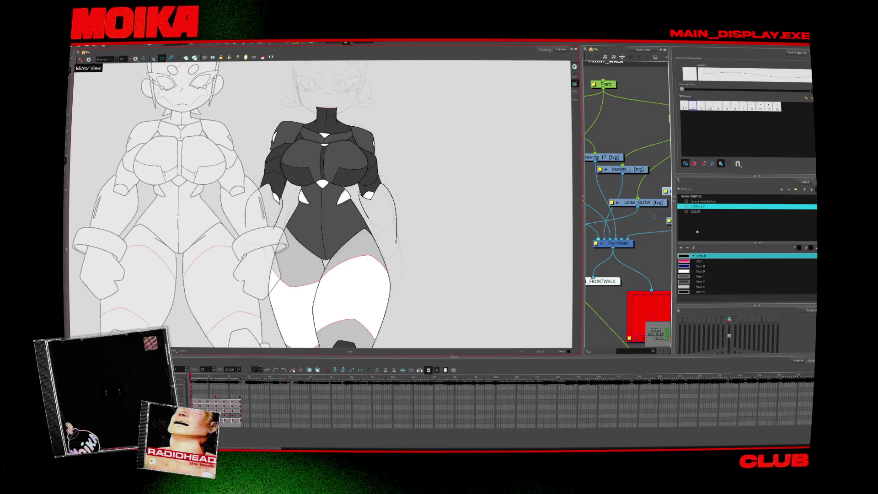
# - Using the first scene palette, select the jacket pieces and brush a short blue stroke left of the hip
pyautogui.click(701, 201)
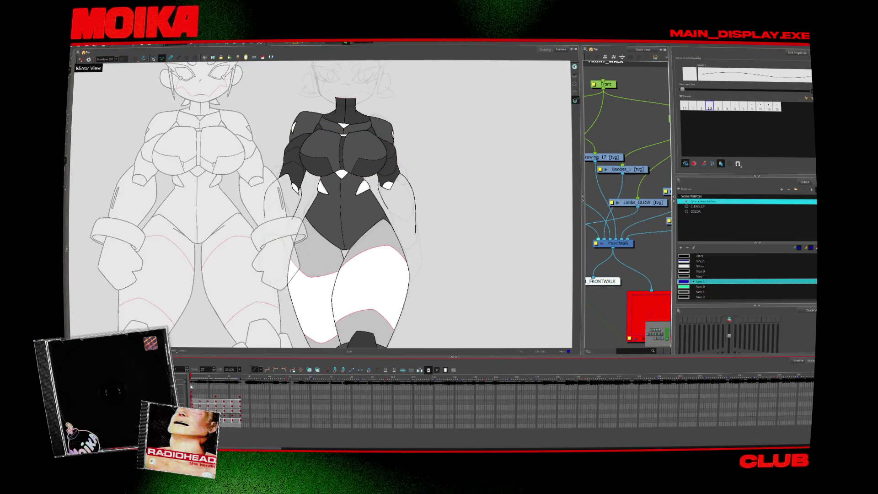
pyautogui.hotkey('alt', 's')
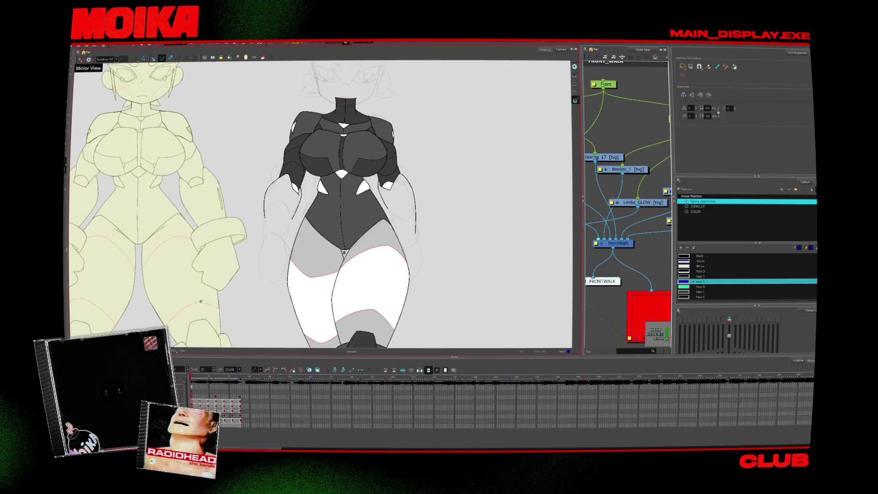
pyautogui.click(329, 252)
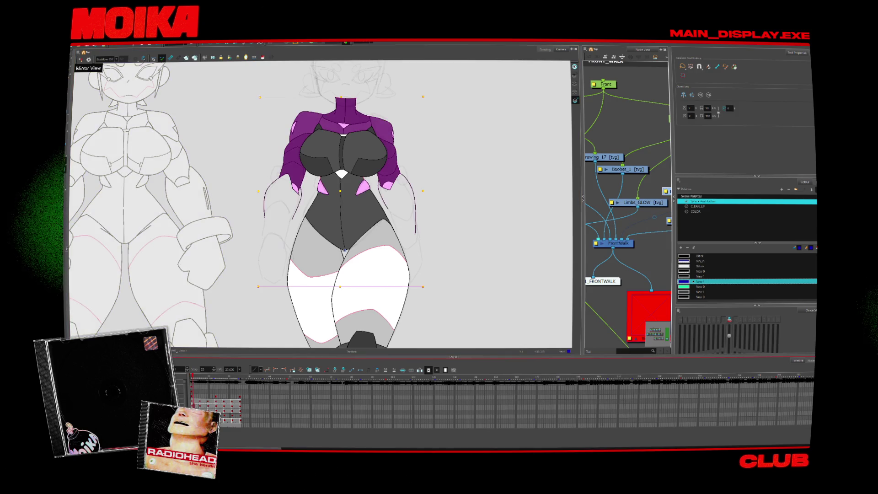
pyautogui.hotkey('alt', 'b')
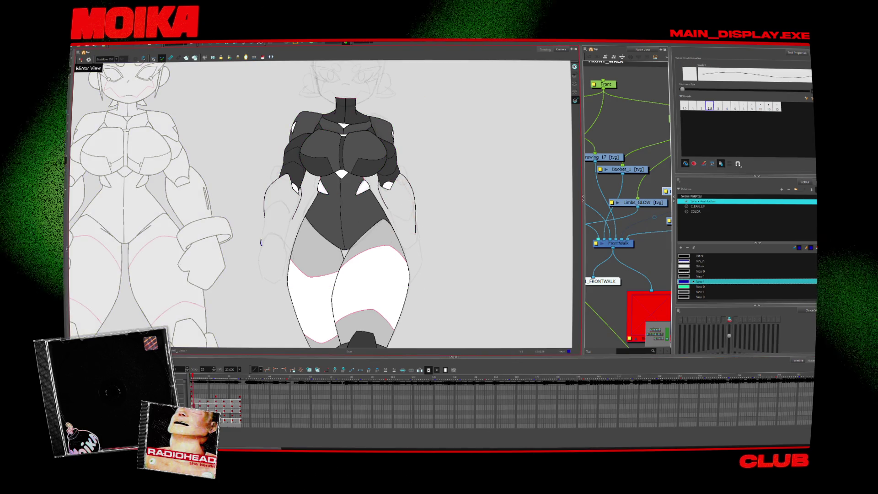
pyautogui.moveTo(274, 248); pyautogui.dragTo(263, 265)
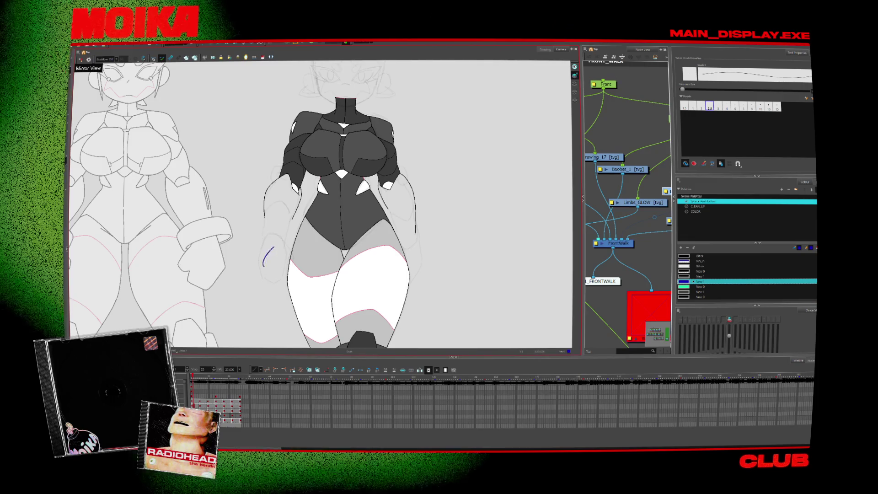
# - Undo the blue test stroke, then draw a blue glow line on the left forearm
pyautogui.hotkey('ctrl', 'z')
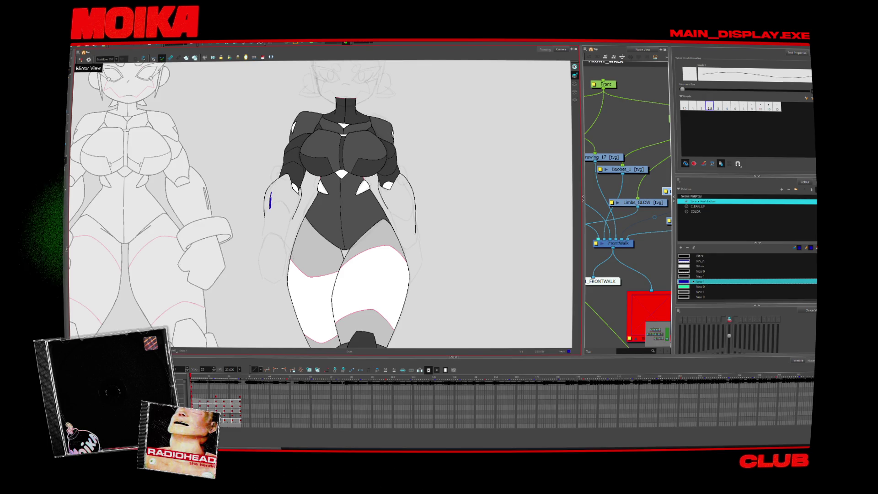
pyautogui.press('.')
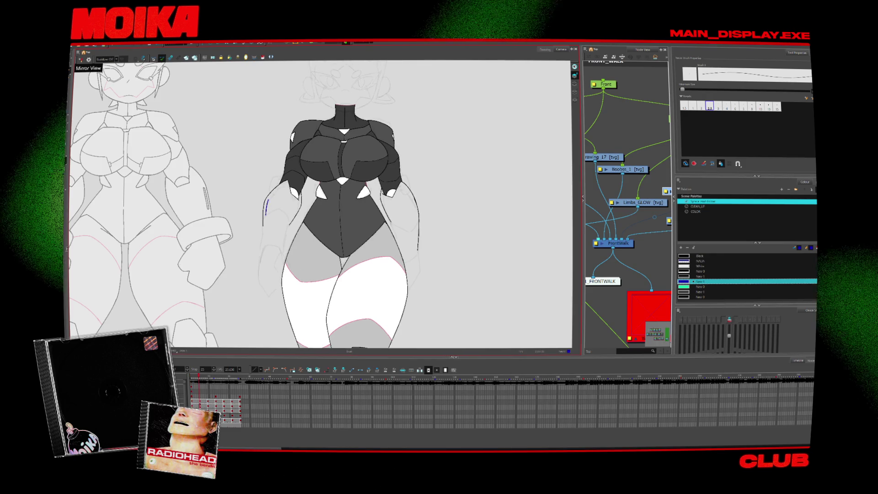
pyautogui.press('.')
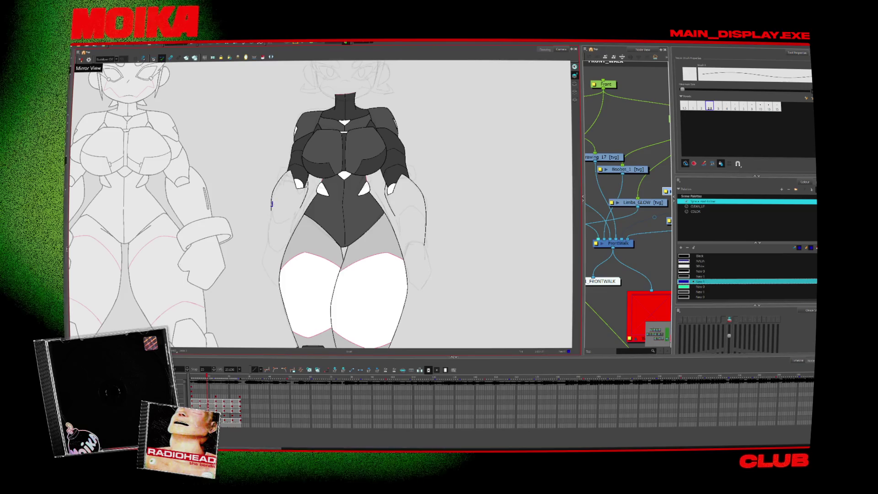
pyautogui.press('.')
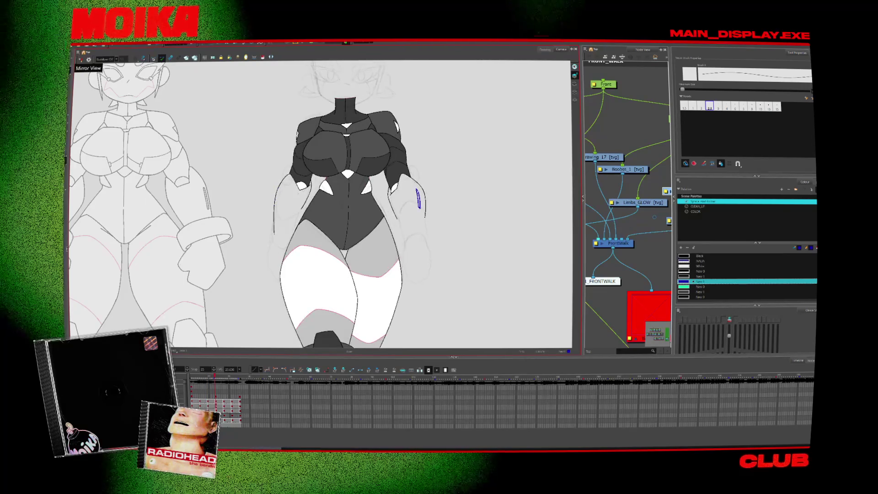
pyautogui.press('.')
pyautogui.press('.')
pyautogui.press('.')
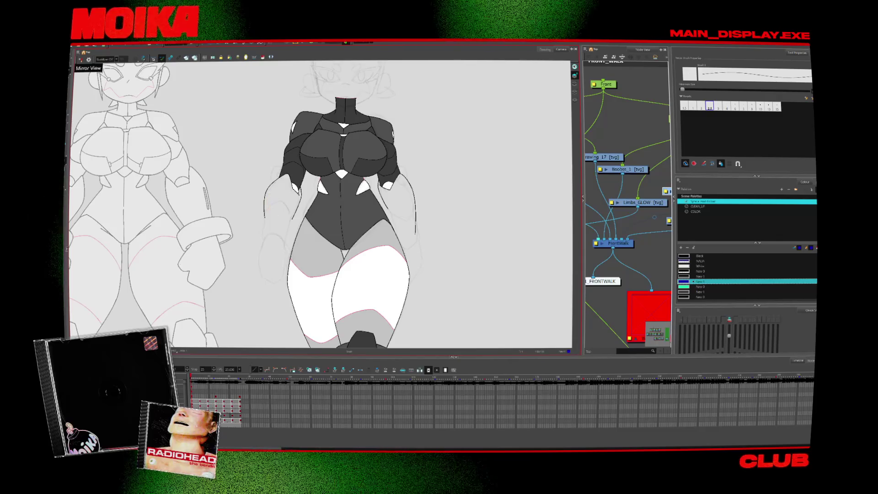
pyautogui.press('.')
pyautogui.press('.')
pyautogui.press('.')
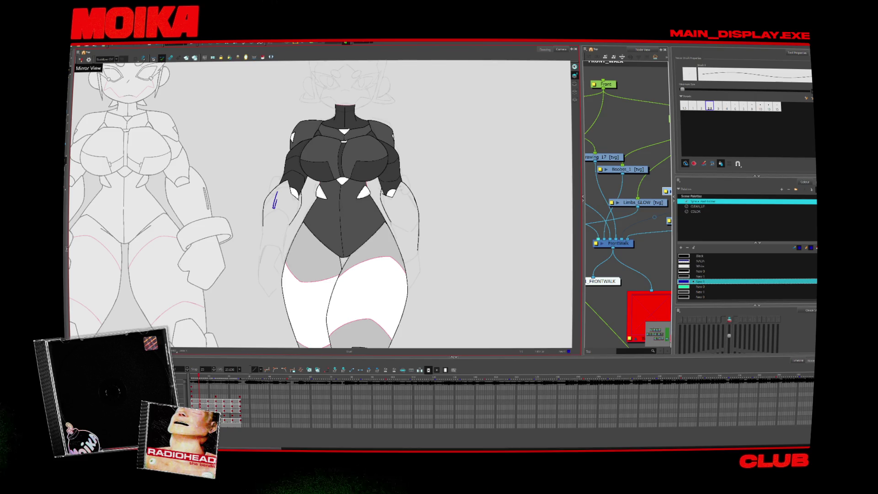
pyautogui.press('.')
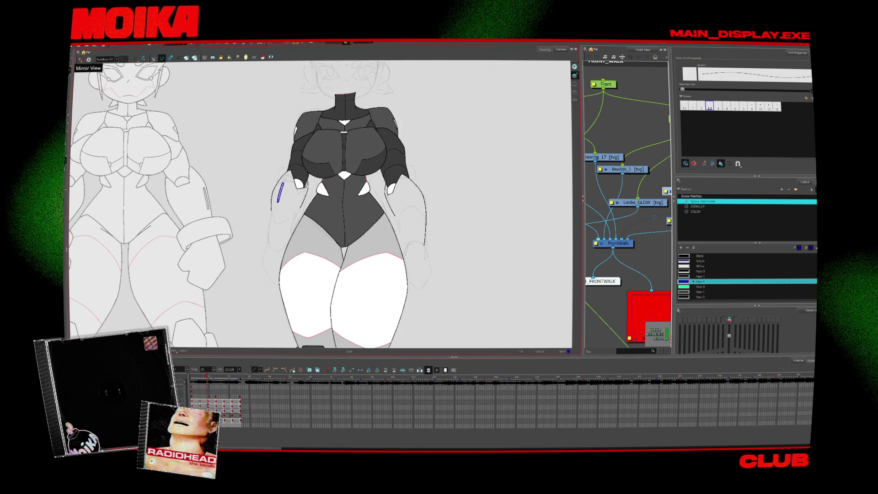
pyautogui.press('.')
pyautogui.press('.')
pyautogui.press(',')
pyautogui.moveTo(283, 193); pyautogui.dragTo(281, 211)
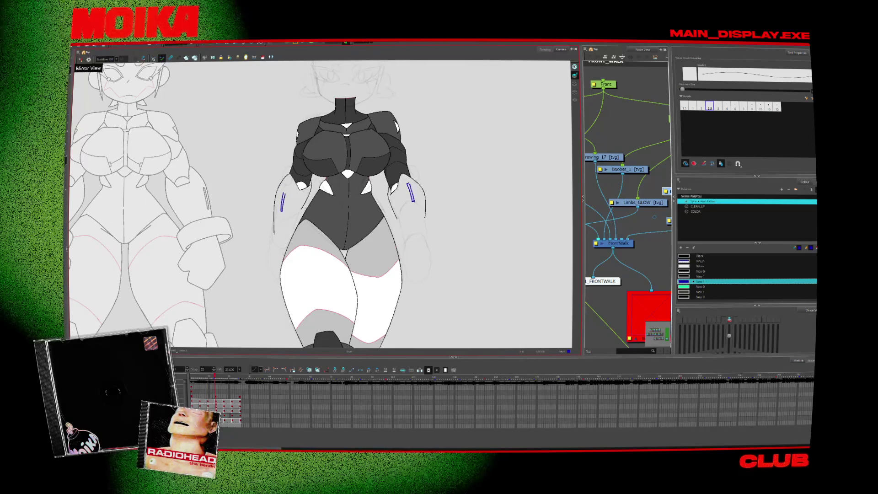
# - Compare the forearm glow strokes across neighbouring walk drawings, zooming in close on the forearm
pyautogui.press('.')
pyautogui.press(',')
pyautogui.press('.')
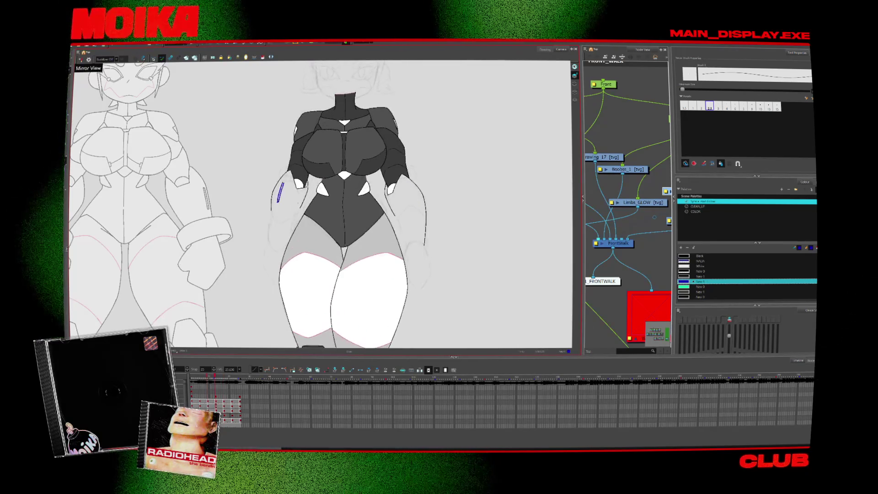
pyautogui.press(',')
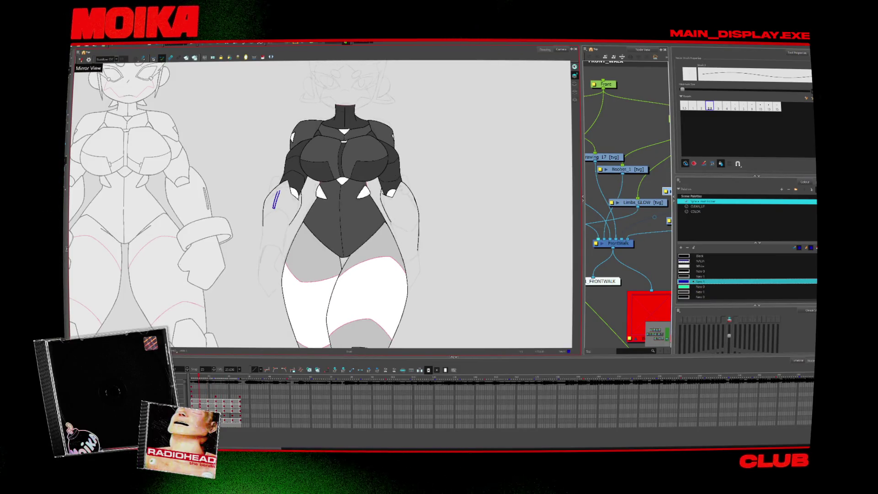
pyautogui.press(',')
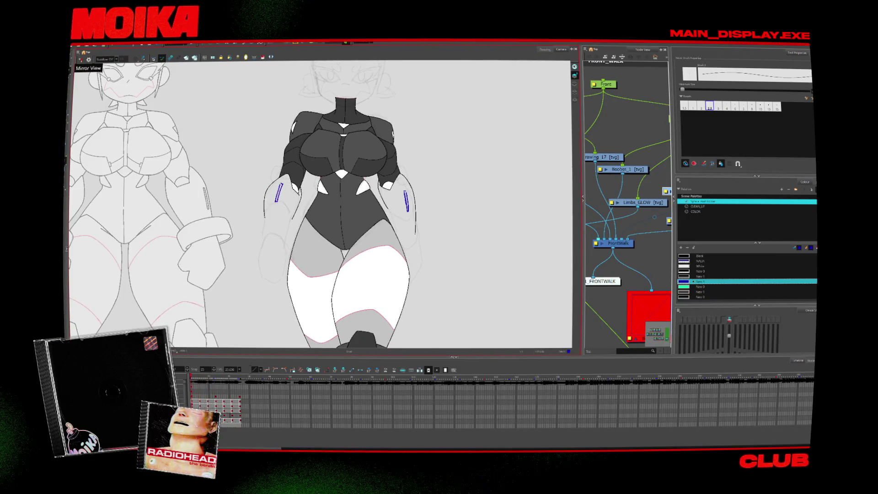
pyautogui.press('.')
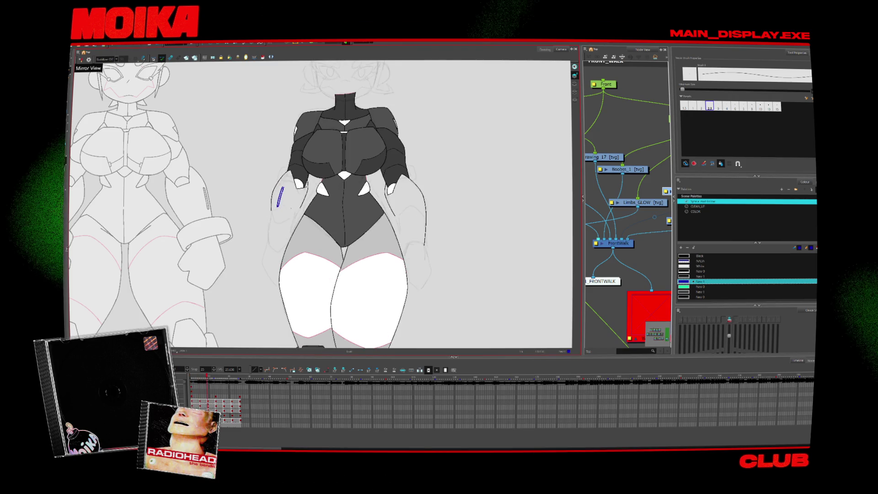
pyautogui.press(',')
pyautogui.press('.')
pyautogui.moveTo(278, 192)
pyautogui.mouseDown()
pyautogui.moveTo(293, 151)
pyautogui.moveTo(279, 192)
pyautogui.mouseUp()
pyautogui.scroll(5, 286, 234)
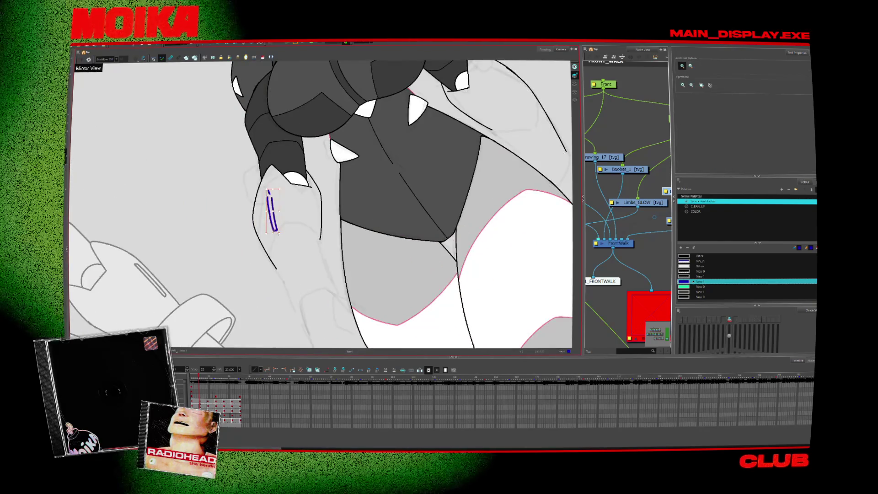
pyautogui.scroll(-5, 300, 232)
pyautogui.press('.')
# - Advance through the walk drawings, fit the whole character in view, then zoom twice onto the left arm
pyautogui.press(',')
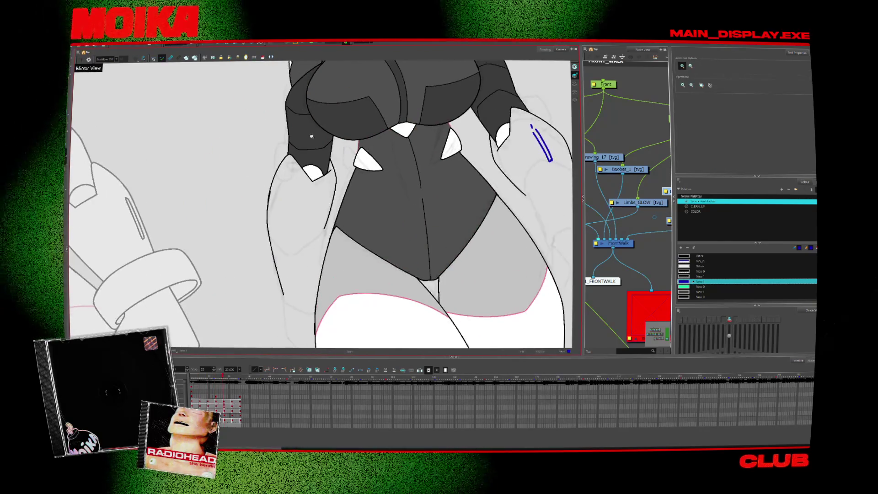
pyautogui.hotkey('alt', 'b')
pyautogui.press('.')
pyautogui.press('.')
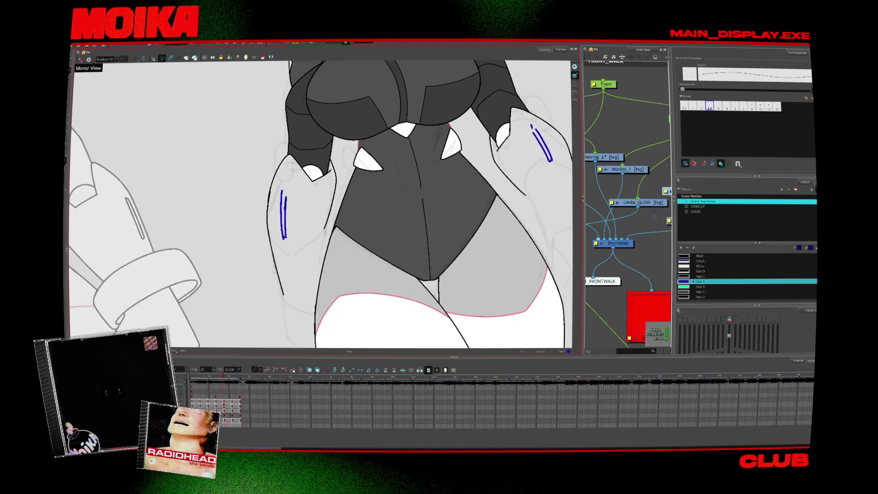
pyautogui.press('.')
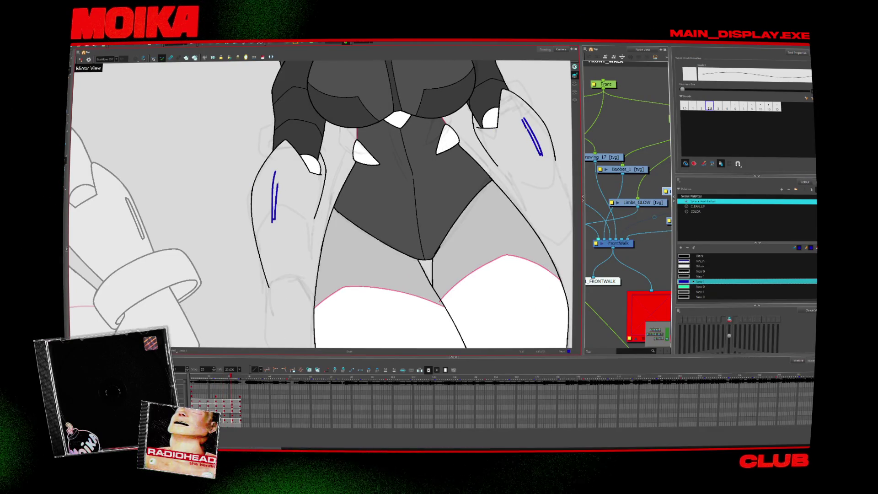
pyautogui.press('.')
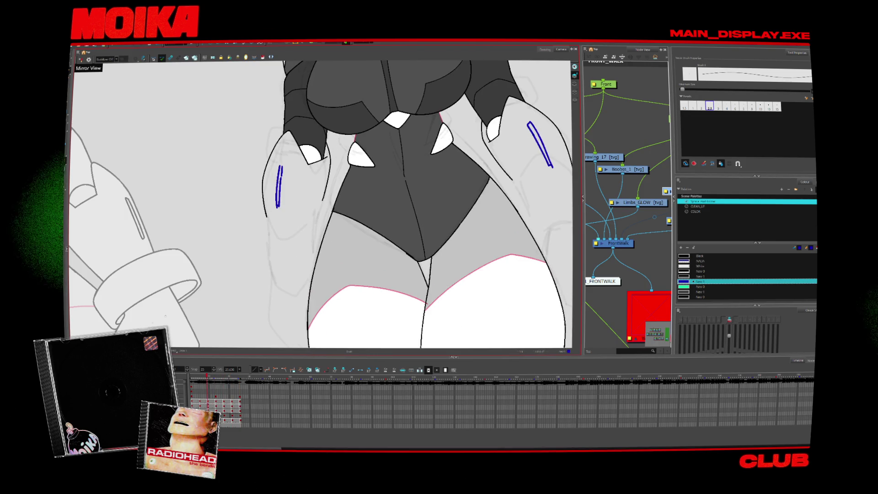
pyautogui.hotkey('shift', 'm')
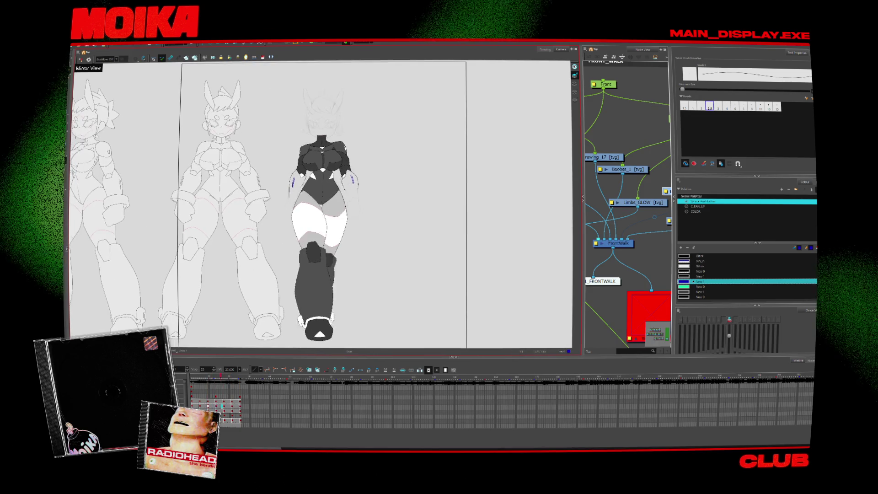
pyautogui.hotkey('alt', 'z')
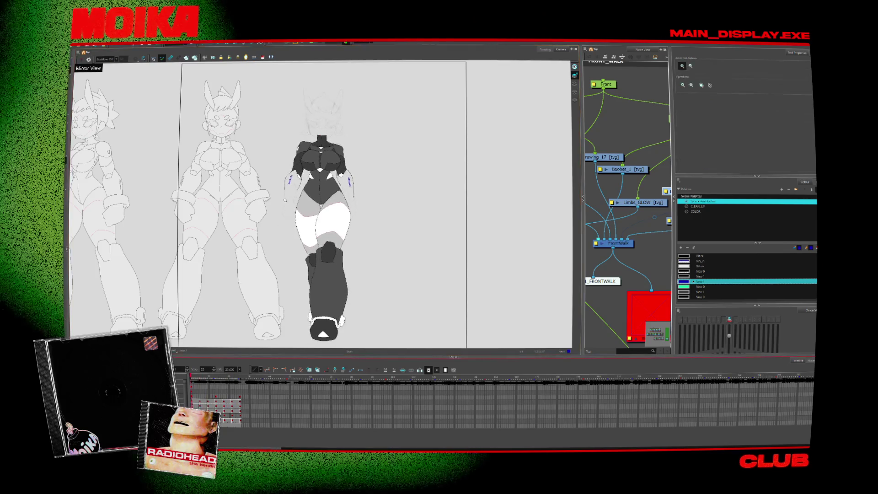
pyautogui.click(289, 192)
pyautogui.click(289, 192)
pyautogui.hotkey('alt', 'b')
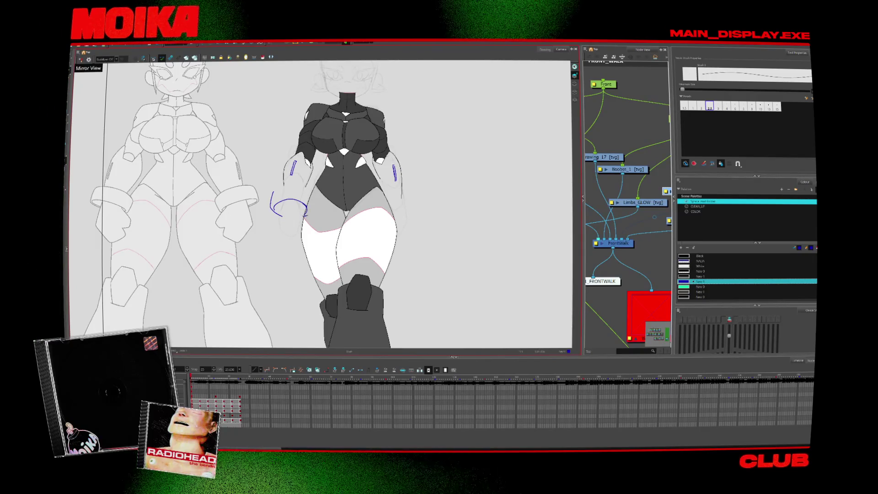
# - Draw a curved blue glow line around the left wrist, then select all strokes in the drawing
pyautogui.moveTo(304, 204); pyautogui.dragTo(311, 215)
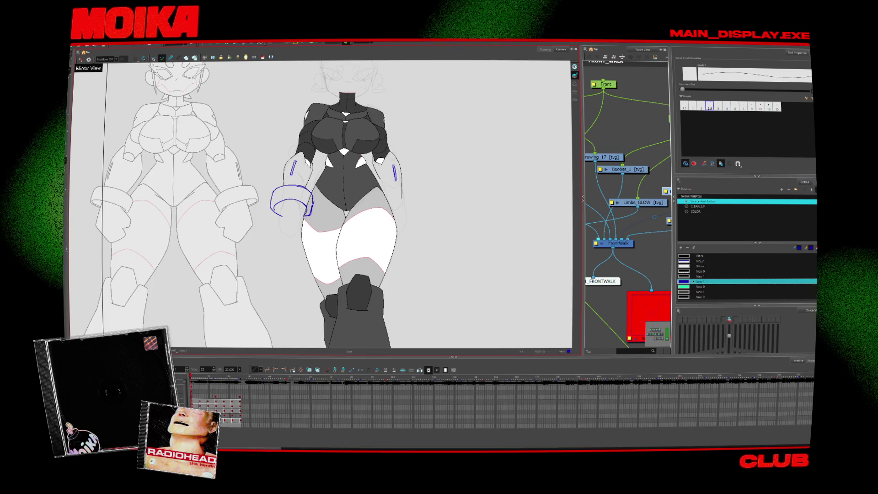
pyautogui.hotkey('alt', 's')
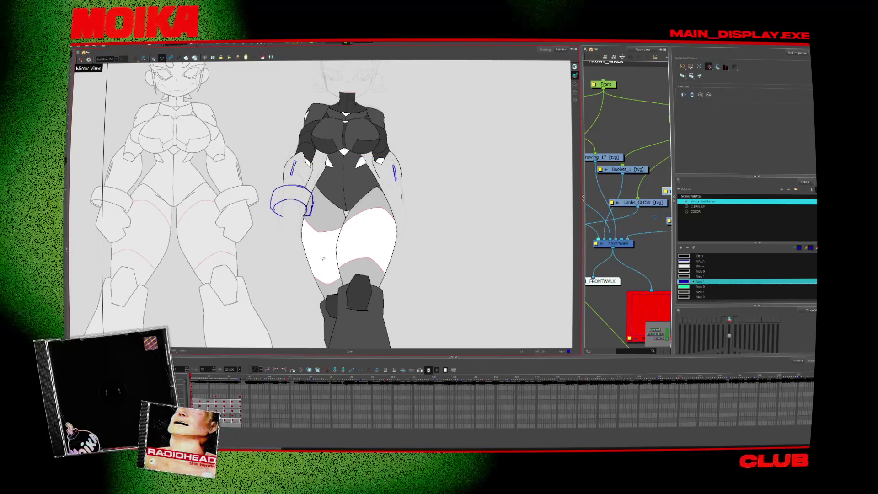
pyautogui.click(321, 265)
pyautogui.hotkey('ctrl', 'a')
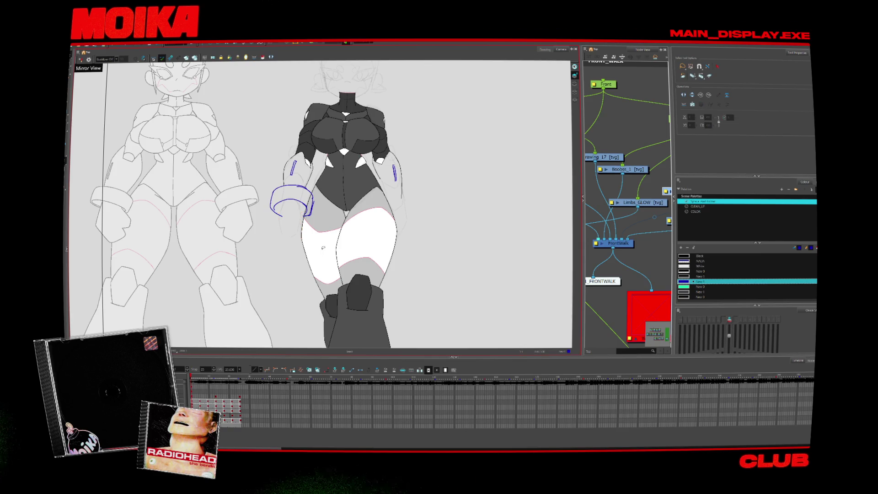
pyautogui.scroll(2, 301, 208)
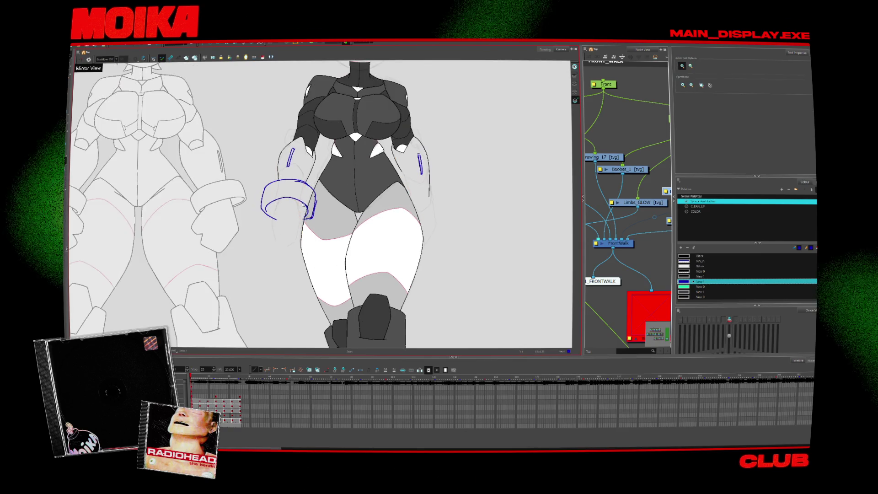
pyautogui.hotkey('alt', 's')
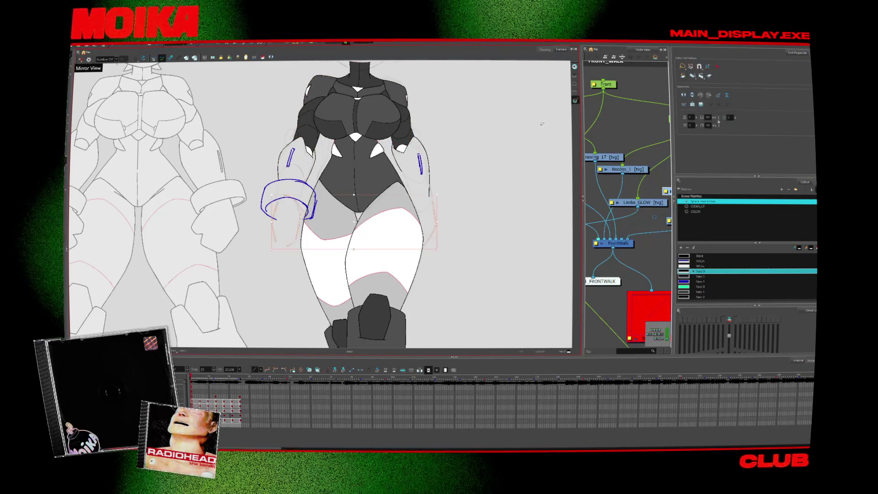
# - Advance four walk drawings and select the blue cuff stroke, checking it against the neighbouring drawing
pyautogui.press('.')
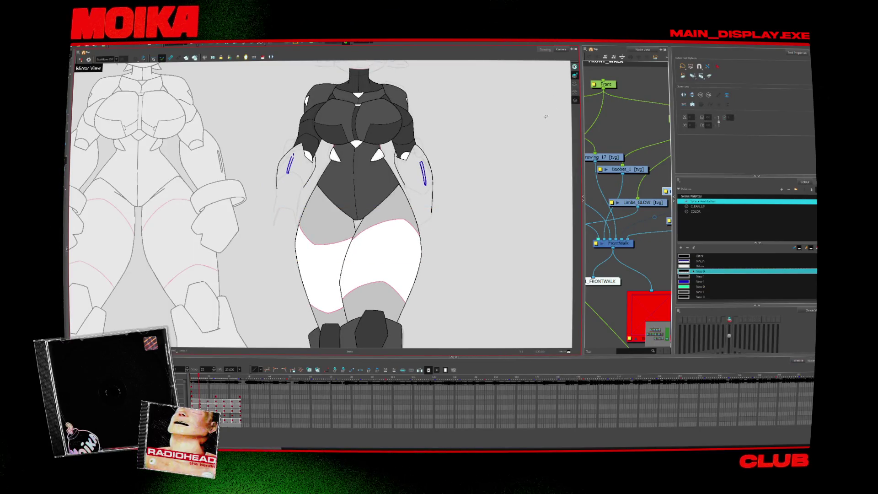
pyautogui.press('.')
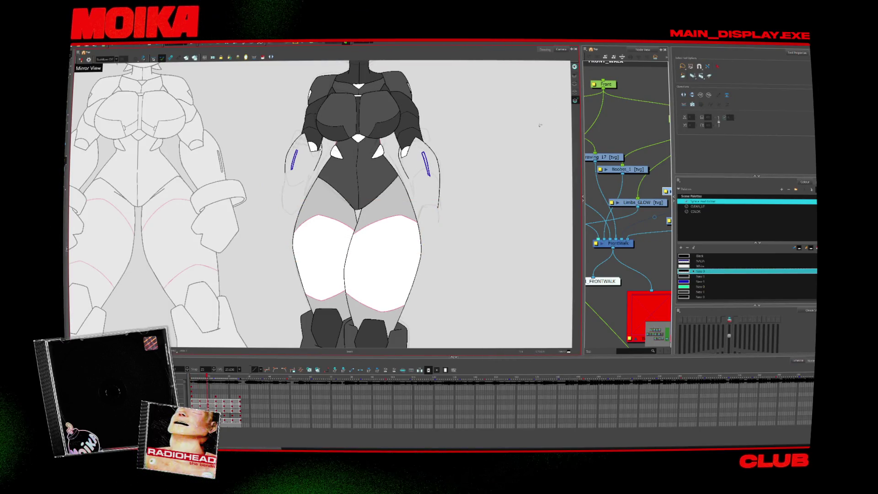
pyautogui.press('.')
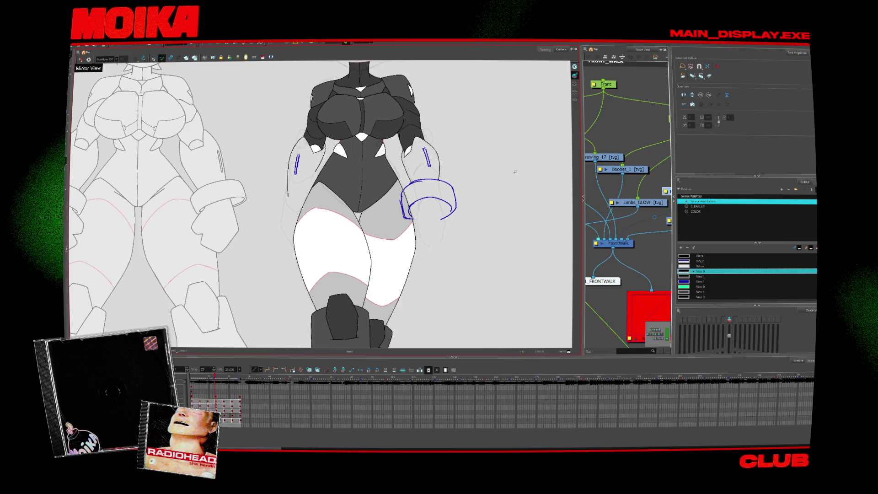
pyautogui.press('.')
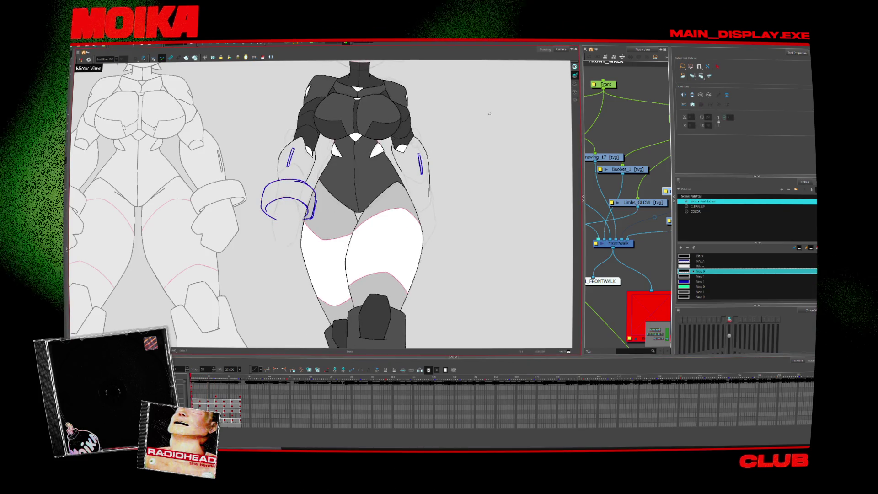
pyautogui.hotkey('alt', 'b')
pyautogui.click(260, 213)
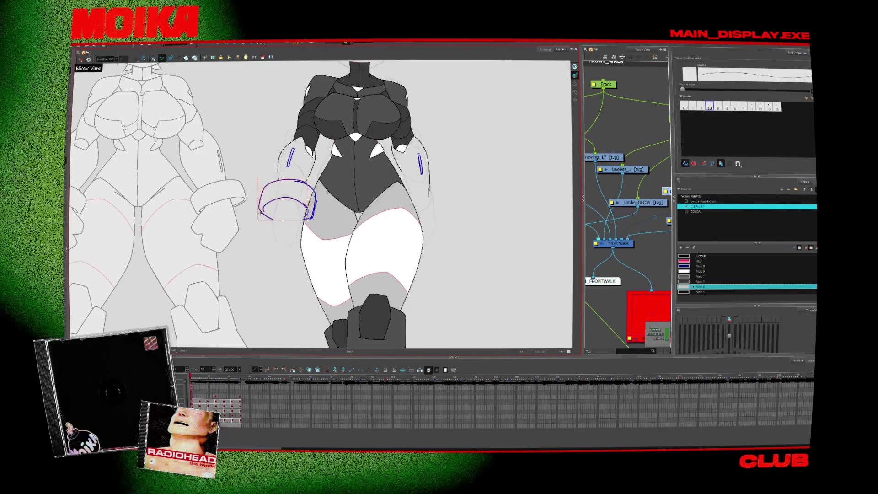
pyautogui.press('.')
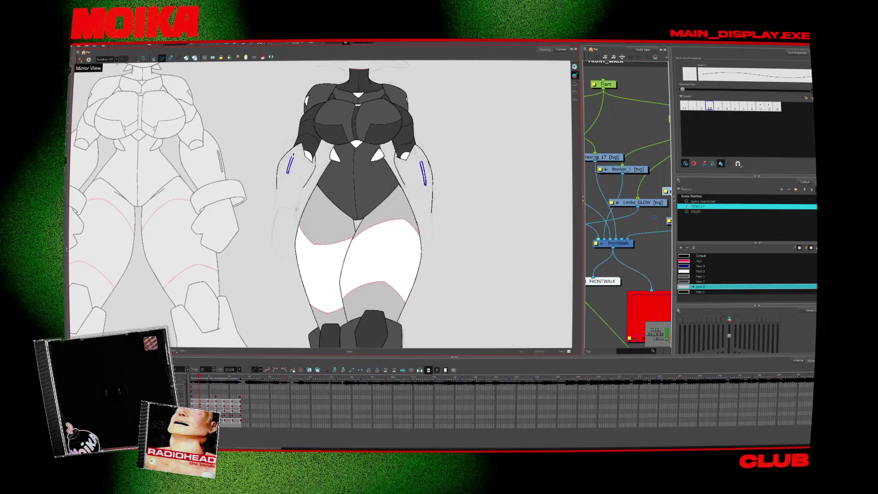
pyautogui.press(',')
pyautogui.hotkey('alt', 's')
pyautogui.hotkey('alt', 'b')
# - Draw a blue arc above the left forearm curve and compare it with the next drawing
pyautogui.press('.')
pyautogui.press(',')
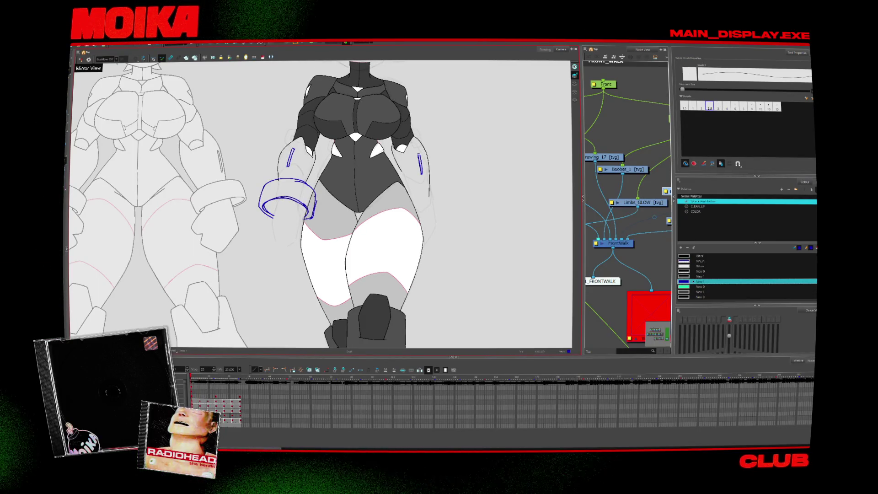
pyautogui.press('.')
pyautogui.press('.')
pyautogui.press(',')
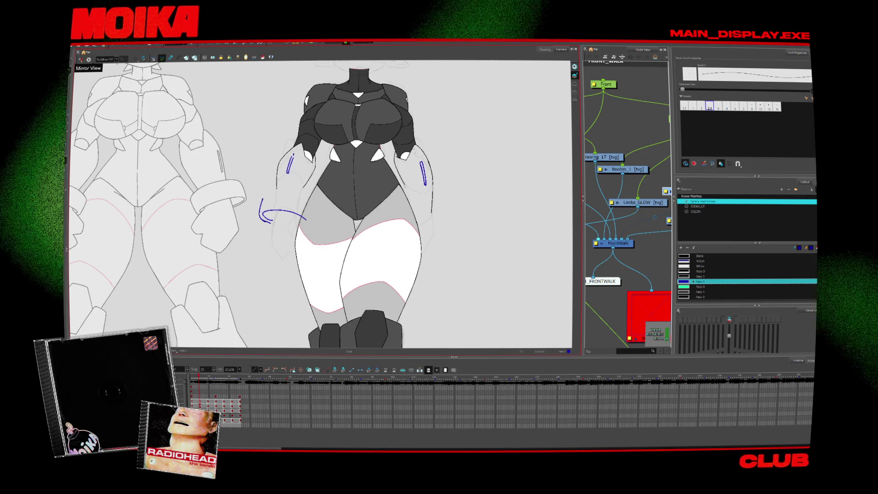
pyautogui.moveTo(264, 198); pyautogui.dragTo(313, 201)
pyautogui.press('.')
pyautogui.press(',')
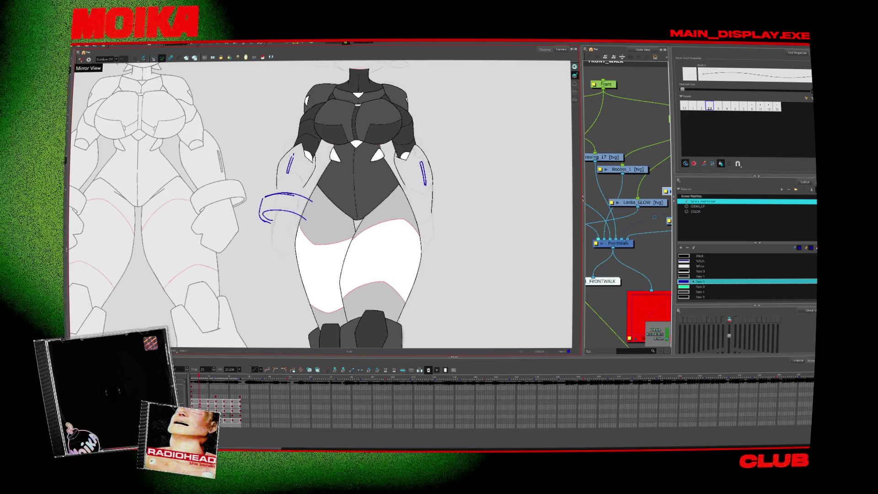
# - Flip back and forth through neighbouring walk-cycle drawings to check the new arc
pyautogui.press('.')
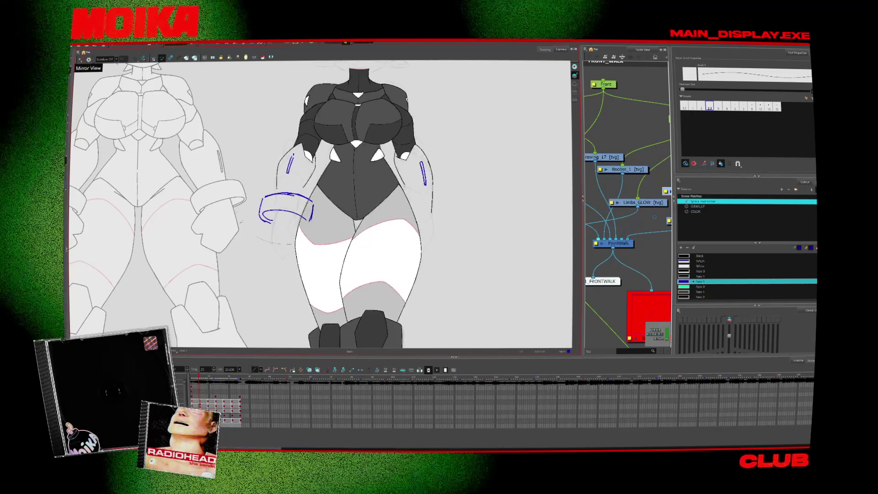
pyautogui.press(',')
pyautogui.press('.')
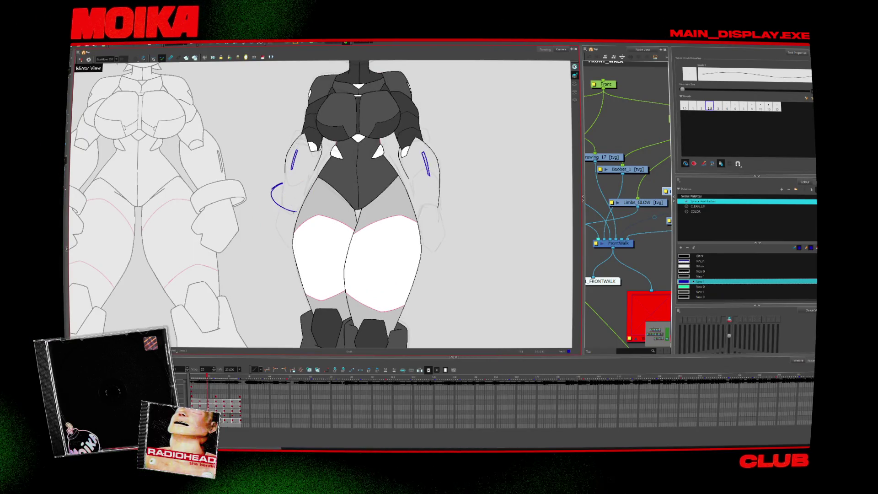
pyautogui.press('.')
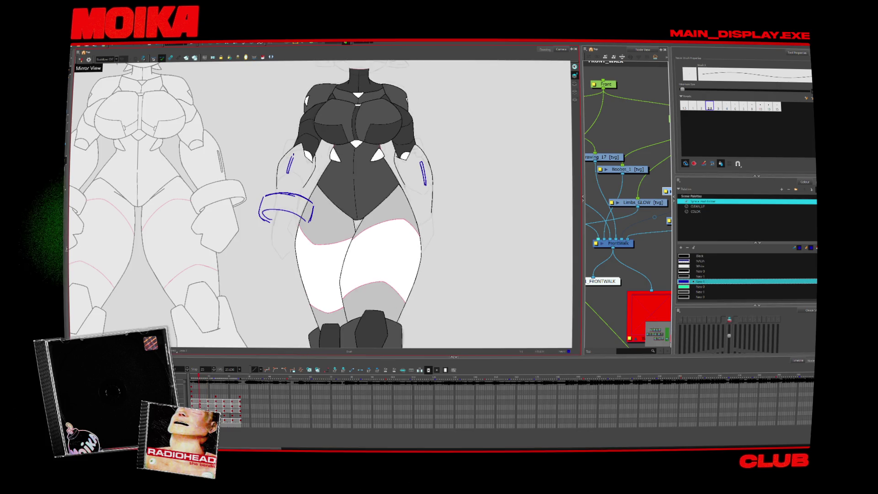
pyautogui.press(',')
pyautogui.press('.')
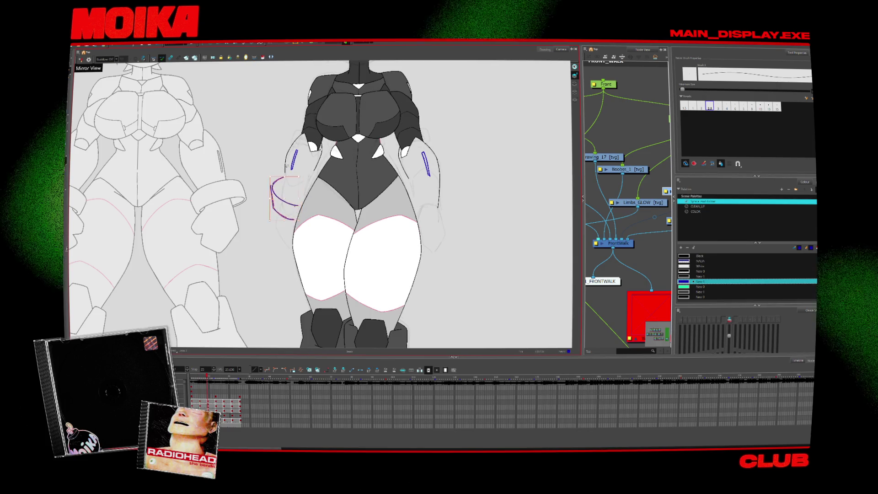
pyautogui.press(',')
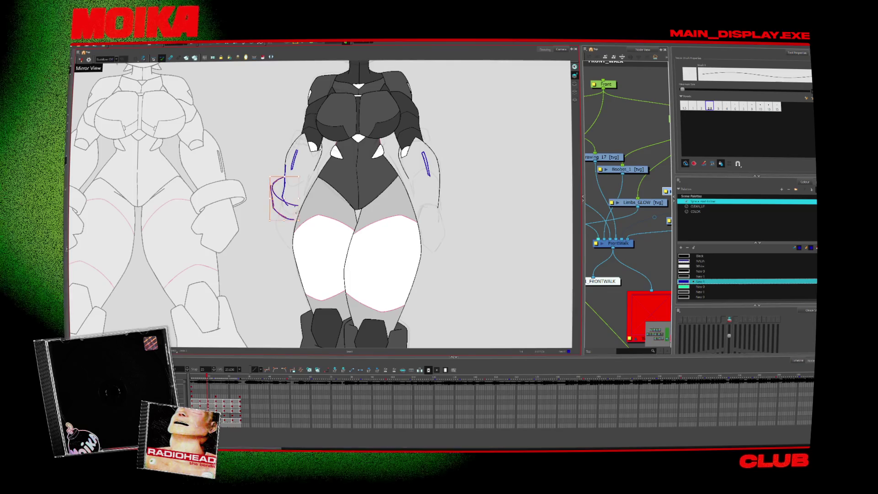
pyautogui.press(',')
pyautogui.press(',')
pyautogui.press(',')
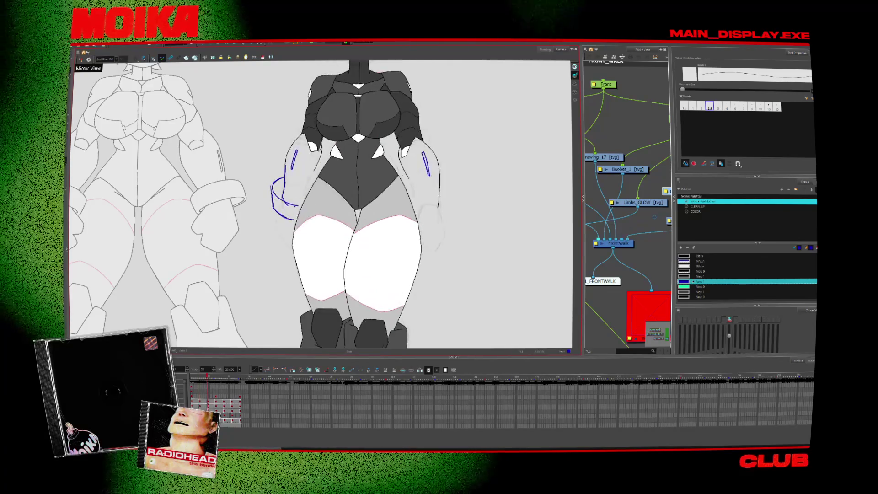
pyautogui.press('.')
pyautogui.press('.')
pyautogui.press('.')
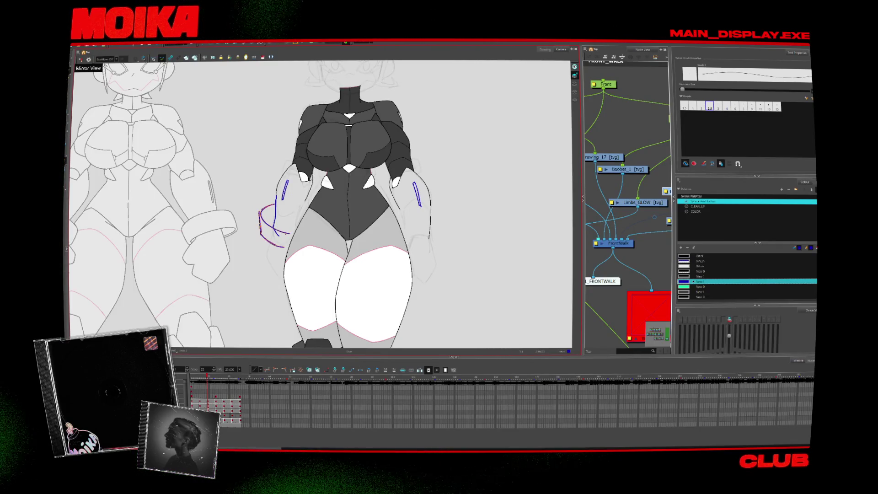
# - Move the hand stroke up and reshape it, comparing with the neighbouring frame
pyautogui.press(',')
pyautogui.press(',')
pyautogui.press(',')
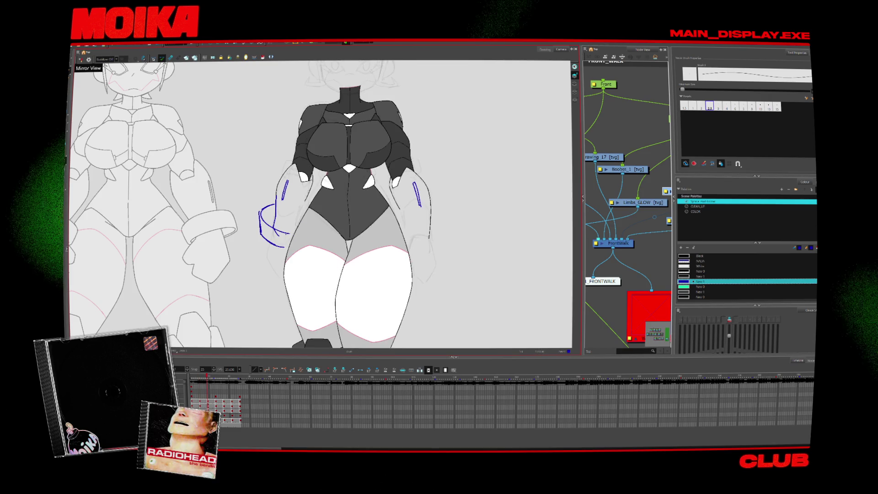
pyautogui.press(',')
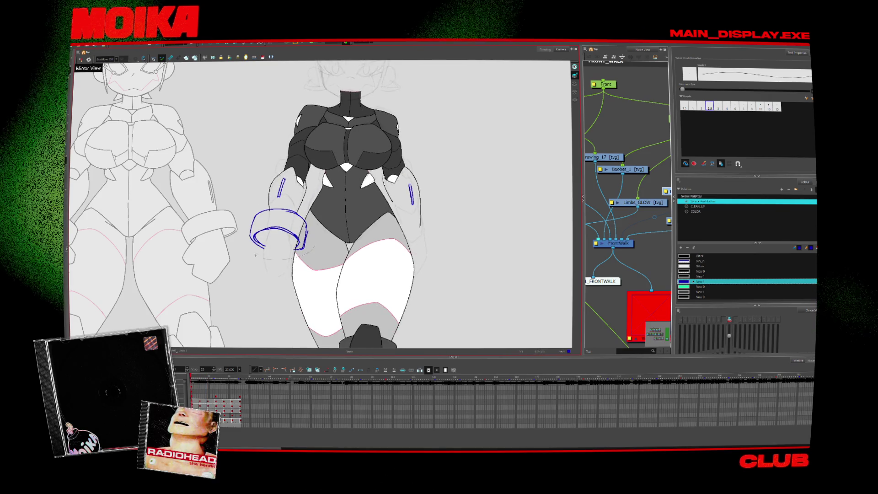
pyautogui.press('.')
pyautogui.press('.')
pyautogui.press('.')
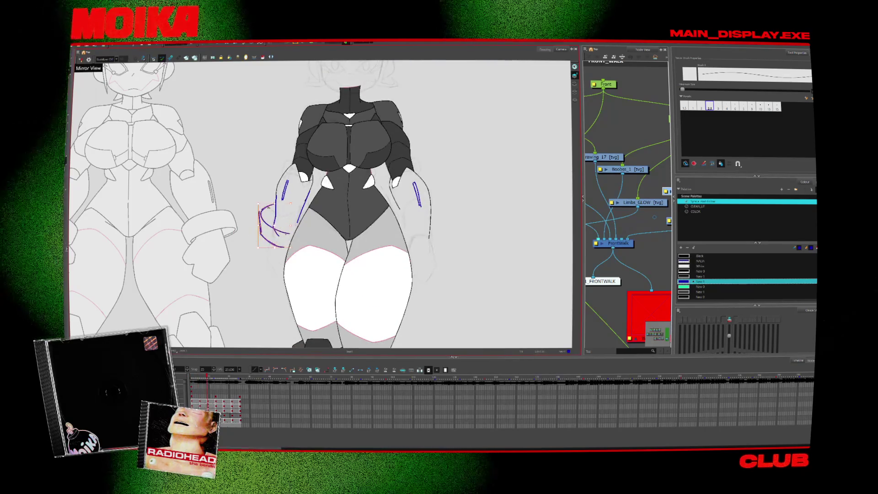
pyautogui.moveTo(278, 231); pyautogui.dragTo(300, 225)
pyautogui.press('.')
pyautogui.press(',')
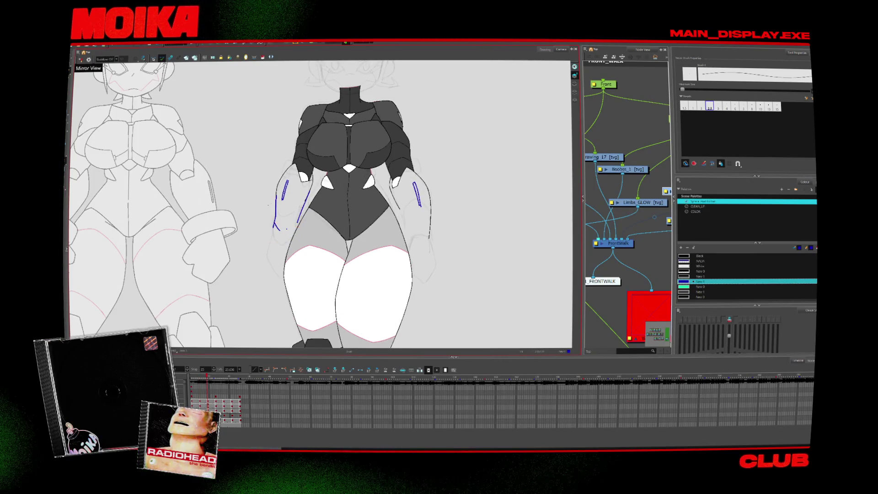
# - Undo the crossing arc and sketch a new cuff arc on the left forearm
pyautogui.hotkey('ctrl', 'z')
pyautogui.press('.')
pyautogui.press(',')
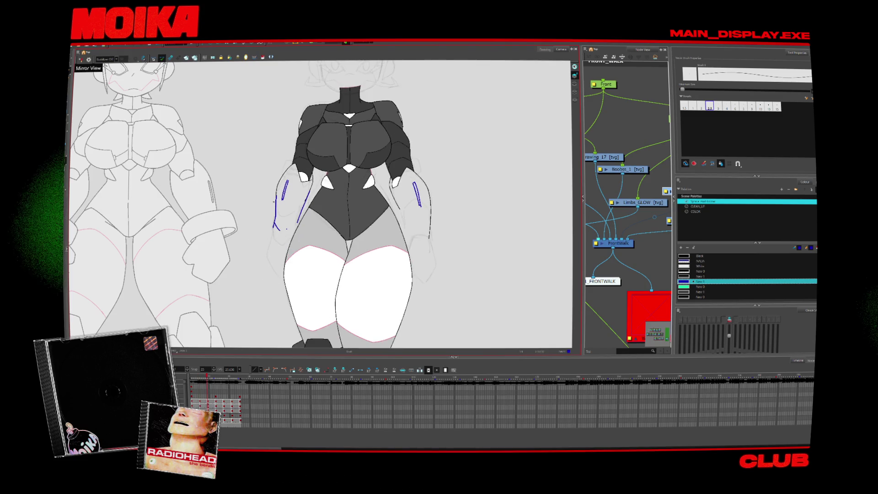
pyautogui.moveTo(276, 198)
pyautogui.mouseDown()
pyautogui.moveTo(292, 228)
pyautogui.moveTo(286, 245)
pyautogui.mouseUp()
pyautogui.press('.')
pyautogui.press(',')
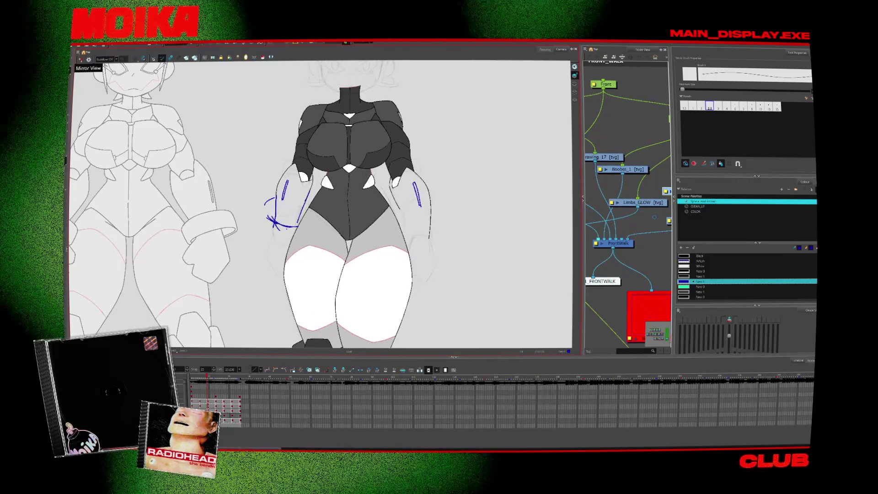
pyautogui.press(',')
pyautogui.press('.')
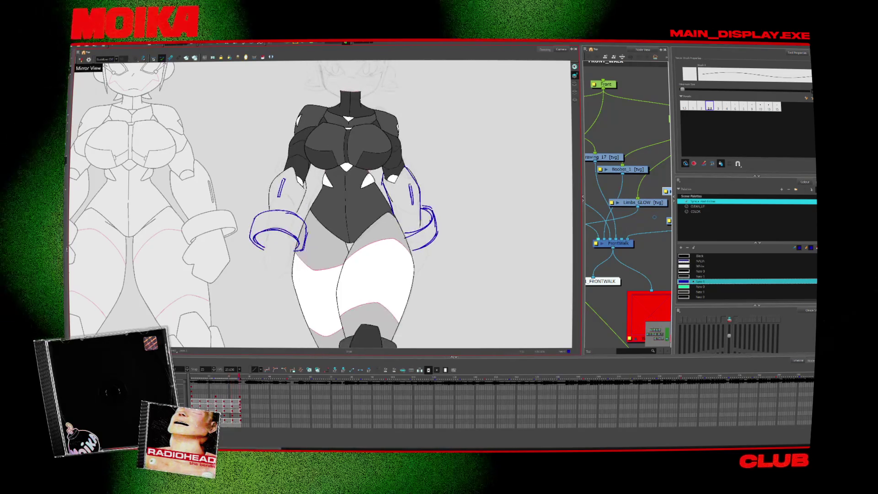
pyautogui.hotkey('alt', 'b')
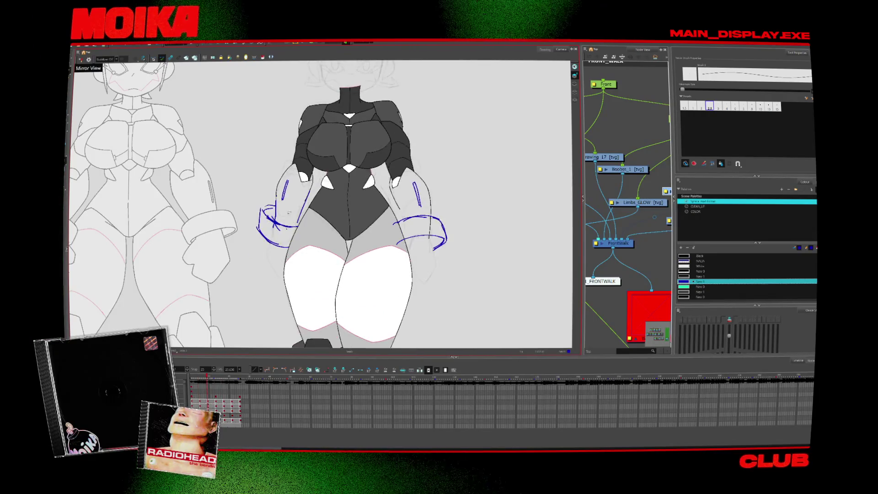
pyautogui.click(288, 213)
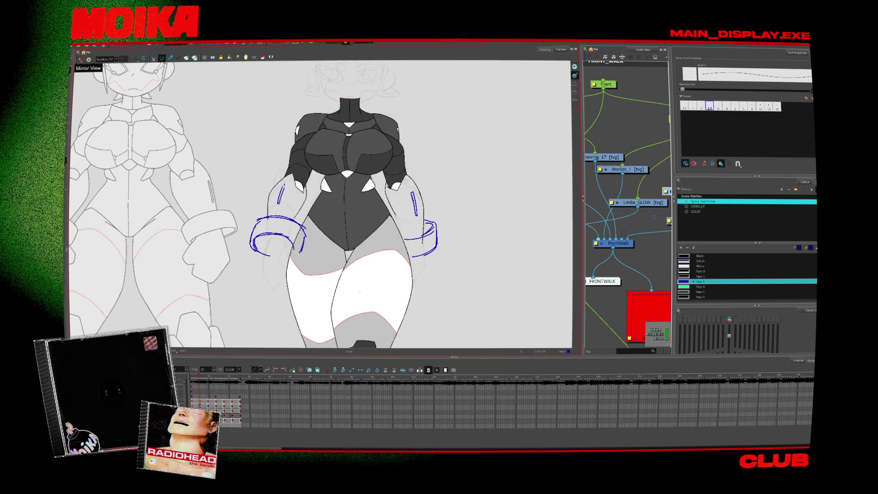
pyautogui.press('2')
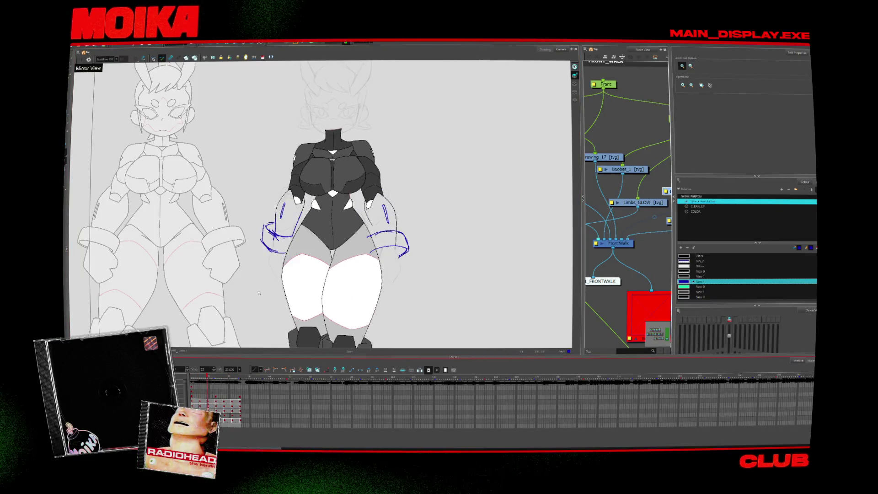
pyautogui.hotkey('alt', 'b')
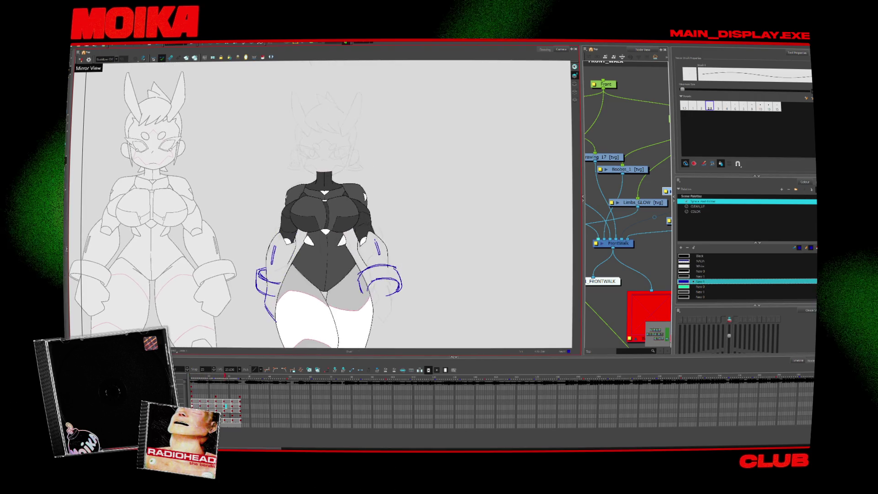
# - Zoom out to the full character, zoom back in on the hips and arms, and undo the last left-forearm stroke
pyautogui.press('-')
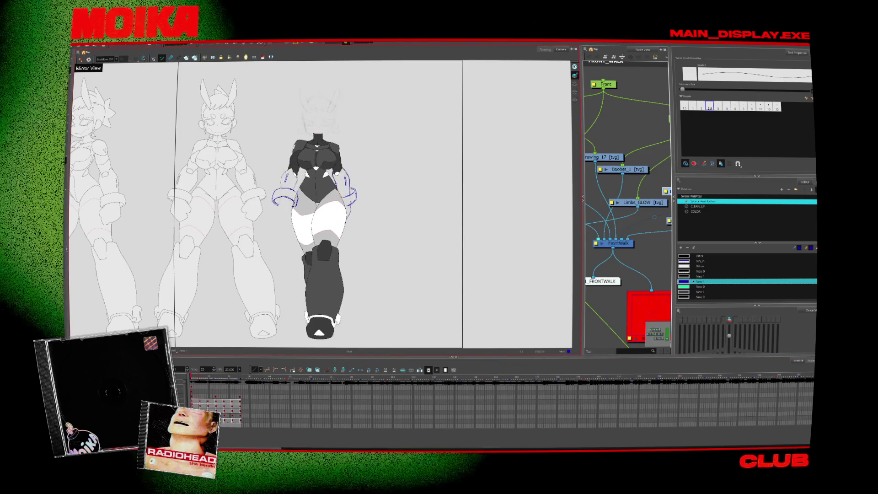
pyautogui.hotkey('alt', 'z')
pyautogui.press('2')
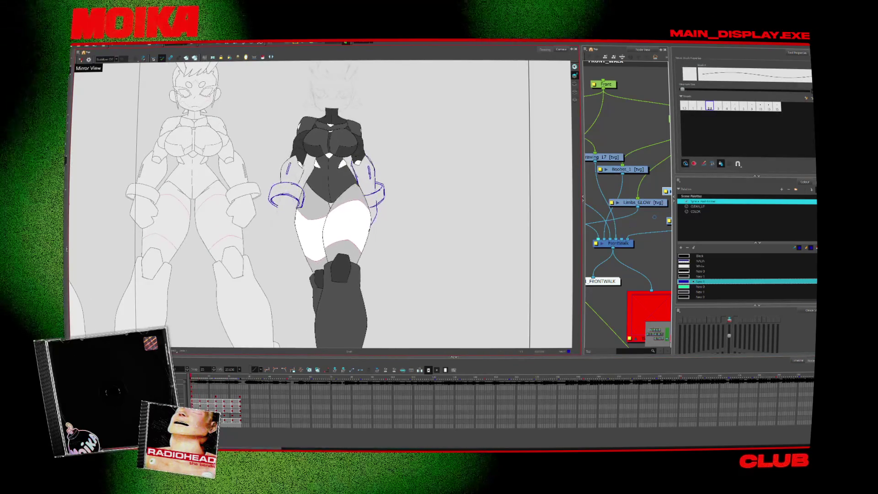
pyautogui.press('2')
pyautogui.hotkey('alt', 'b')
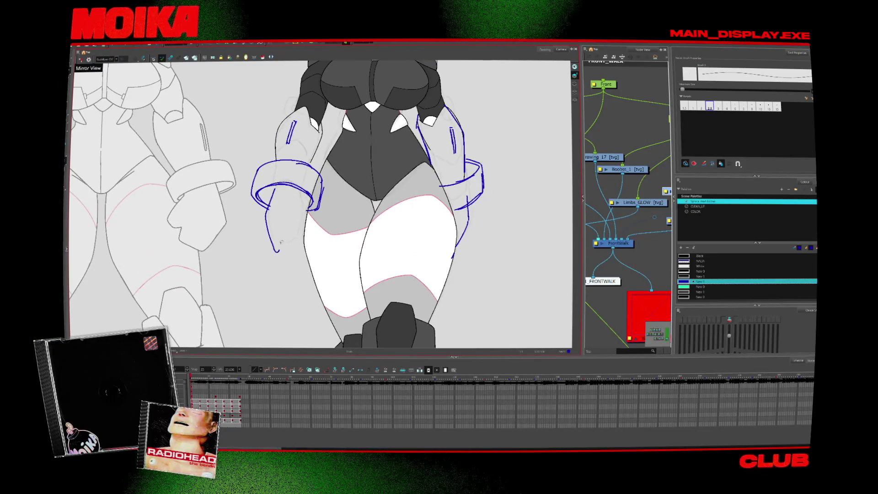
pyautogui.hotkey('ctrl', 'z')
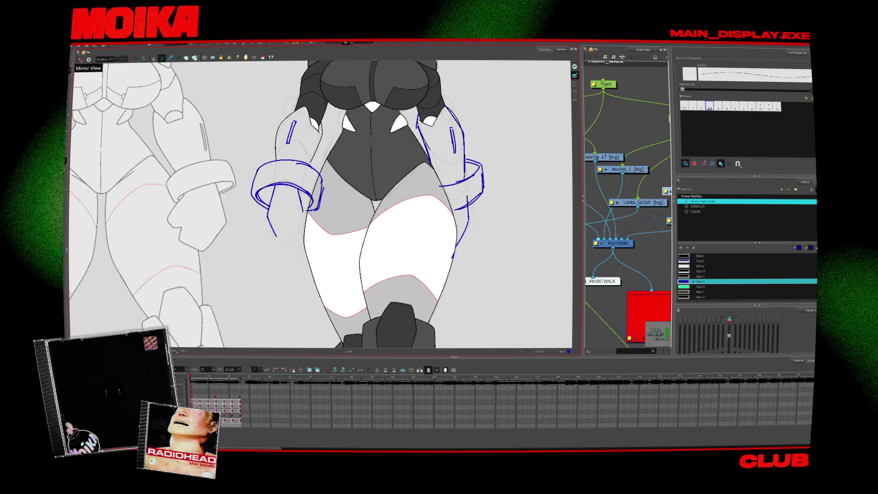
# - Zoom out slightly and toggle Mirror View on and back off to check the figure
pyautogui.press('2')
pyautogui.scroll(2, 320, 203)
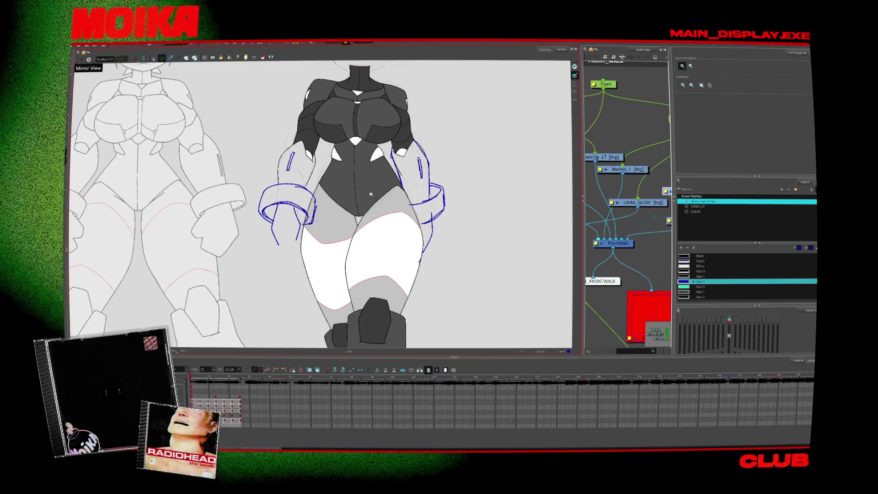
pyautogui.click(80, 59)
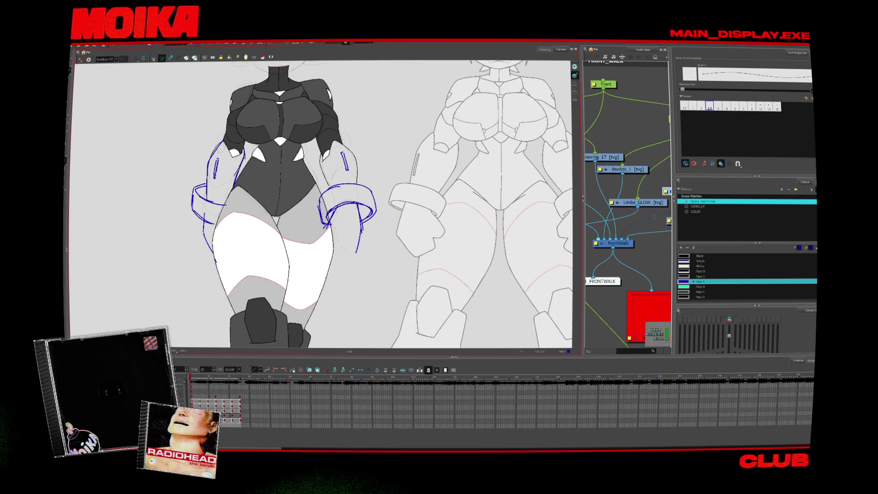
pyautogui.click(81, 60)
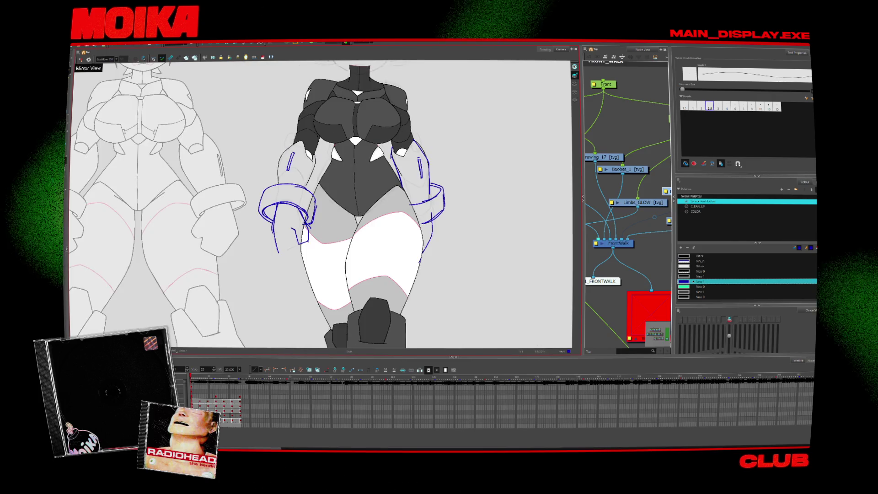
# - Sketch a blue stroke hanging down from the left hand, comparing it with neighbouring walk drawings
pyautogui.moveTo(278, 251); pyautogui.dragTo(301, 256)
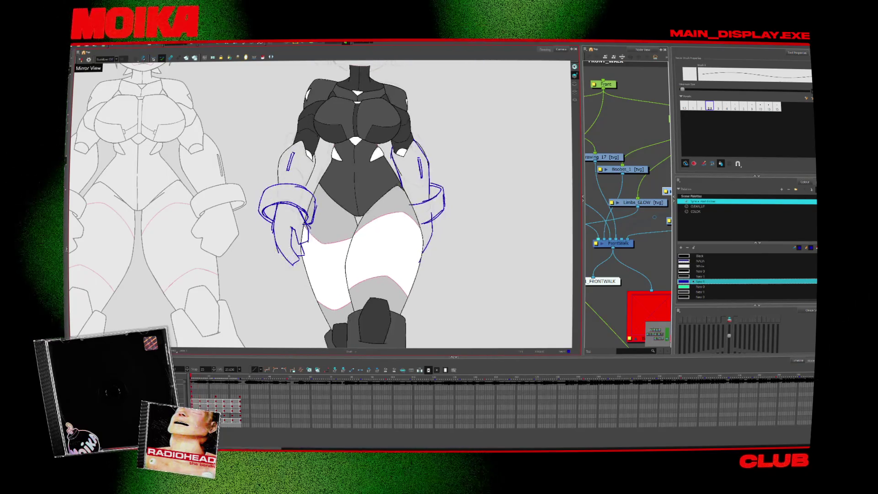
pyautogui.press('.')
pyautogui.press(',')
pyautogui.press('.')
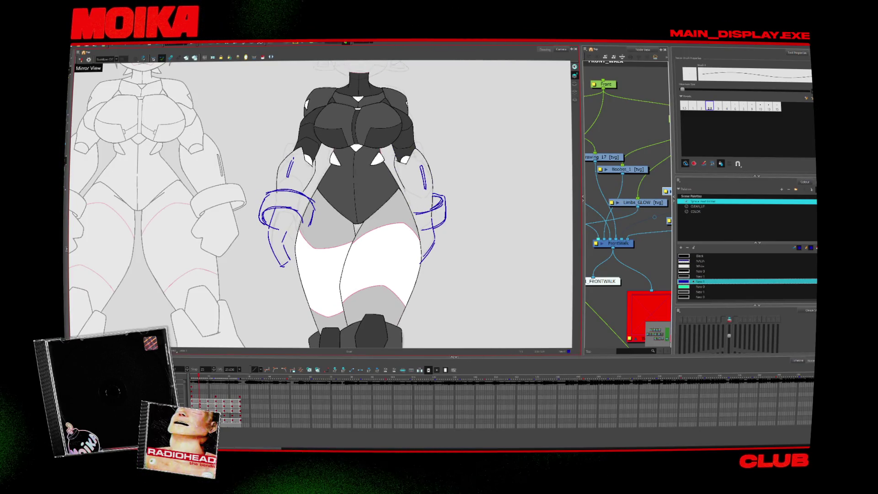
pyautogui.press('.')
pyautogui.press(',')
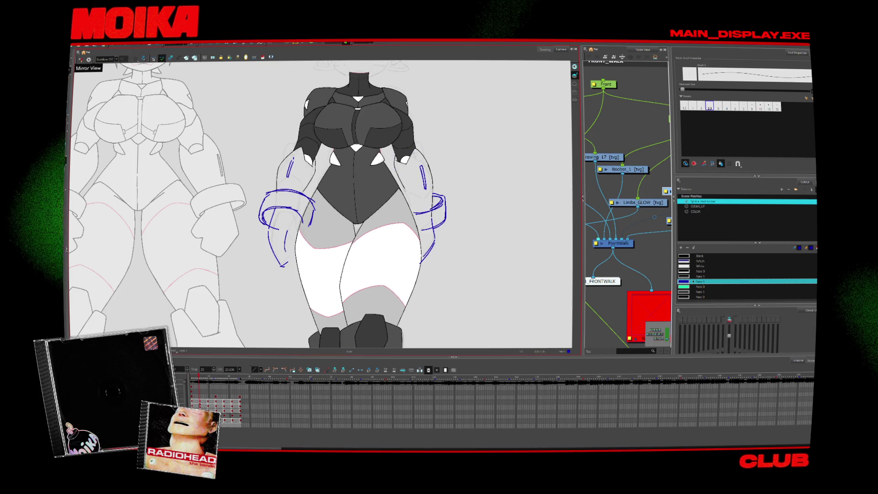
pyautogui.press('.')
pyautogui.press(',')
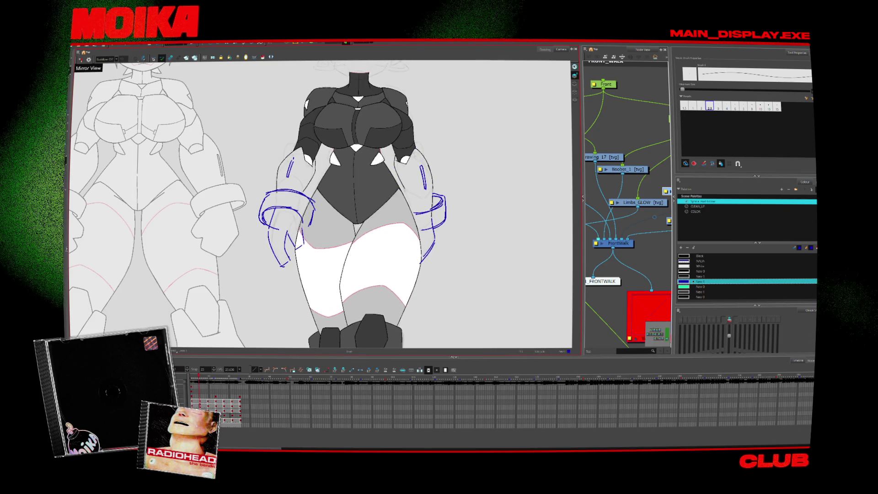
pyautogui.press('.')
pyautogui.press(',')
pyautogui.press('.')
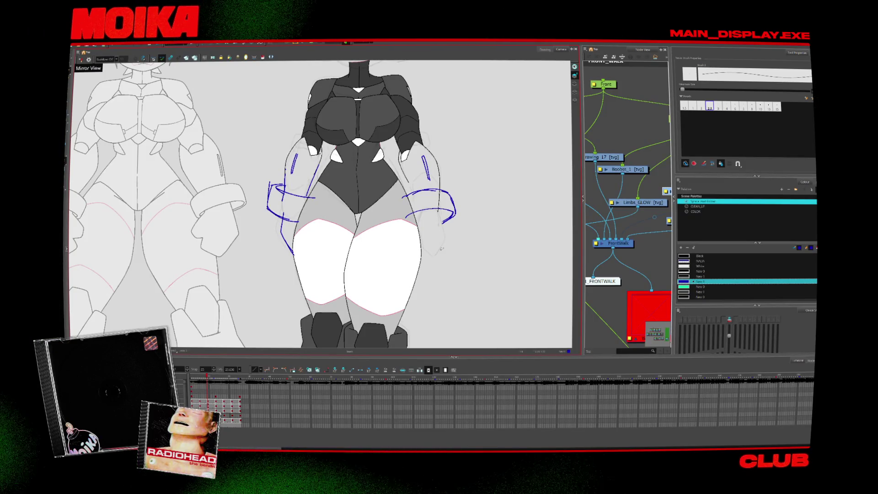
# - On a later walk frame, sketch a blue stroke along the lower left arm
pyautogui.press('.')
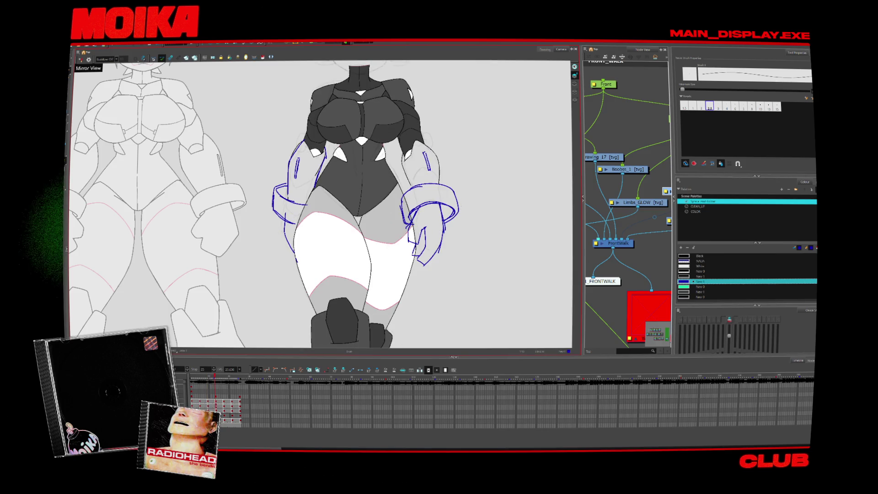
pyautogui.press('.')
pyautogui.press('.')
pyautogui.press(',')
pyautogui.press('.')
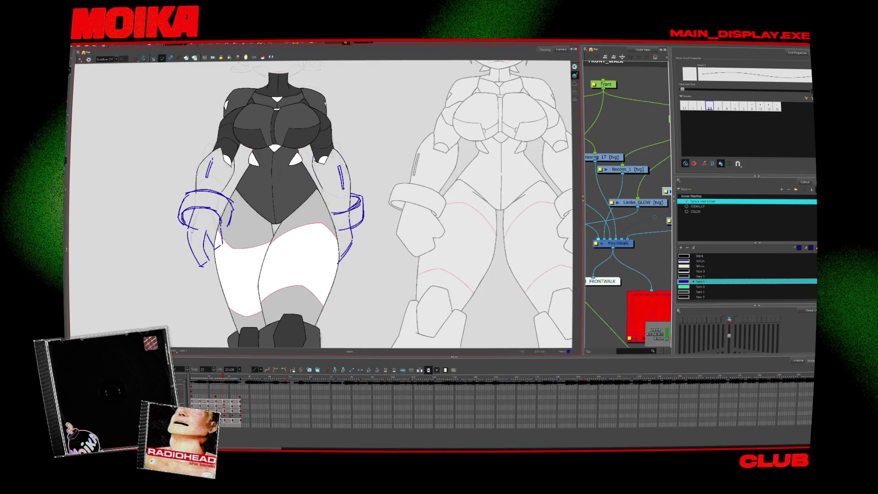
pyautogui.press('.')
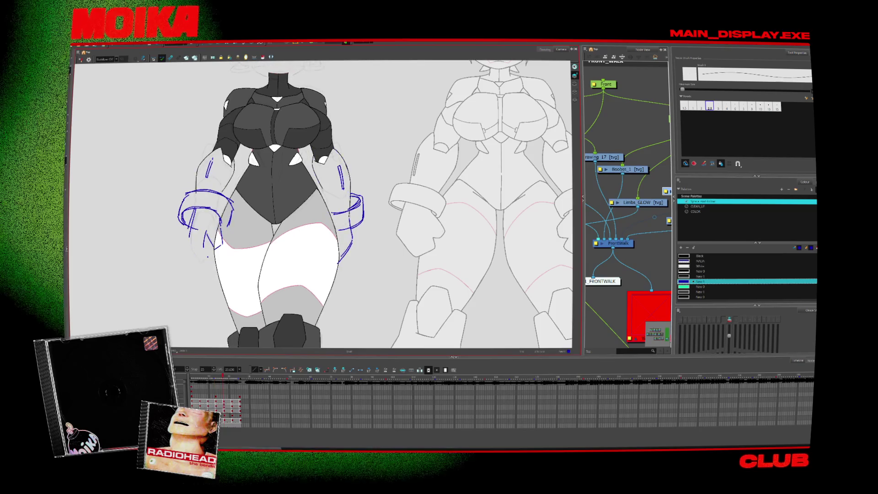
pyautogui.moveTo(192, 240); pyautogui.dragTo(197, 264)
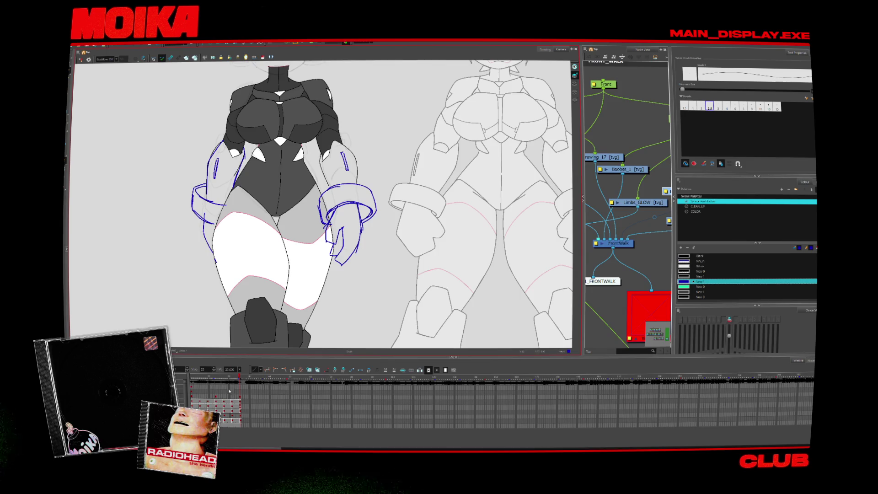
# - Select and then clear a run of chest-layer frames in the timeline
pyautogui.moveTo(240, 402); pyautogui.dragTo(203, 409)
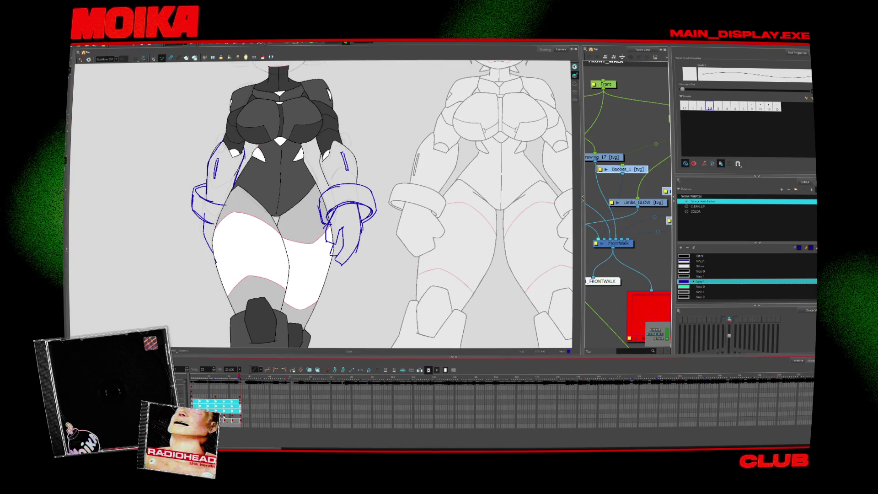
pyautogui.click(240, 397)
pyautogui.moveTo(240, 402); pyautogui.dragTo(203, 408)
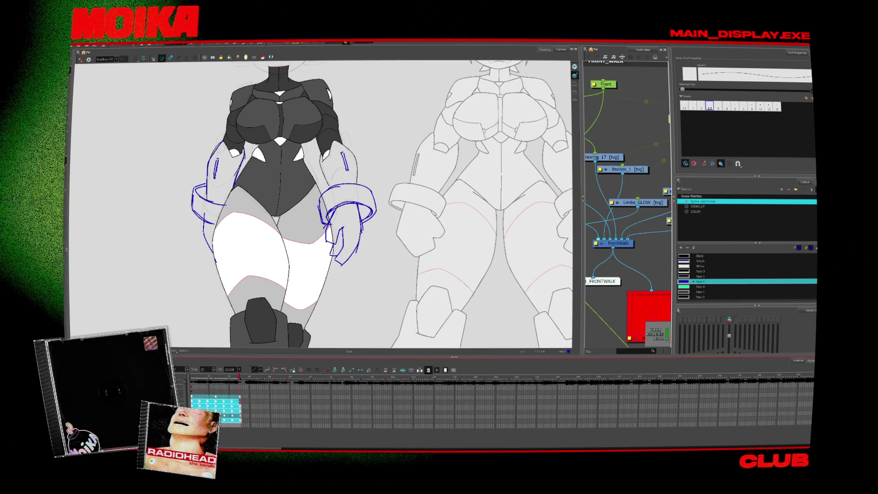
pyautogui.click(654, 217)
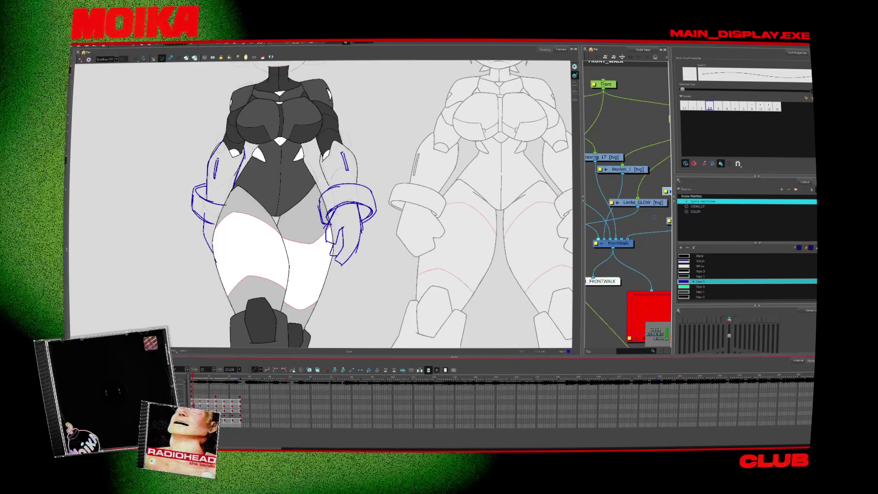
# - Extend the blue sketch line down the left arm, comparing neighbouring walk poses
pyautogui.press('.')
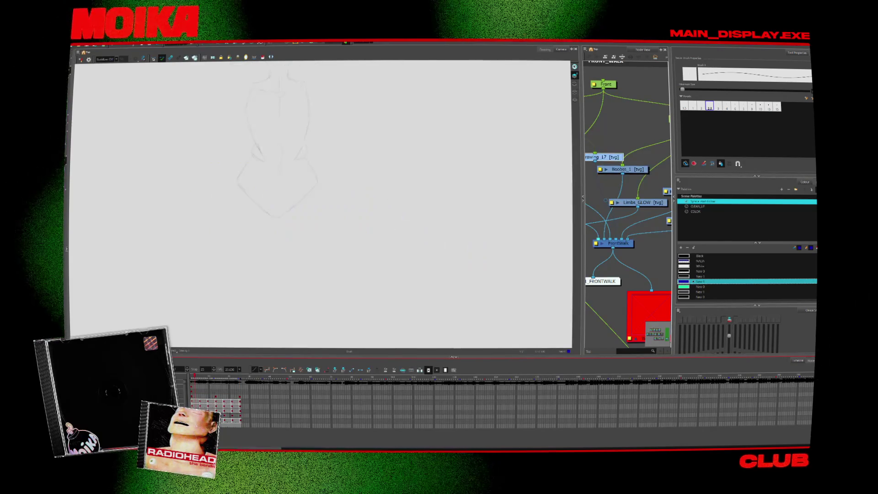
pyautogui.press(',')
pyautogui.press('.')
pyautogui.press('.')
pyautogui.press('.')
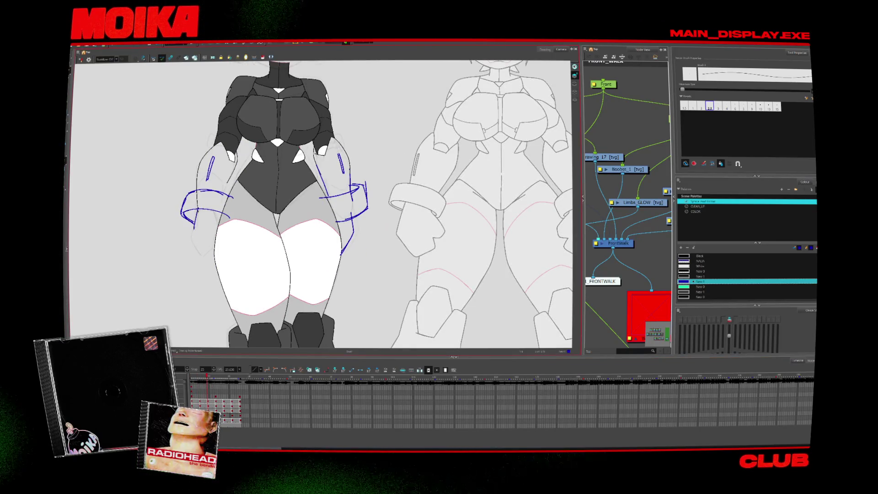
pyautogui.press('.')
pyautogui.press(',')
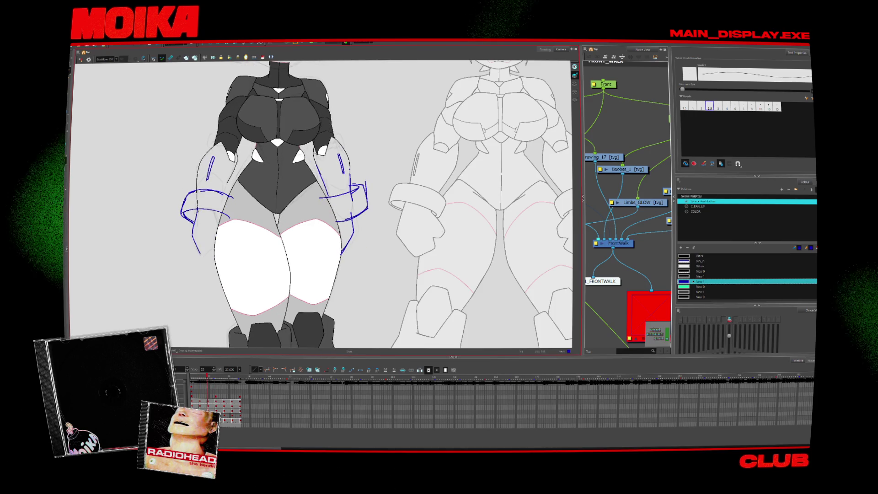
pyautogui.press(',')
pyautogui.press('.')
pyautogui.press('.')
pyautogui.press('.')
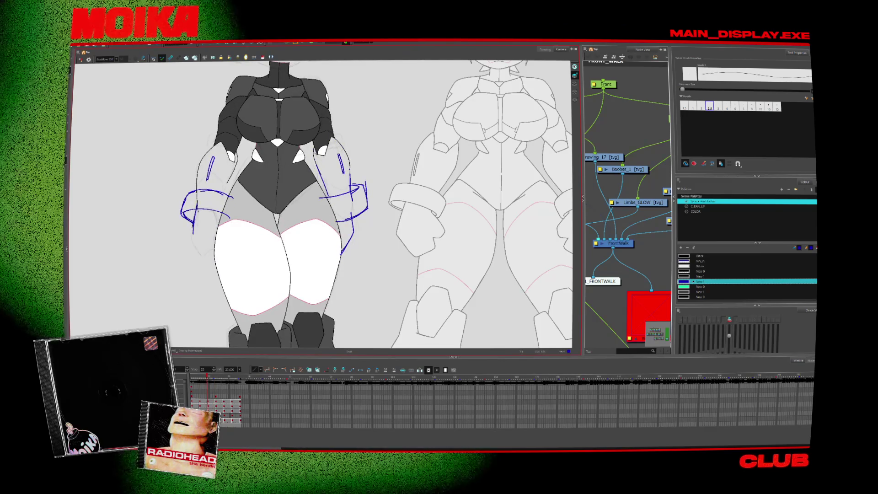
pyautogui.press('.')
pyautogui.press(',')
pyautogui.moveTo(202, 247); pyautogui.dragTo(210, 262)
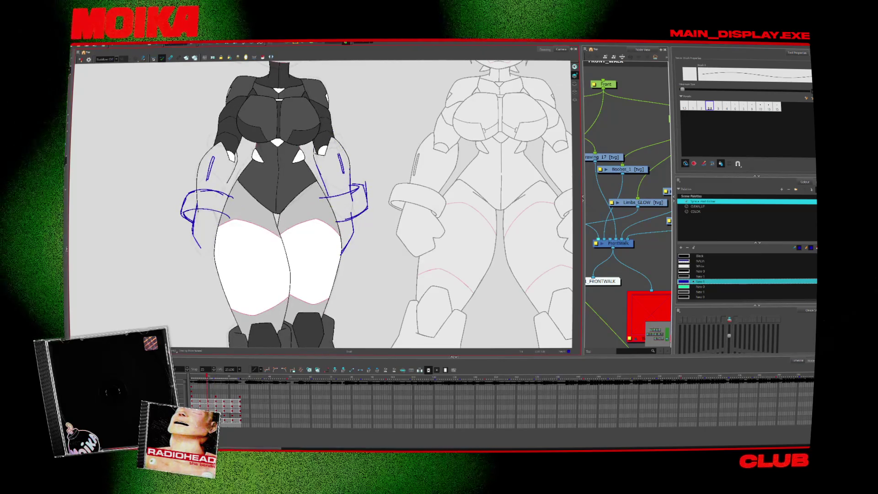
pyautogui.press('.')
pyautogui.press(',')
# - Add a short blue stroke on the left arm and flip between poses to compare
pyautogui.moveTo(214, 230); pyautogui.dragTo(209, 247)
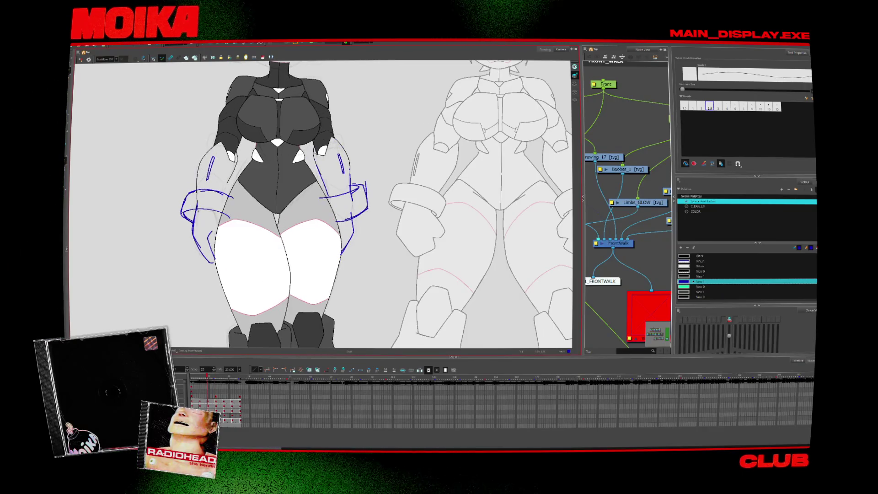
pyautogui.press('.')
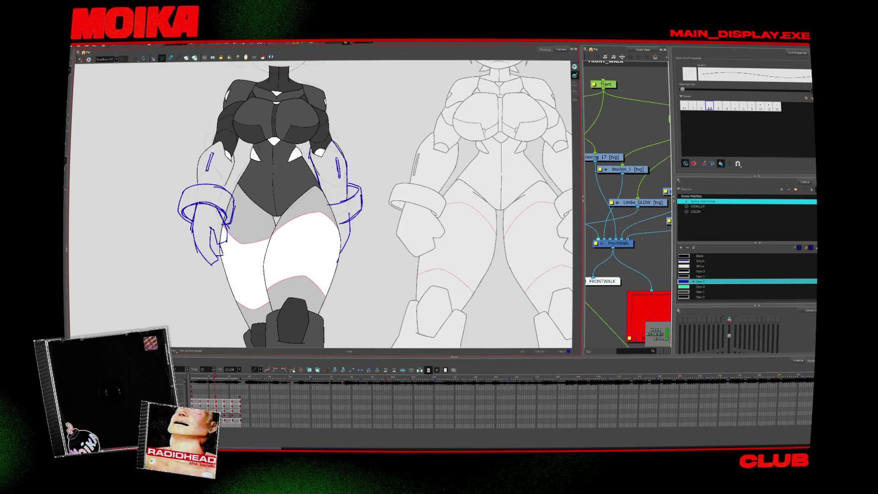
pyautogui.press(',')
pyautogui.press('.')
pyautogui.press(',')
pyautogui.press('.')
pyautogui.press(',')
pyautogui.press('.')
pyautogui.press('.')
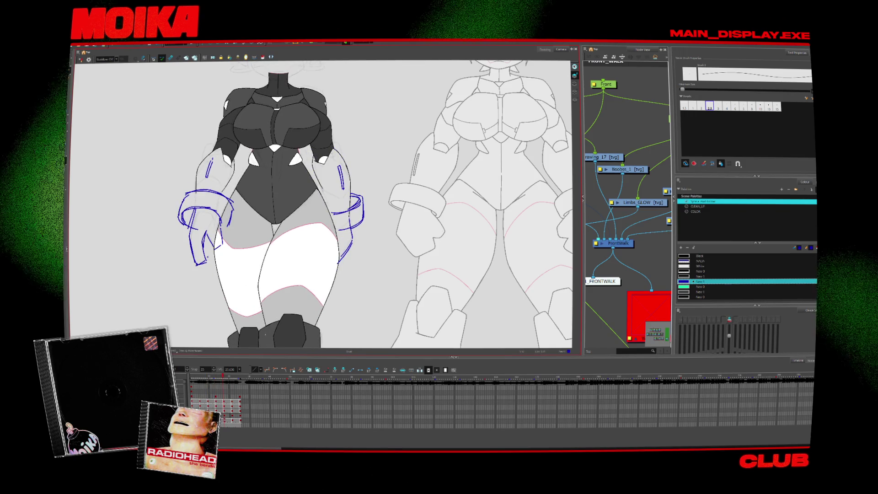
pyautogui.press(',')
pyautogui.press(',')
pyautogui.press(',')
pyautogui.press(',')
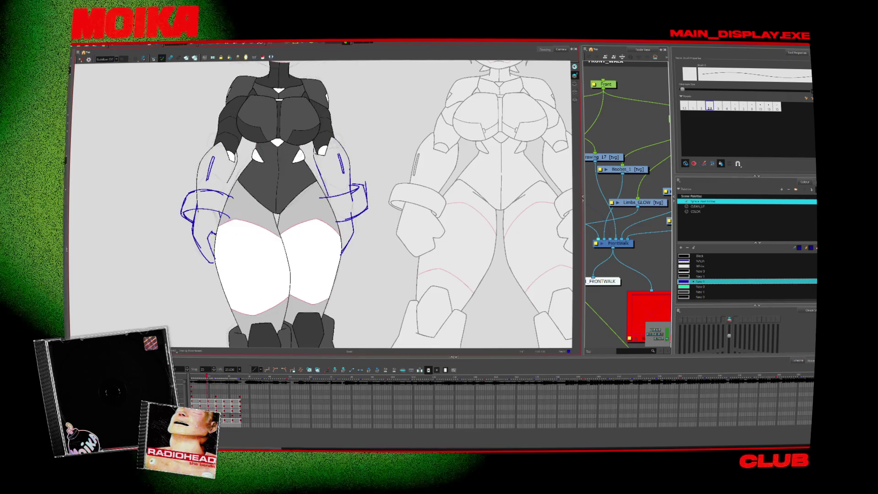
# - Undo the lower blue arm strokes and connect the Boobss_1 node's output to the next node
pyautogui.hotkey('ctrl', 'z')
pyautogui.click(624, 169)
pyautogui.moveTo(656, 144); pyautogui.dragTo(657, 232)
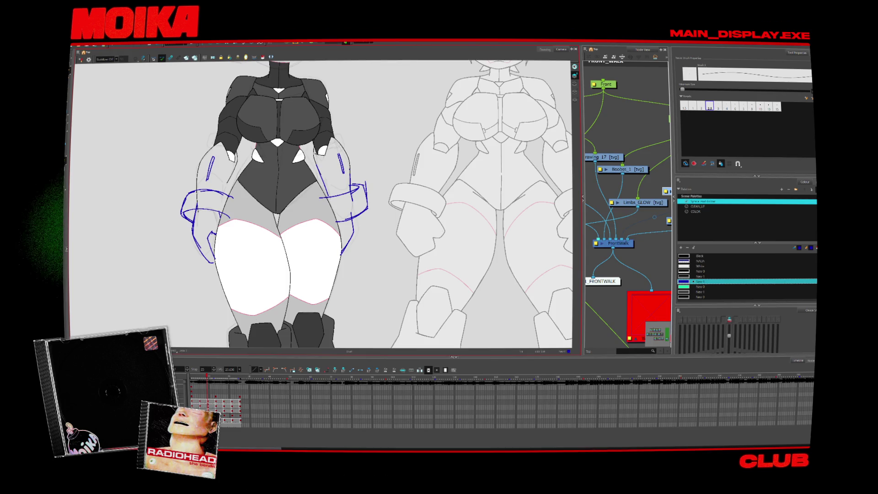
pyautogui.press('.')
pyautogui.press('.')
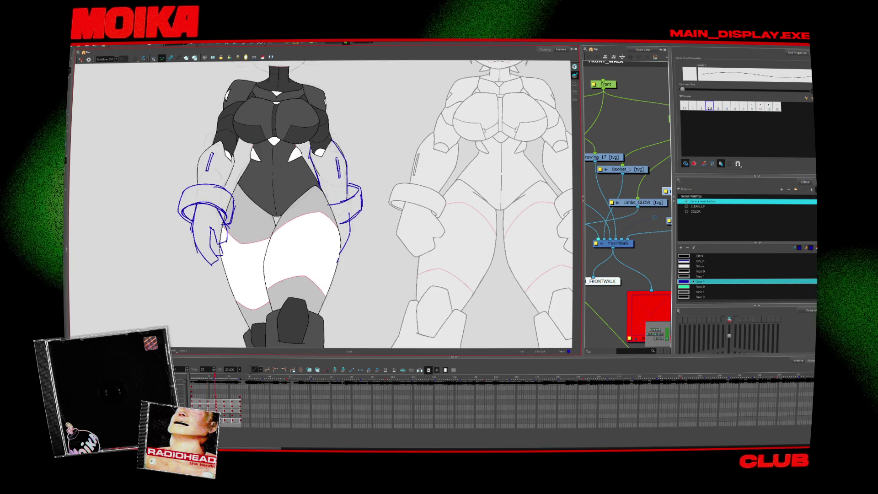
pyautogui.press('.')
pyautogui.press('.')
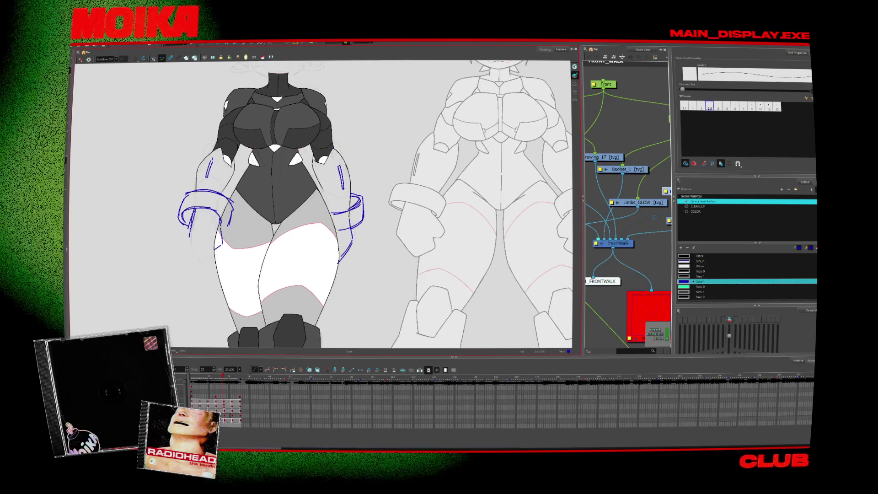
pyautogui.press('.')
pyautogui.press('.')
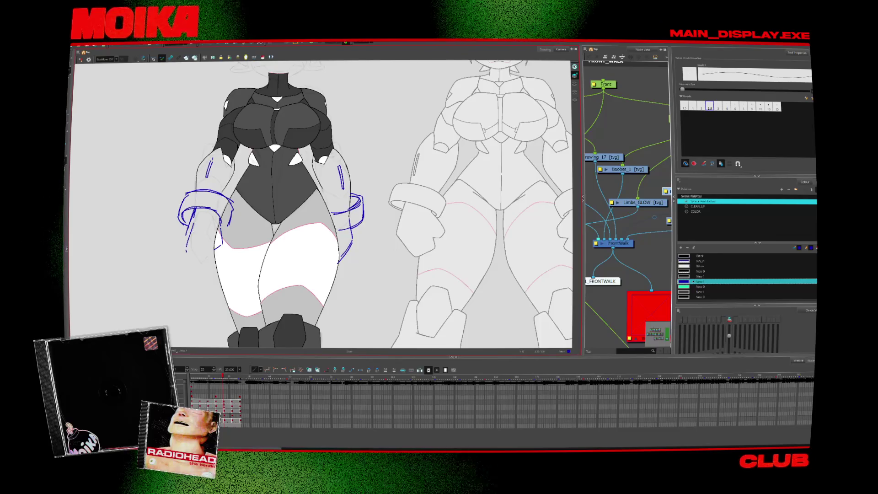
pyautogui.hotkey('alt', 'b')
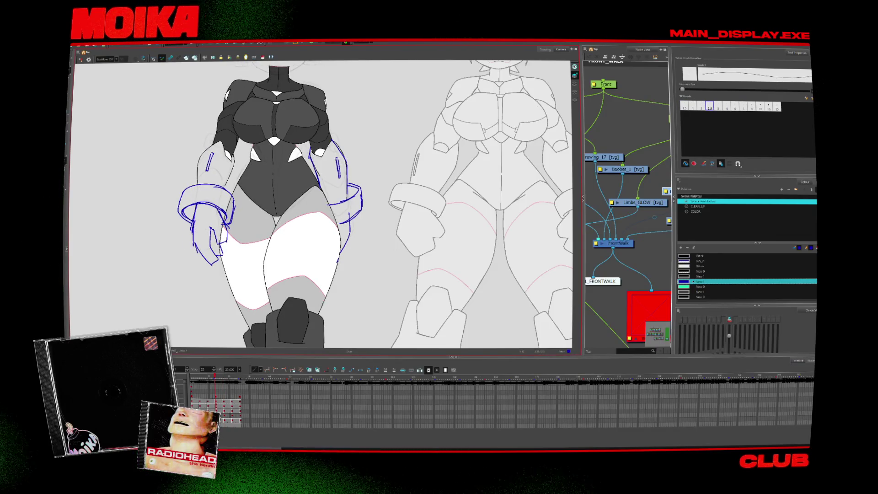
pyautogui.press('.')
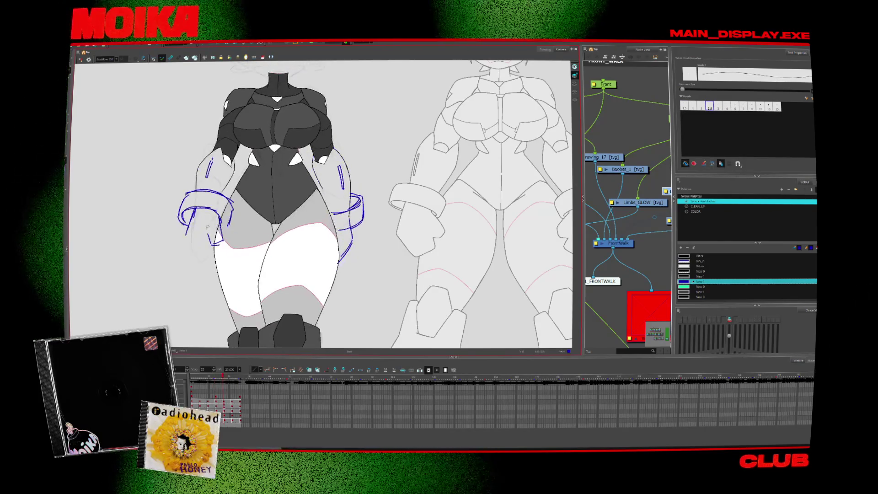
# - Check the mirrored drawing, then zoom the Camera view out to the full frame with both turnarounds
pyautogui.press('4')
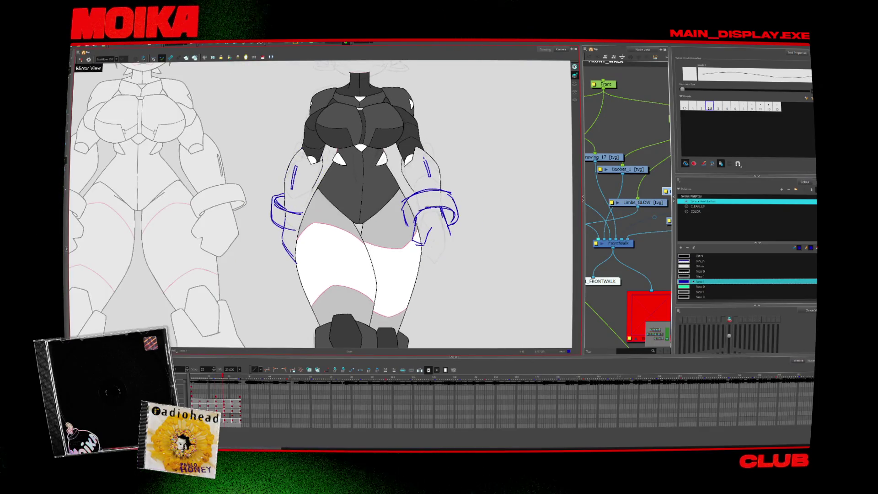
pyautogui.press('4')
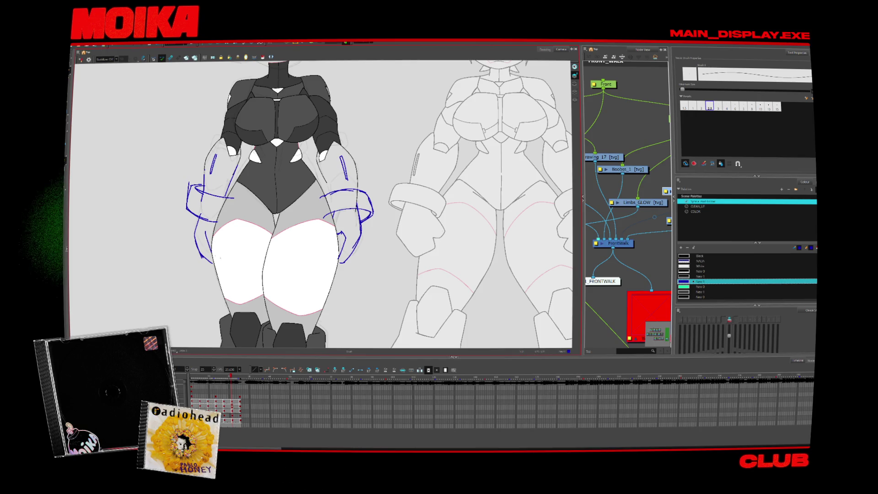
pyautogui.hotkey('alt', 'z')
pyautogui.scroll(-5, 320, 203)
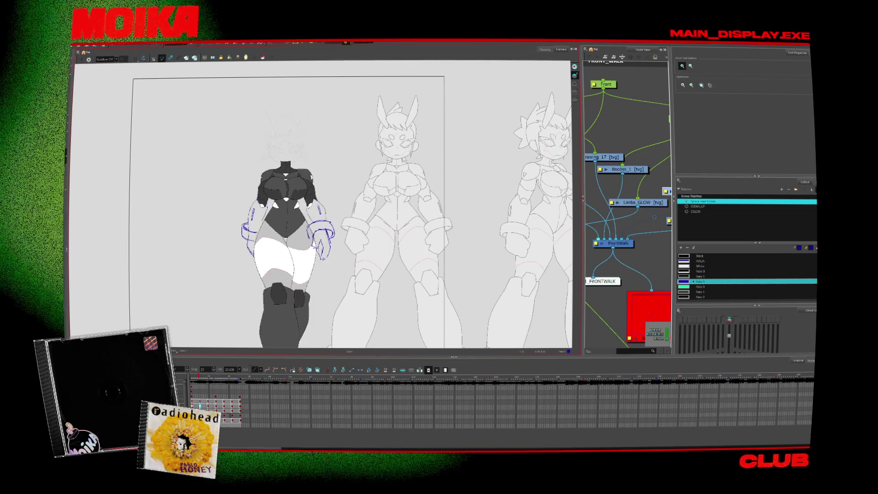
# - Turn on onion skin, step a frame, and enable Light Table so only the chest stays solid
pyautogui.click(334, 262)
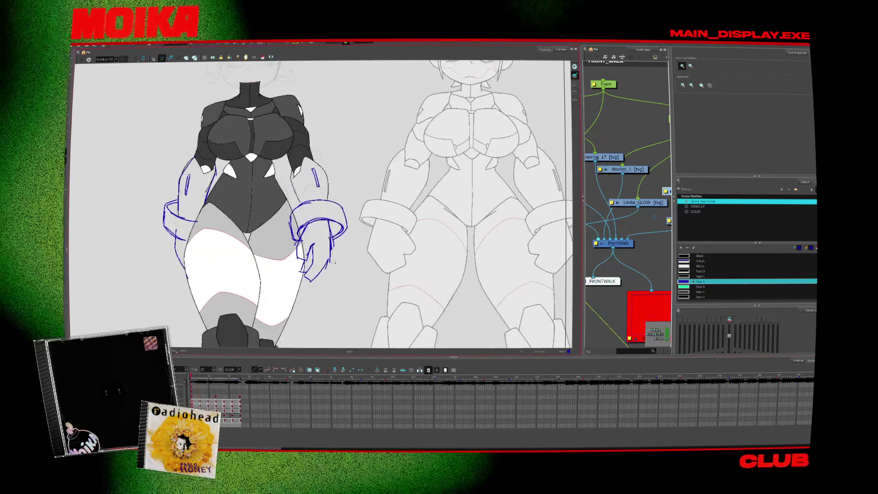
pyautogui.hotkey('alt', 'o')
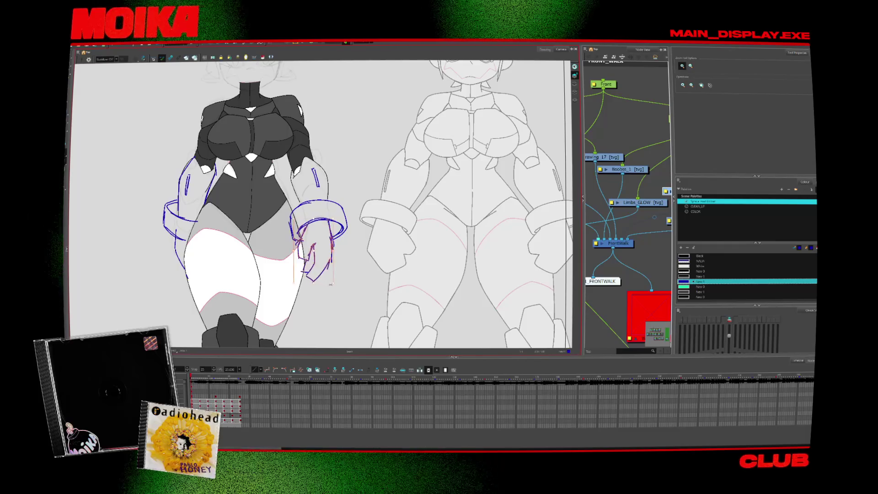
pyautogui.press('.')
pyautogui.press('.')
pyautogui.press('.')
pyautogui.press('.')
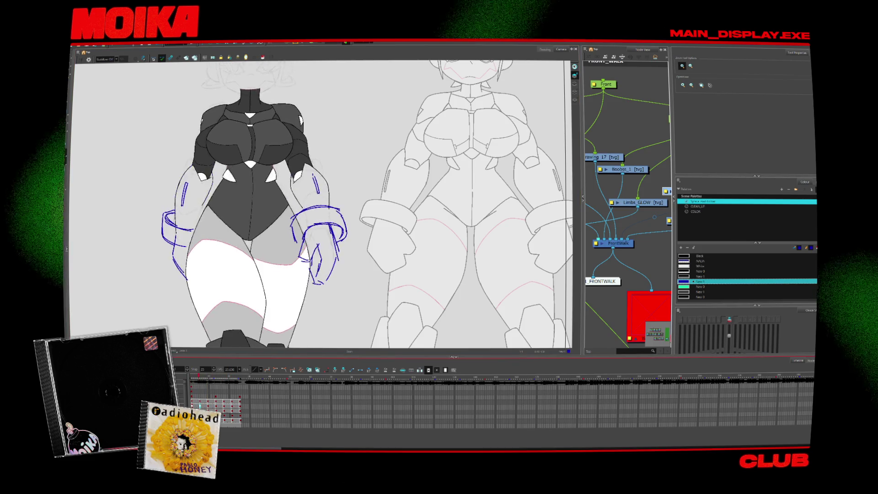
pyautogui.press('2')
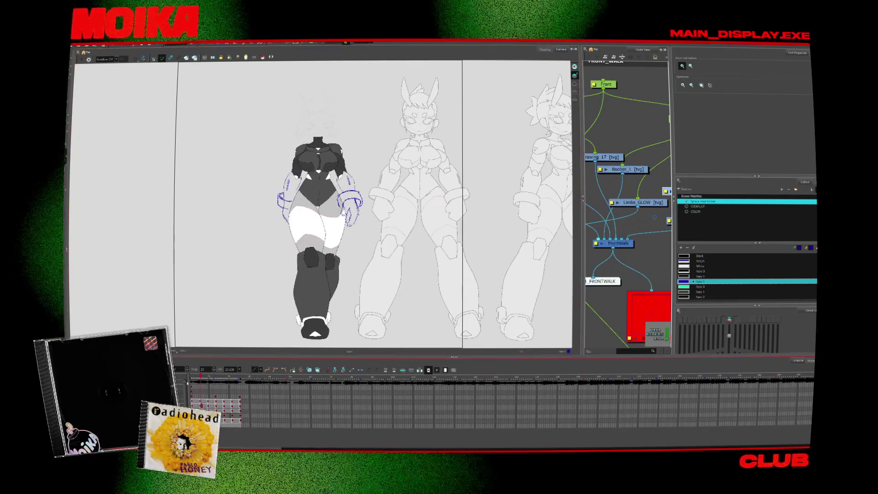
pyautogui.press('1')
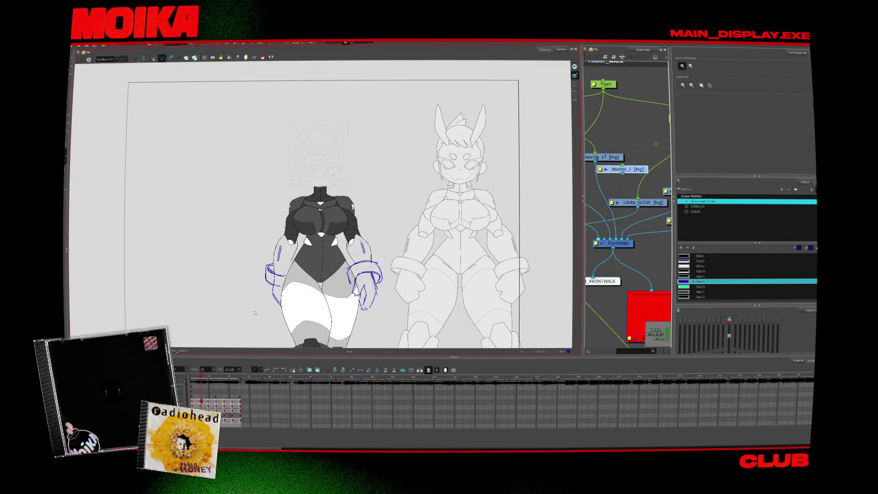
pyautogui.hotkey('shift', 'l')
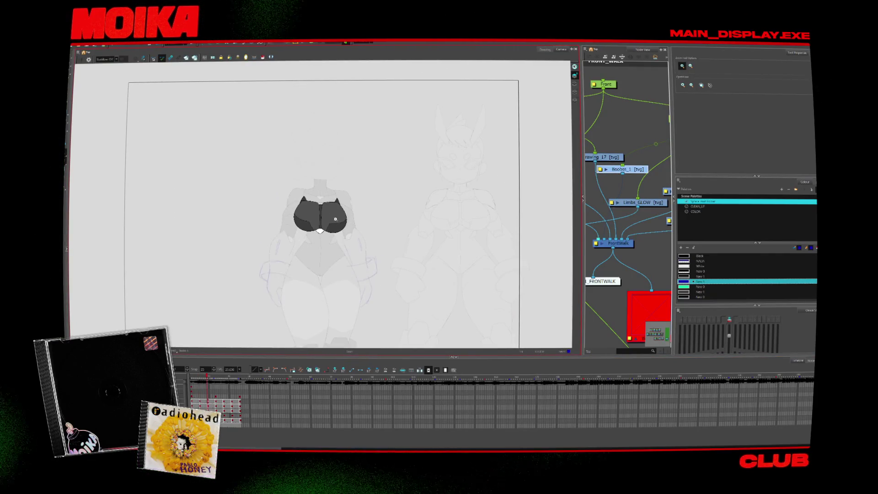
# - Zoom in on the chest and brush a curve along its lower left edge
pyautogui.scroll(4, 335, 219)
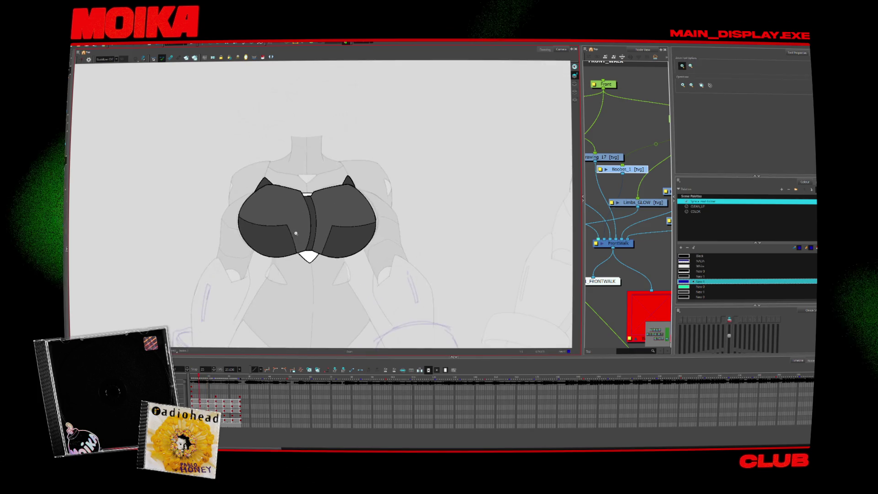
pyautogui.hotkey('alt', 'b')
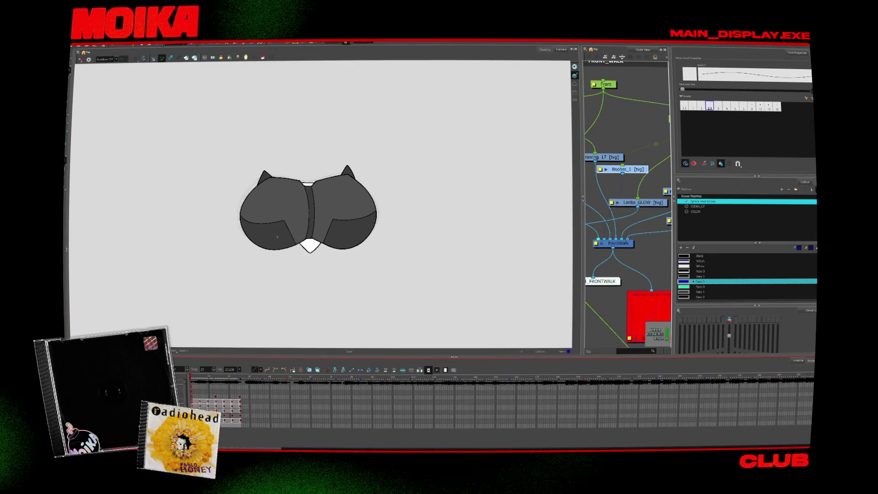
pyautogui.moveTo(239, 215); pyautogui.dragTo(257, 227)
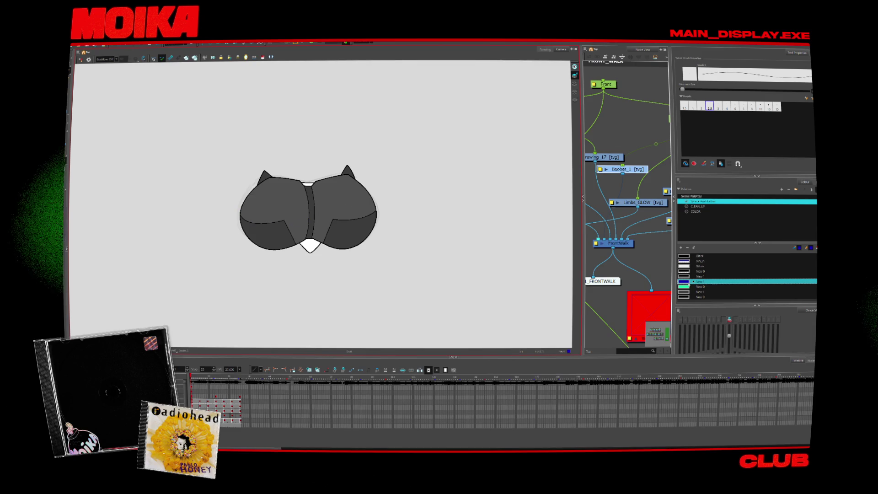
# - Turn the New 1 colour green, pick the size-1 brush, and draw a green line across the chest
pyautogui.doubleClick(683, 281)
pyautogui.press('Return')
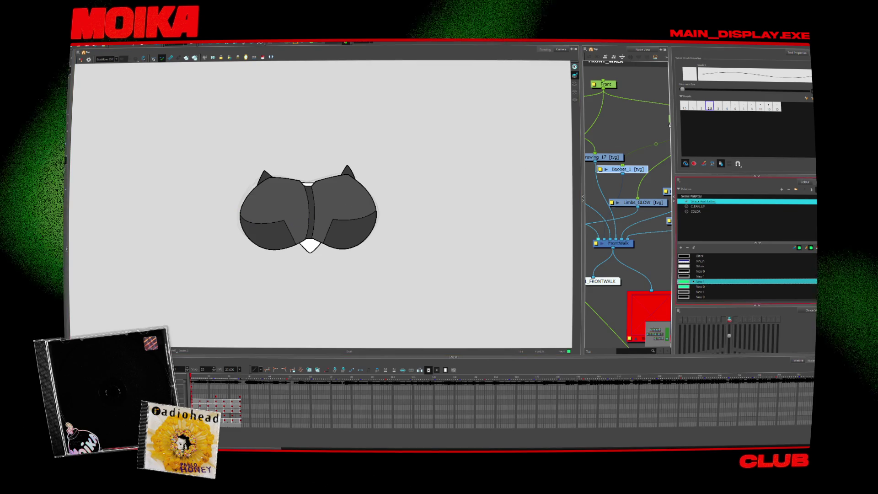
pyautogui.click(693, 106)
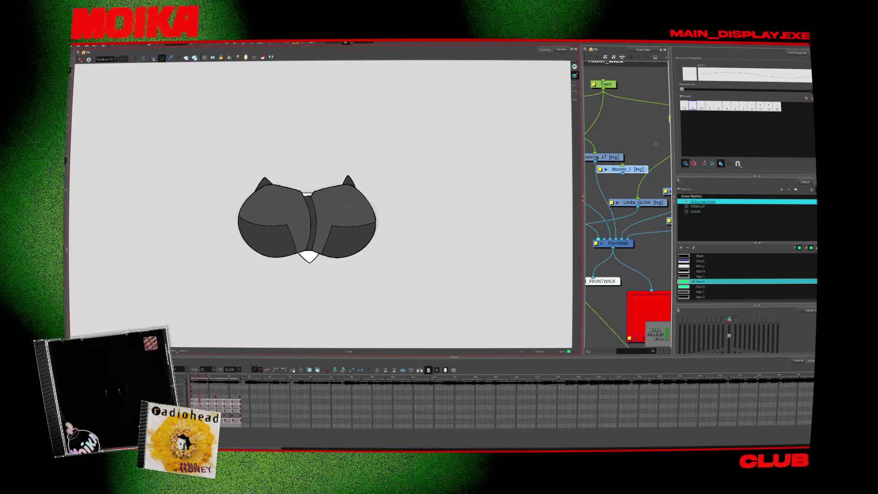
pyautogui.moveTo(283, 224); pyautogui.dragTo(311, 225)
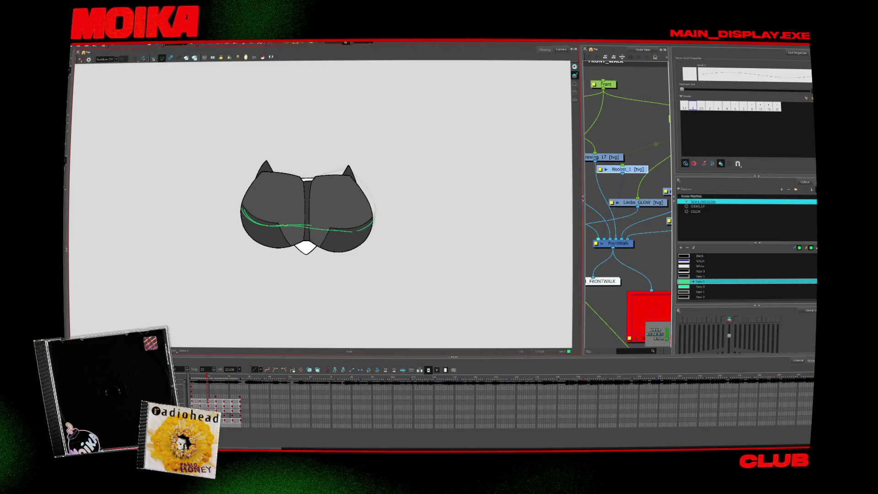
# - Add green glow strokes across the chest on the following walk drawings
pyautogui.press('.')
pyautogui.moveTo(261, 224); pyautogui.dragTo(241, 212)
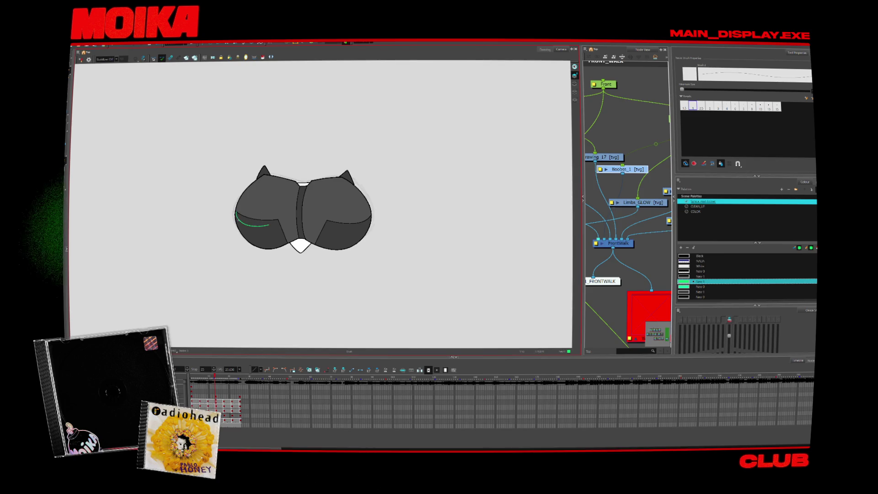
pyautogui.press(',')
pyautogui.press('.')
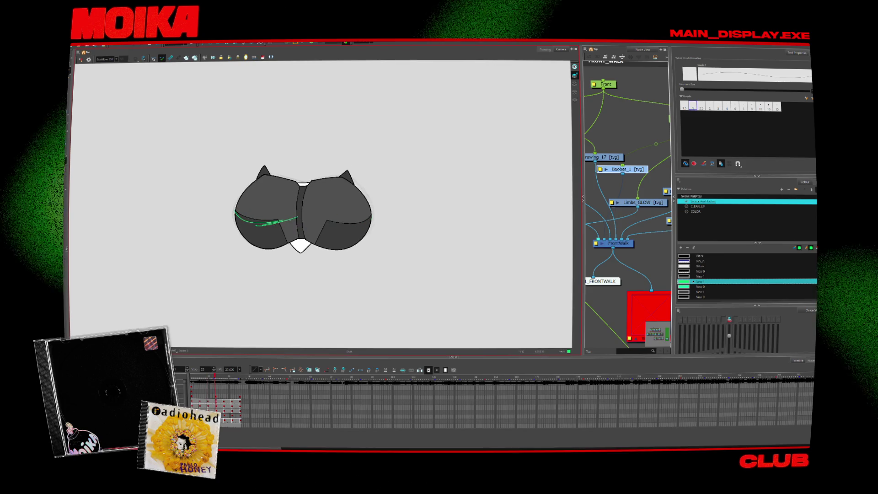
pyautogui.press(',')
pyautogui.press('.')
pyautogui.press('.')
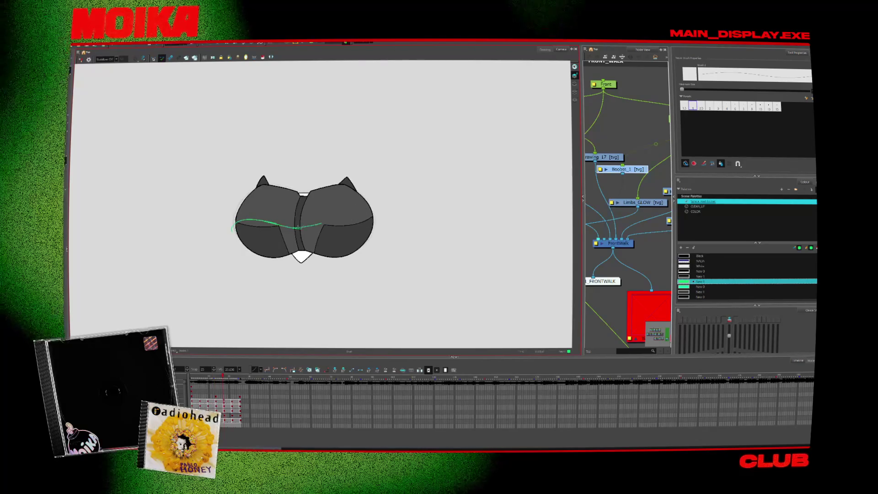
pyautogui.moveTo(281, 227); pyautogui.dragTo(333, 210)
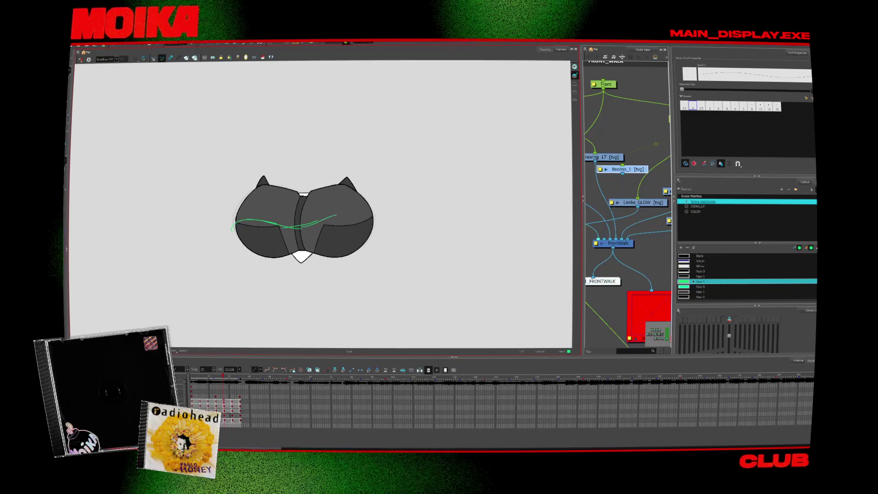
pyautogui.press(',')
pyautogui.press(',')
pyautogui.press(',')
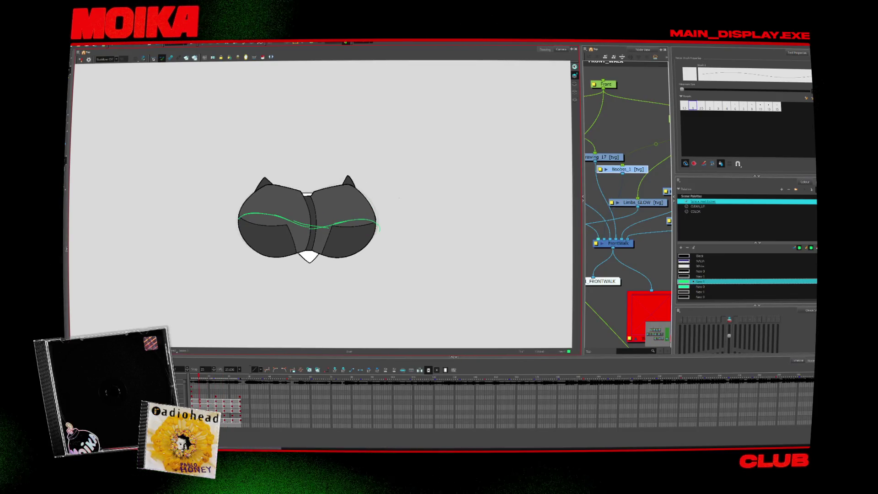
pyautogui.press('.')
pyautogui.press('.')
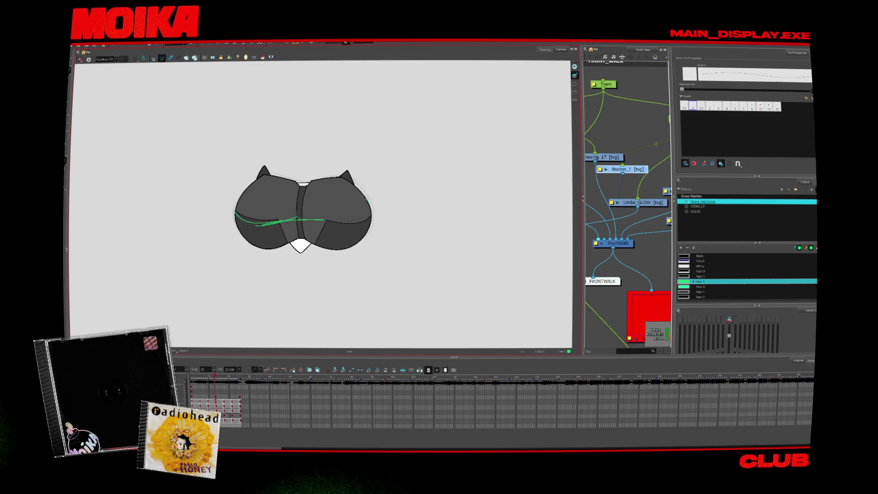
pyautogui.press('.')
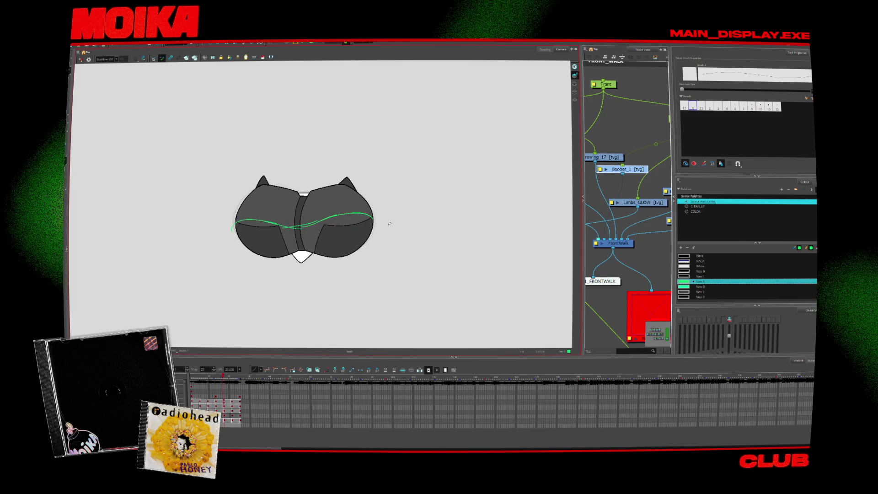
# - Sample a colour from the chest drawing with the Dropper
pyautogui.press('d')
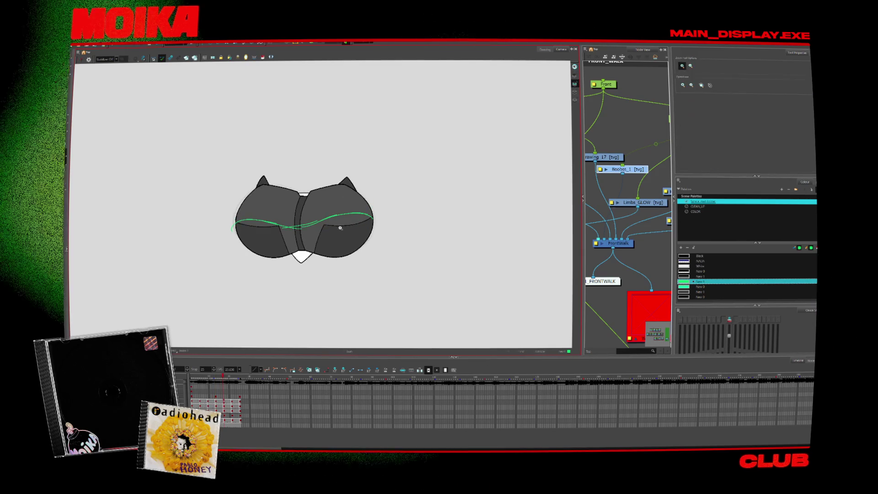
pyautogui.scroll(2, 349, 222)
pyautogui.click(349, 222)
# - Switch the brush to the Default colour with Average stroke smoothing
pyautogui.hotkey('alt', 'b')
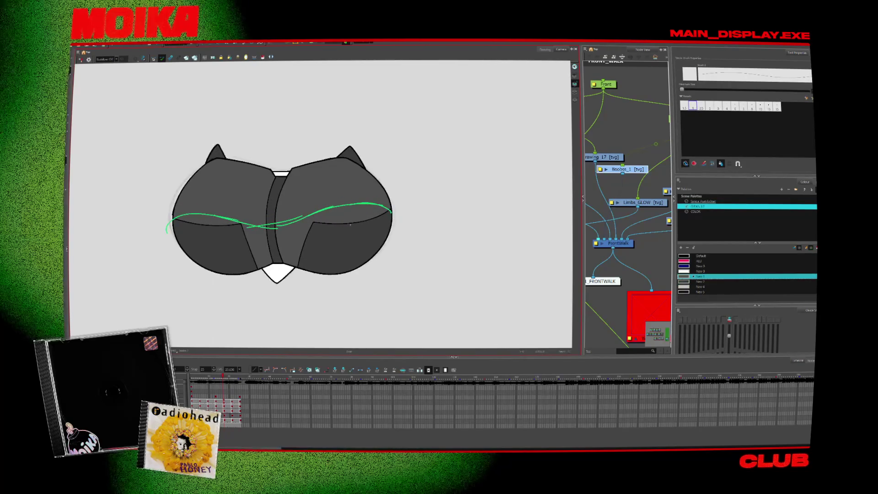
pyautogui.click(700, 256)
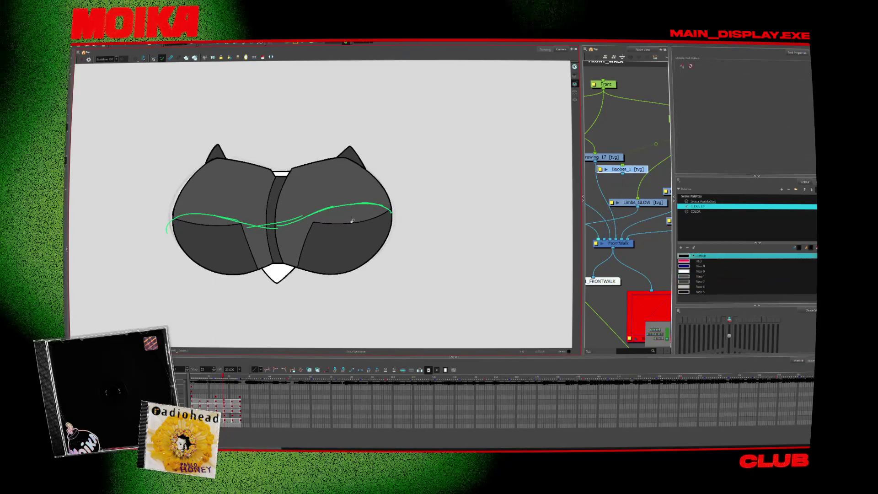
pyautogui.click(117, 60)
pyautogui.click(105, 68)
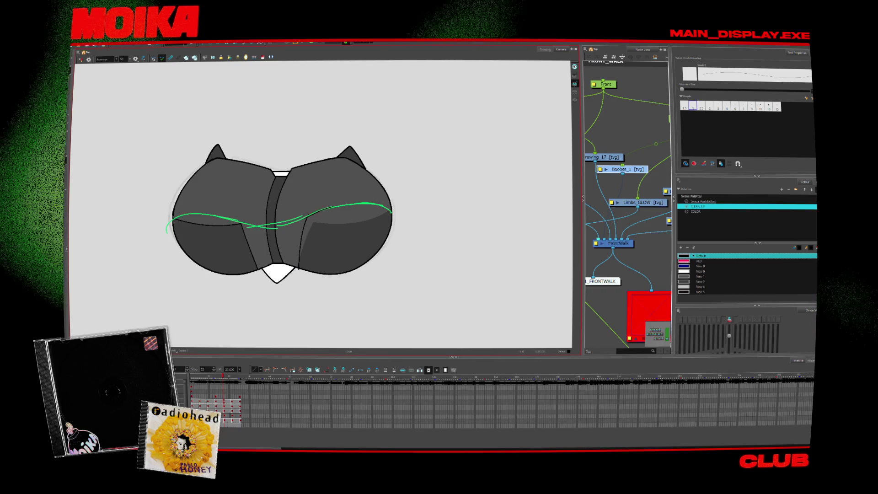
# - Mirror and rotate the view, then play back the walk to check the trim
pyautogui.press('4')
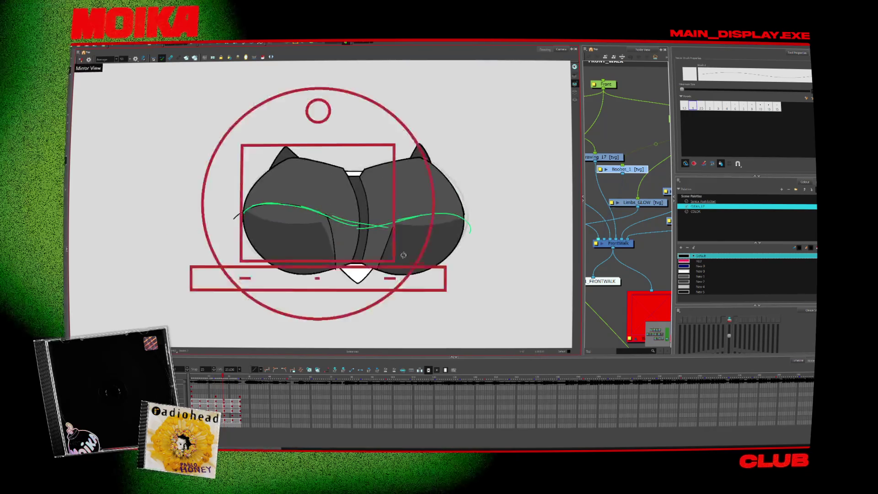
pyautogui.moveTo(403, 254); pyautogui.dragTo(416, 222)
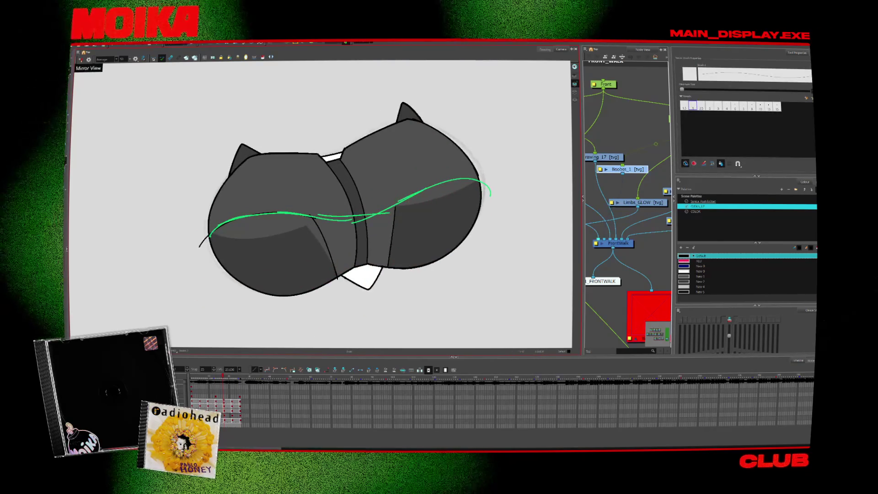
pyautogui.press('Return')
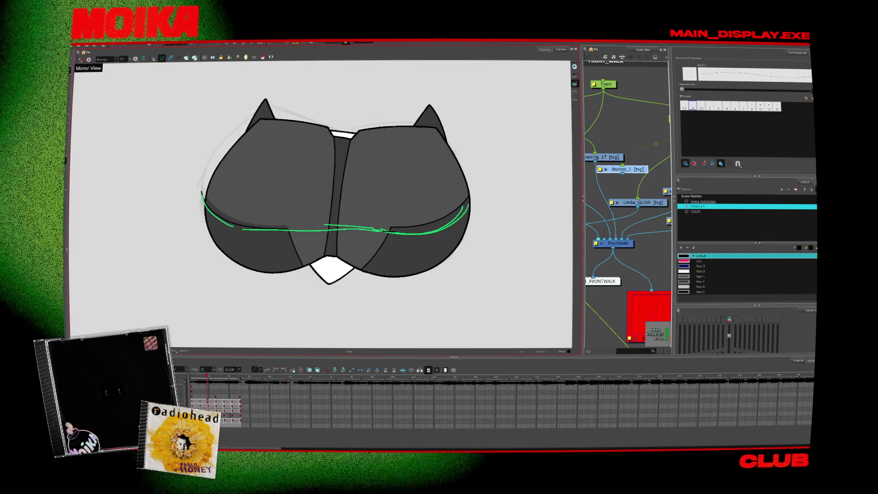
# - Unflip the view, trace a stroke along the right green guide, and show only line art
pyautogui.hotkey('alt', 's')
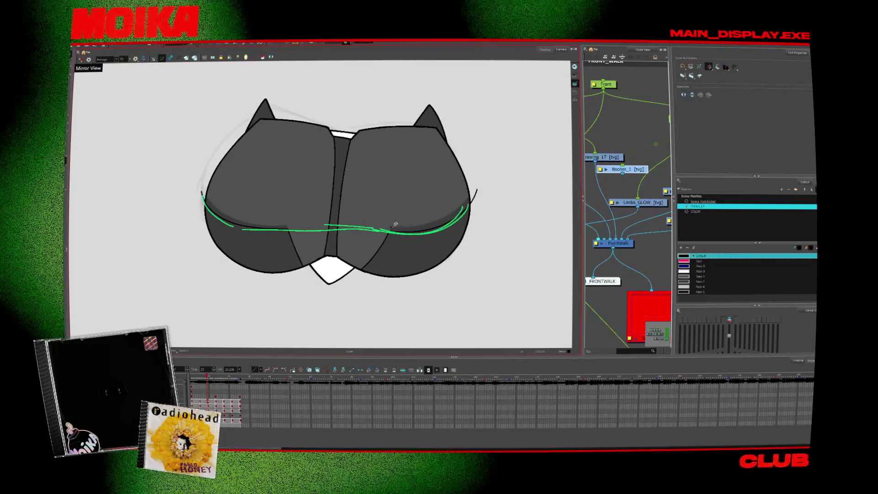
pyautogui.hotkey('alt', 'b')
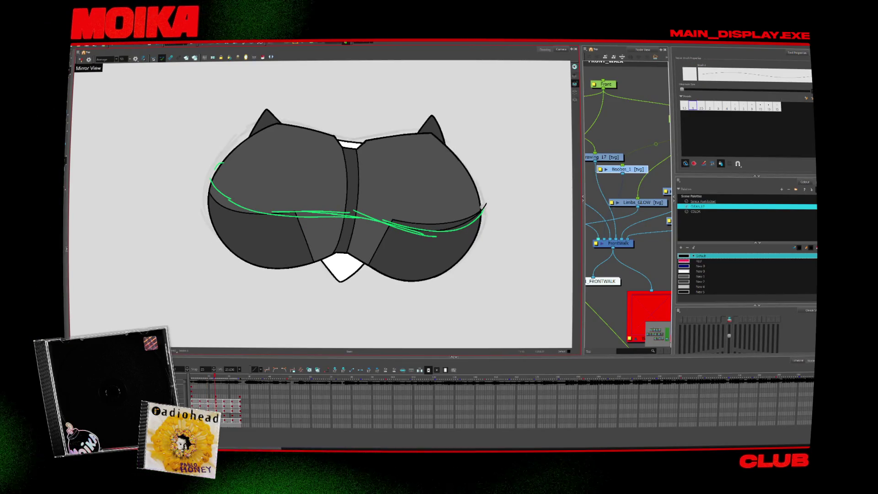
pyautogui.hotkey('alt', 's')
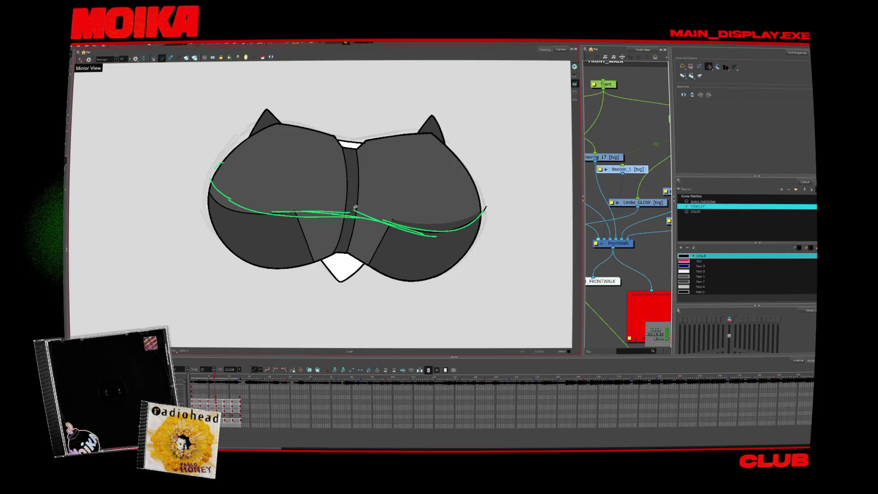
pyautogui.press('4')
pyautogui.hotkey('alt', 'b')
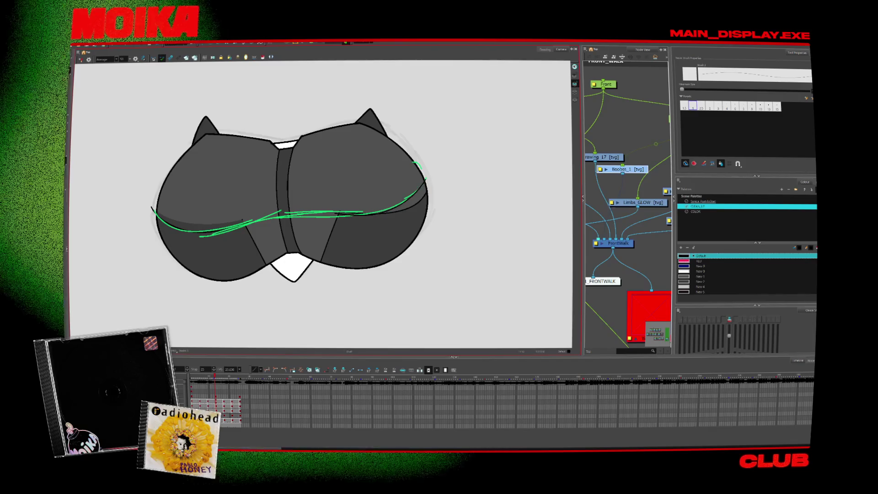
pyautogui.moveTo(337, 214); pyautogui.dragTo(429, 172)
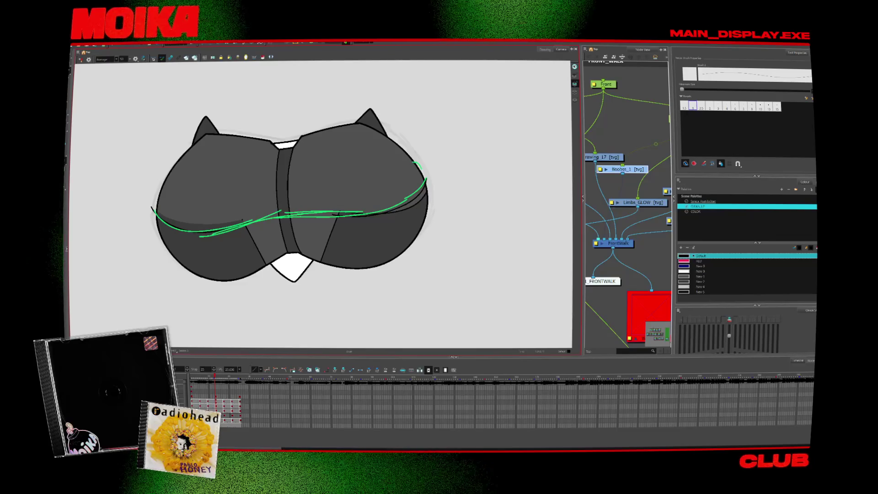
pyautogui.press('l')
pyautogui.hotkey('alt', 's')
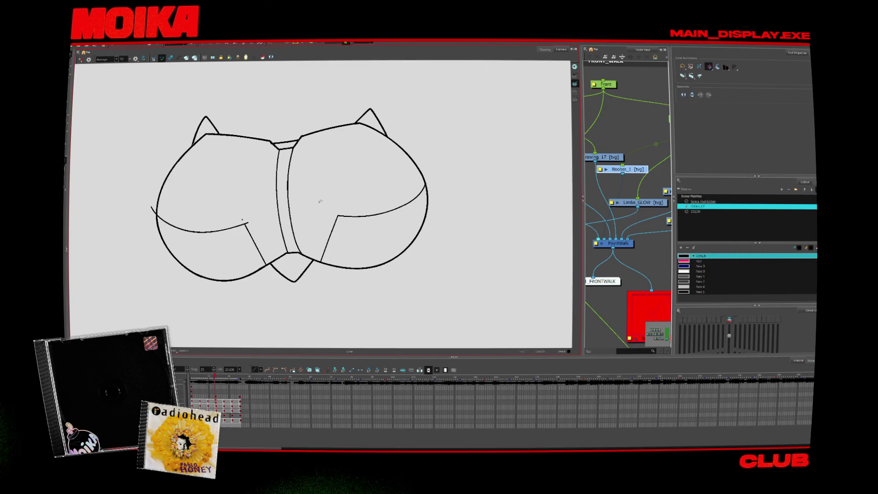
pyautogui.press('.')
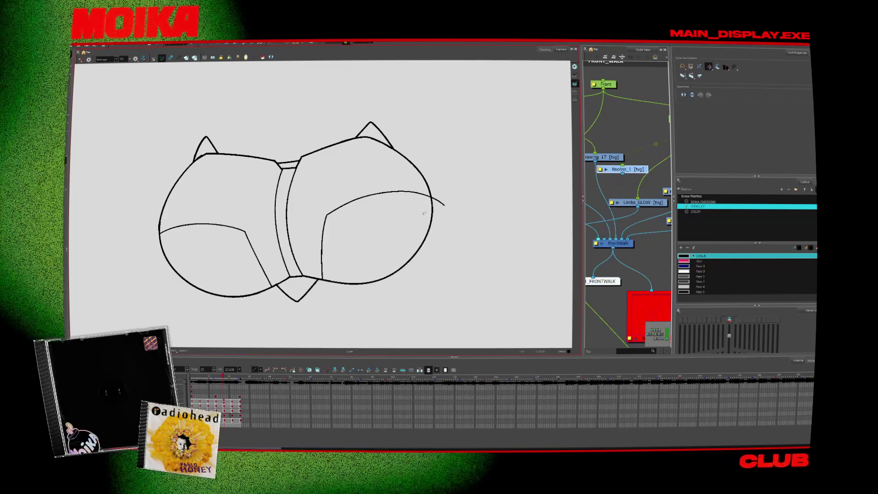
pyautogui.press('.')
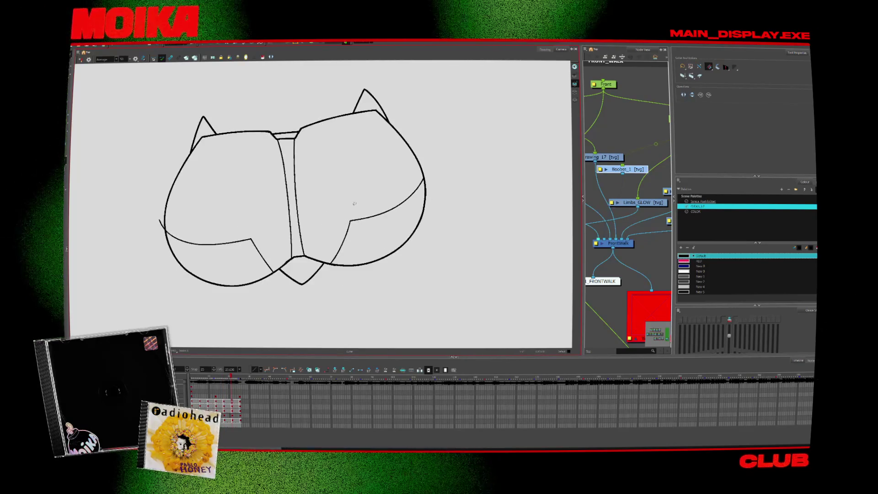
pyautogui.press('.')
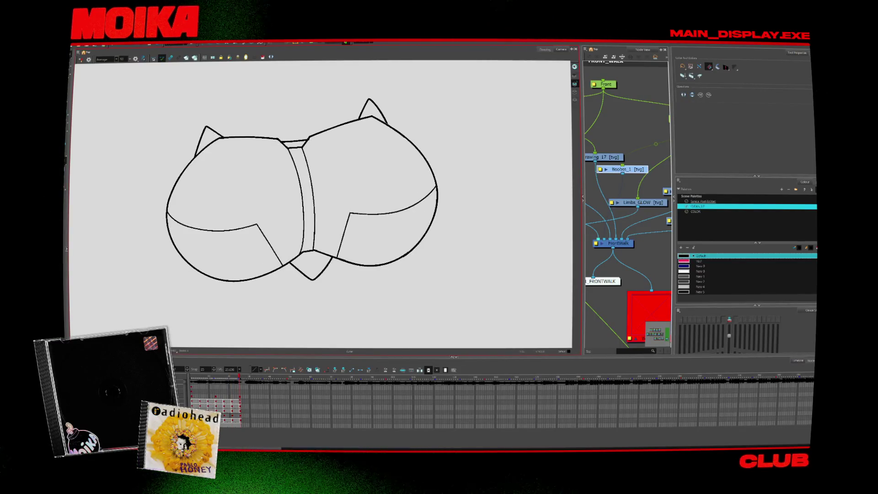
pyautogui.press('Return')
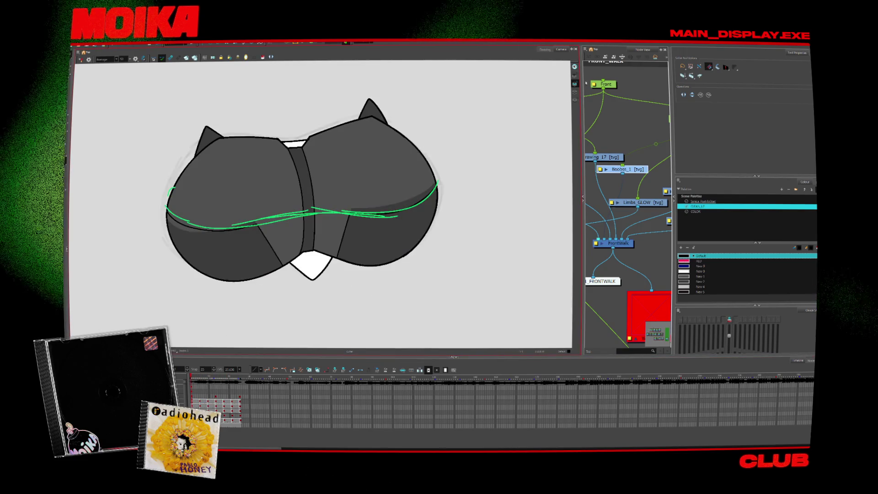
pyautogui.hotkey('alt', 'b')
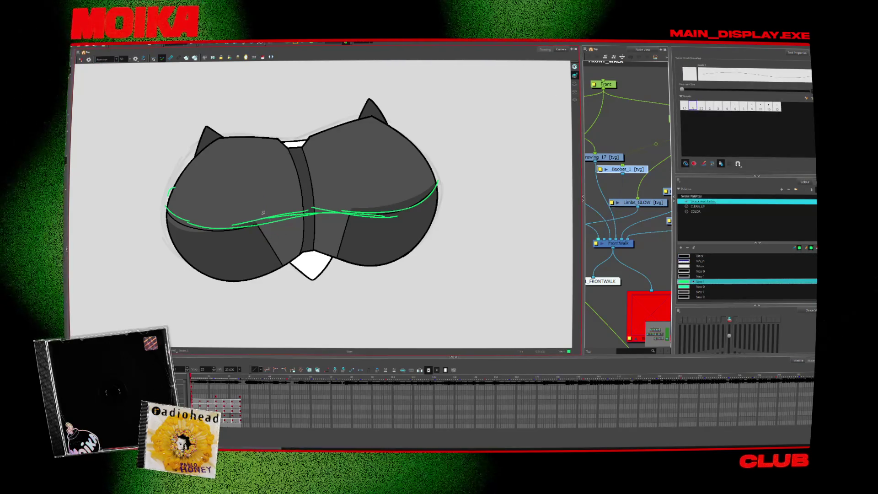
pyautogui.click(106, 66)
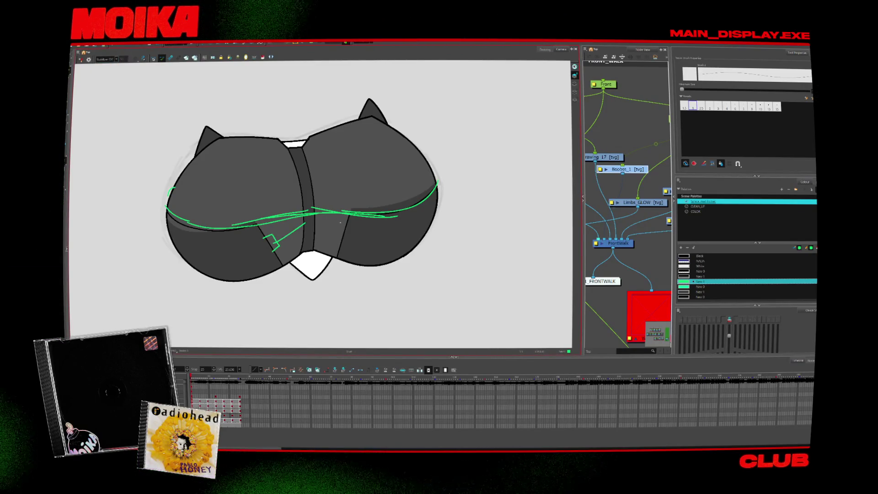
# - Draw a small green notch tab on the left chest plate over the next two frames
pyautogui.press('.')
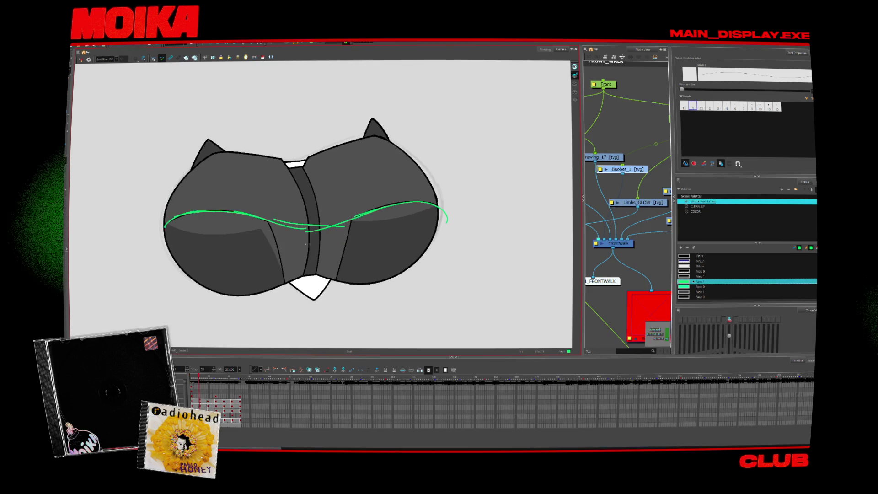
pyautogui.moveTo(276, 238); pyautogui.dragTo(280, 256)
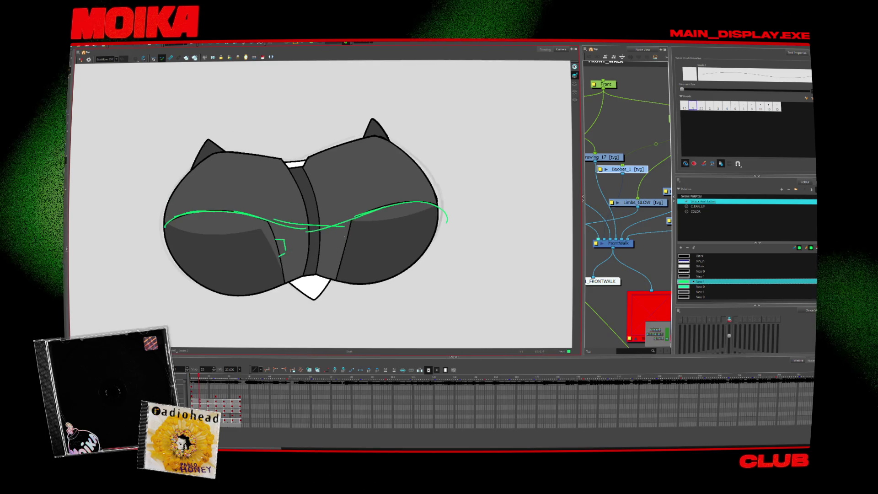
pyautogui.press('.')
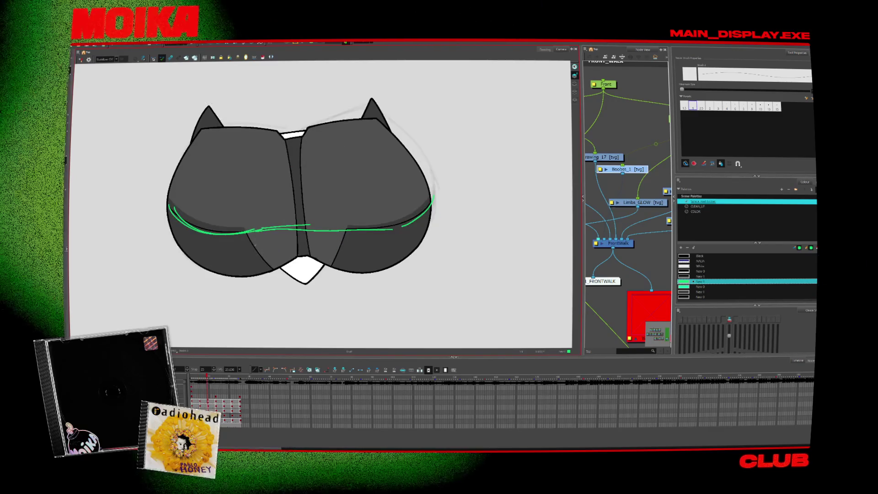
pyautogui.moveTo(259, 253); pyautogui.dragTo(271, 265)
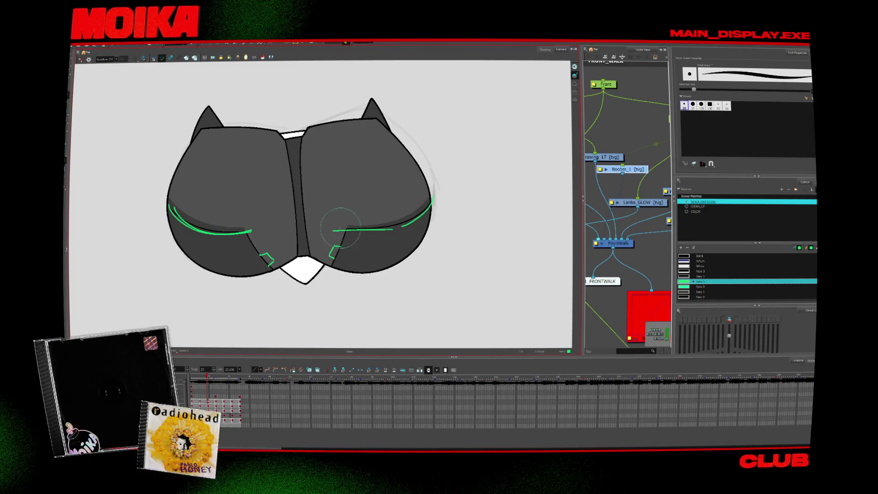
# - Draw green trim strokes between and across the two chest plates on the following frames
pyautogui.press('.')
pyautogui.press('.')
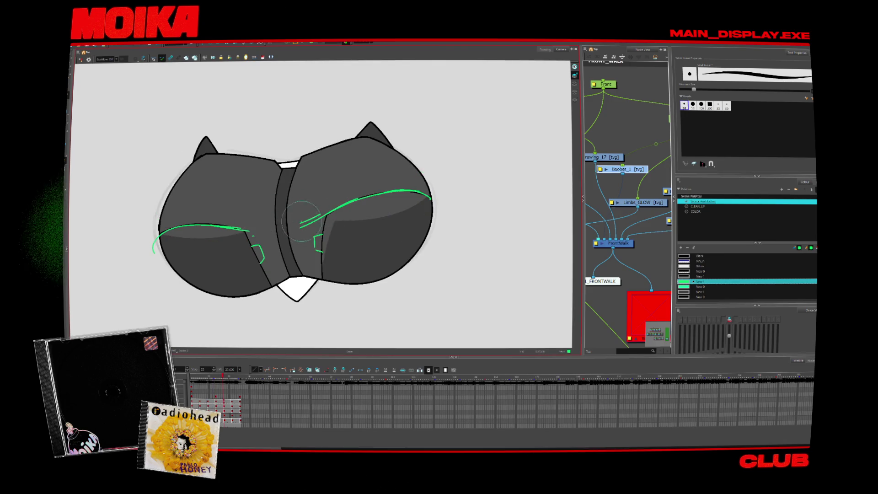
pyautogui.press('.')
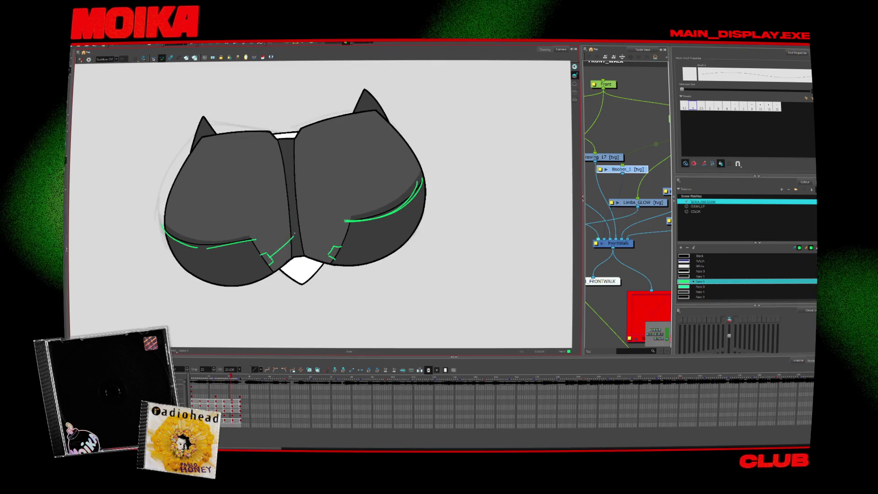
pyautogui.moveTo(291, 226); pyautogui.dragTo(275, 256)
pyautogui.moveTo(296, 227); pyautogui.dragTo(308, 238)
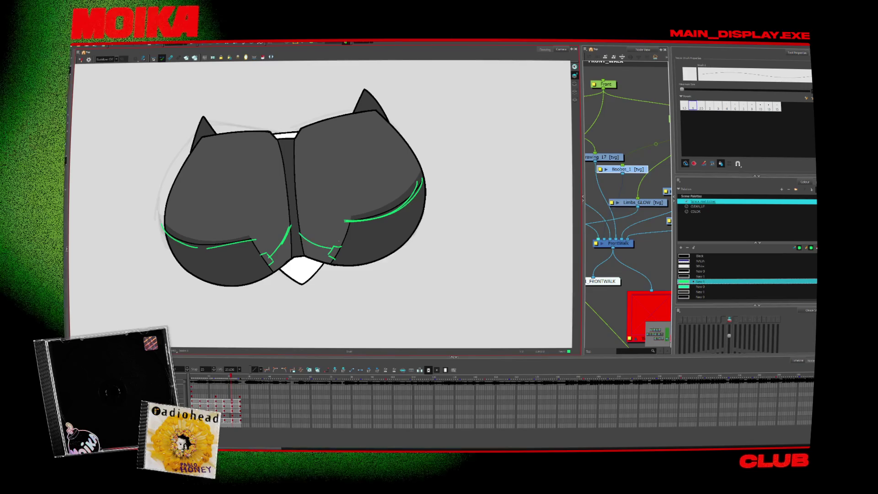
pyautogui.press('.')
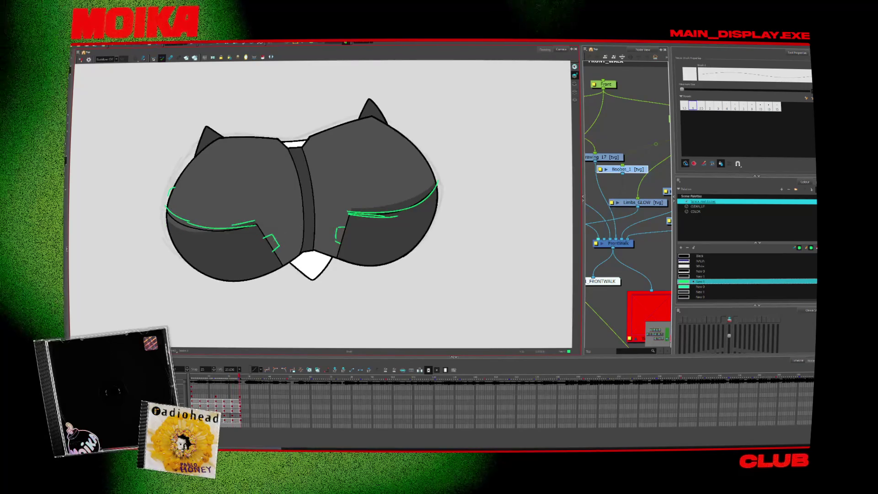
pyautogui.moveTo(304, 223); pyautogui.dragTo(274, 240)
pyautogui.moveTo(312, 226); pyautogui.dragTo(337, 237)
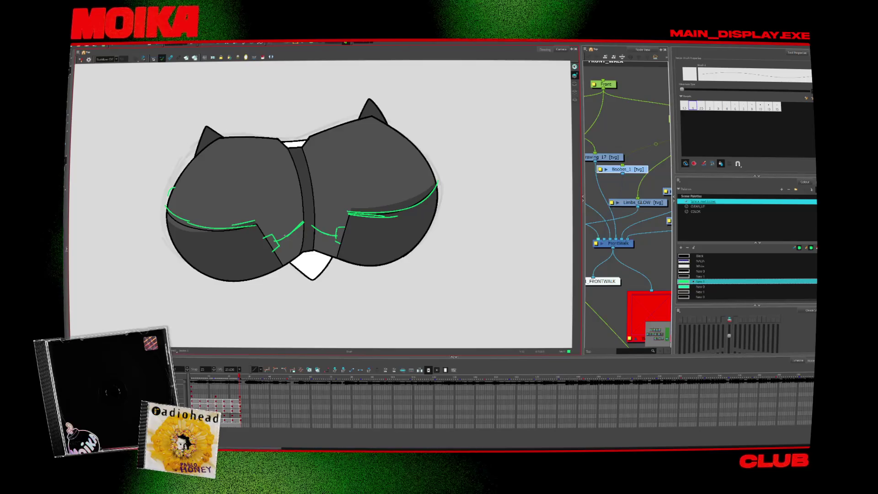
# - Play back the walk, then select the green glow colour and open its editor
pyautogui.press('Return')
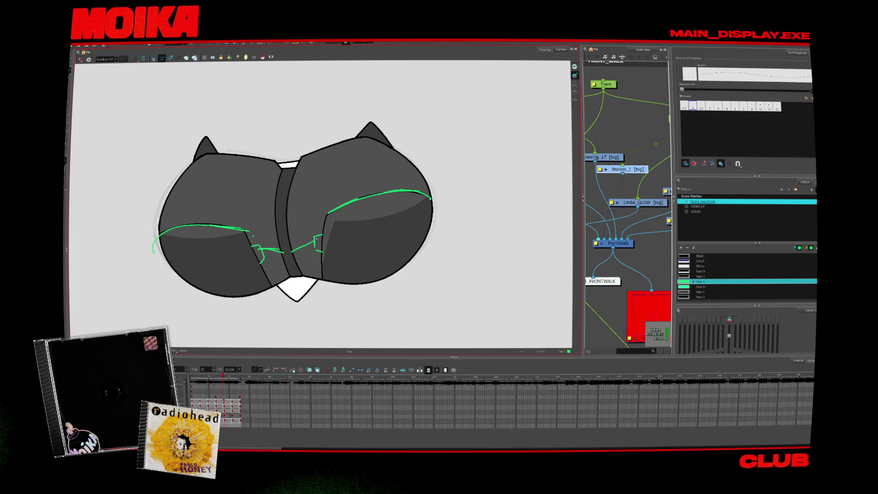
pyautogui.hotkey('alt', 'z')
pyautogui.press('1')
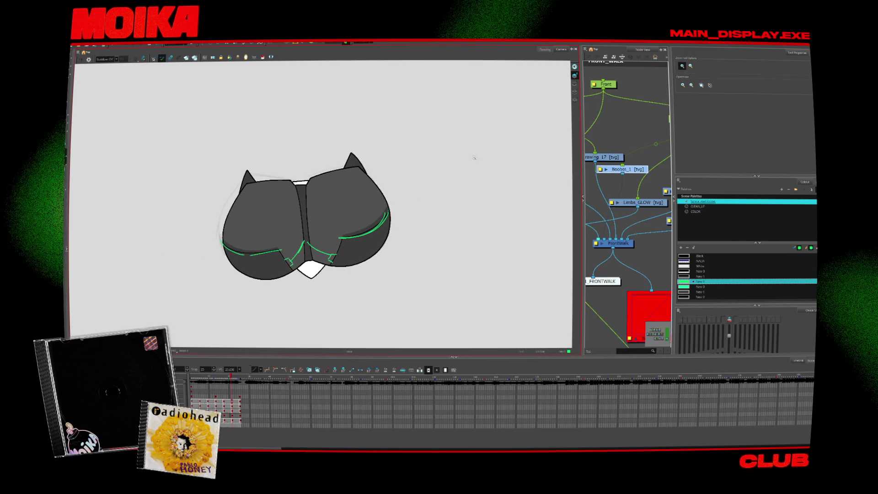
pyautogui.press('2')
pyautogui.press('2')
pyautogui.hotkey('alt', 'b')
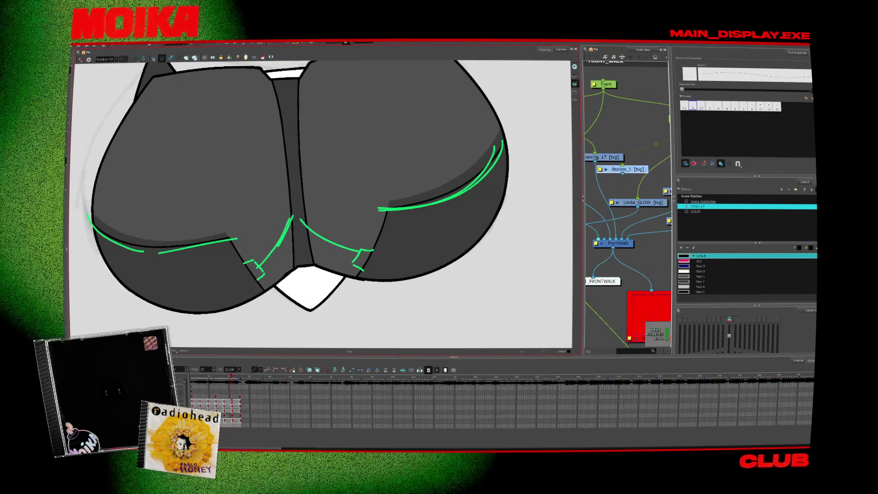
pyautogui.click(704, 201)
pyautogui.doubleClick(684, 281)
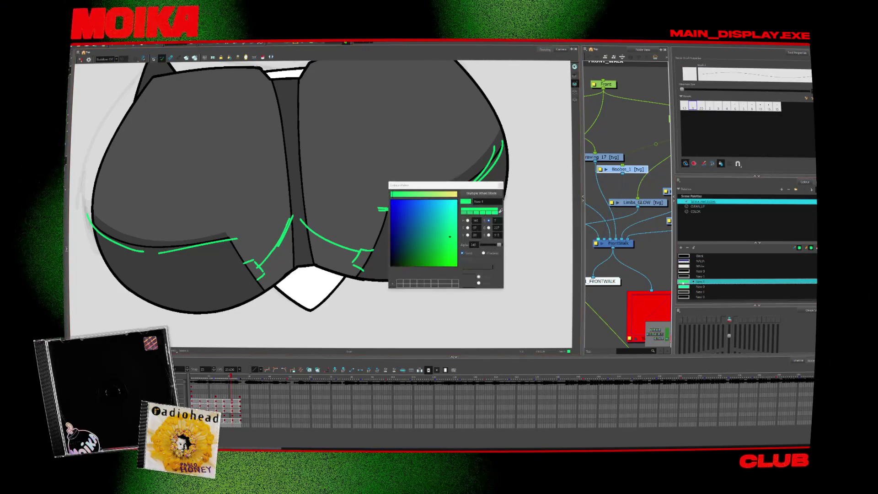
# - Lower the green glow colour's Alpha and return to the Brush
pyautogui.moveTo(499, 244); pyautogui.dragTo(485, 247)
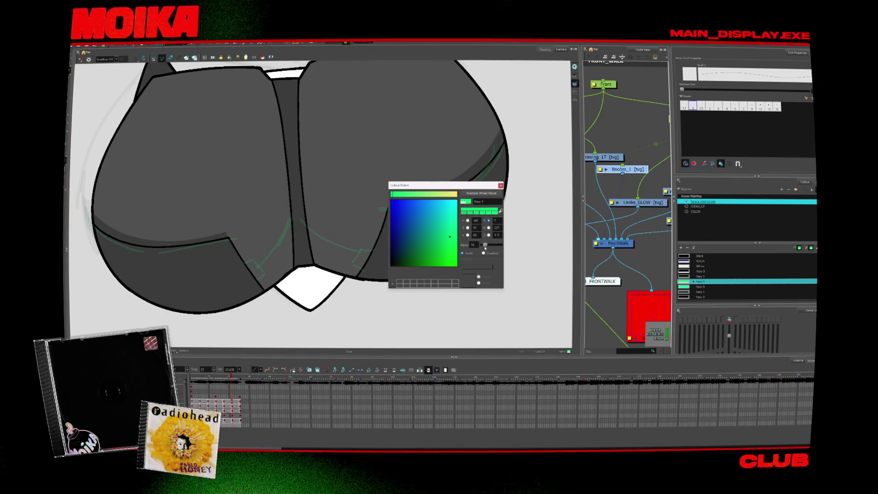
pyautogui.click(501, 185)
pyautogui.hotkey('alt', 'd')
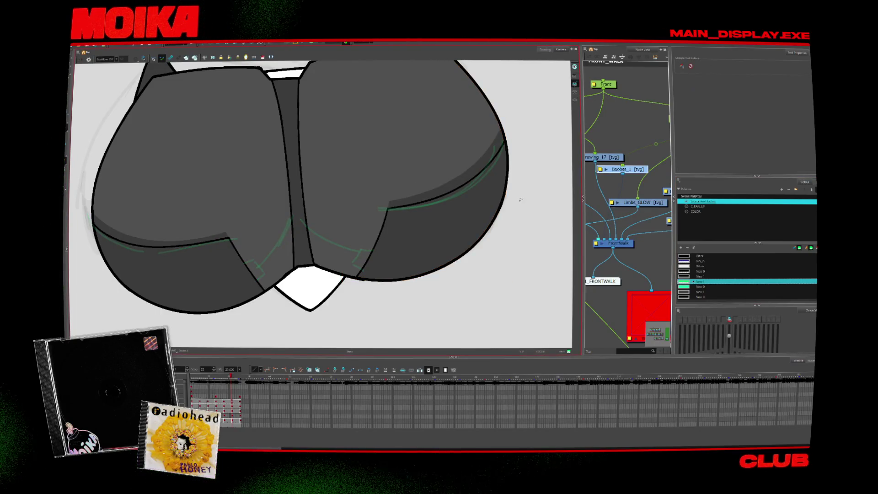
pyautogui.hotkey('alt', 'b')
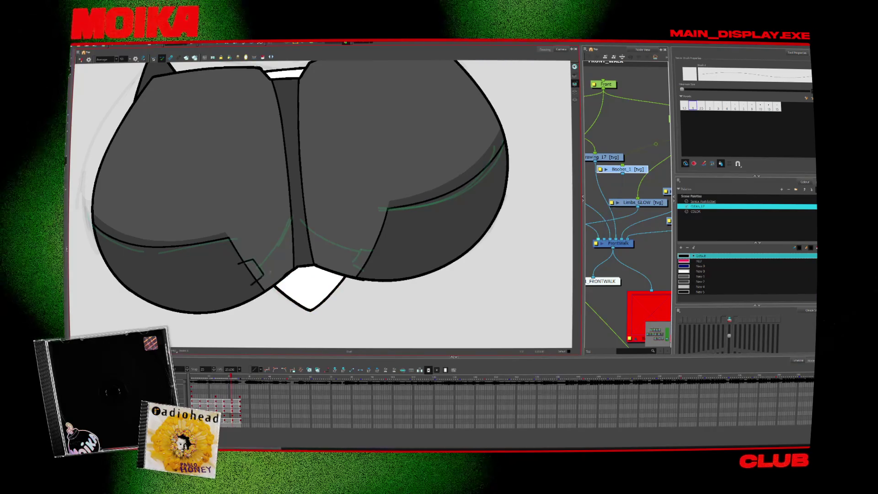
# - Draw dark notch tab outlines on the left chest plate across the walk frames
pyautogui.moveTo(240, 264); pyautogui.dragTo(252, 261)
pyautogui.press('.')
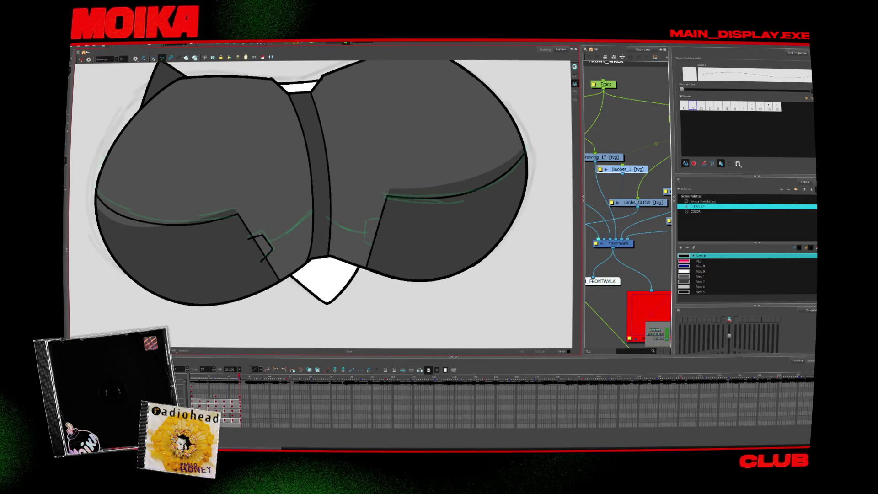
pyautogui.press(',')
pyautogui.press(',')
pyautogui.press(',')
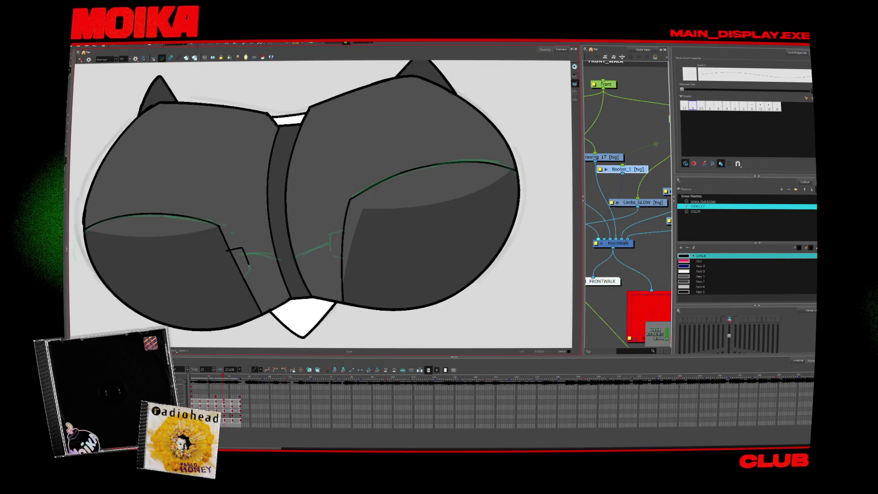
pyautogui.press(',')
pyautogui.press(',')
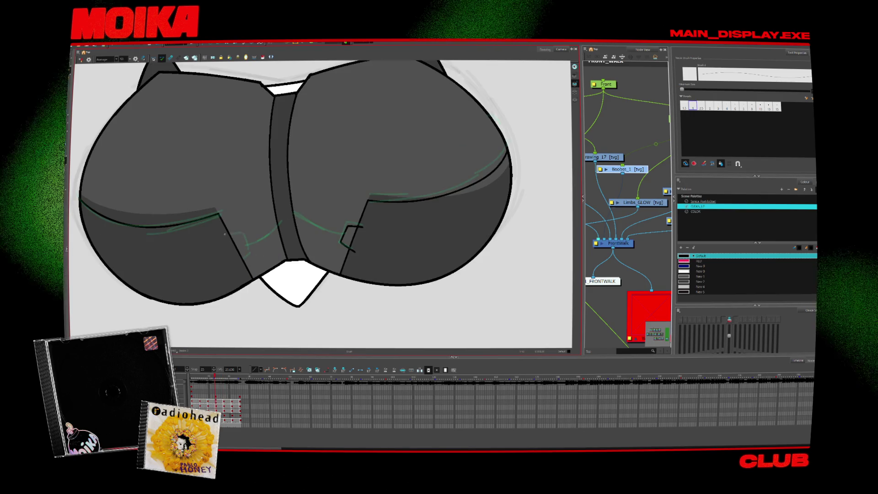
pyautogui.moveTo(225, 234); pyautogui.dragTo(241, 234)
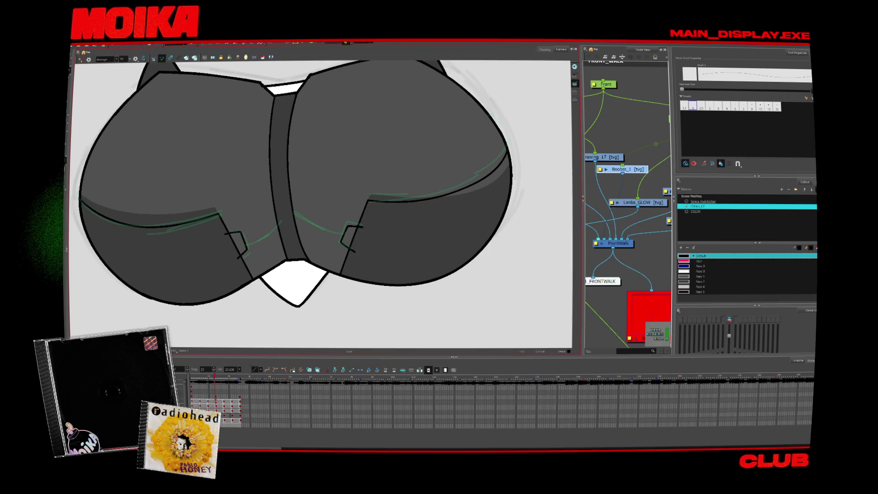
pyautogui.moveTo(219, 226); pyautogui.dragTo(257, 259)
pyautogui.press('.')
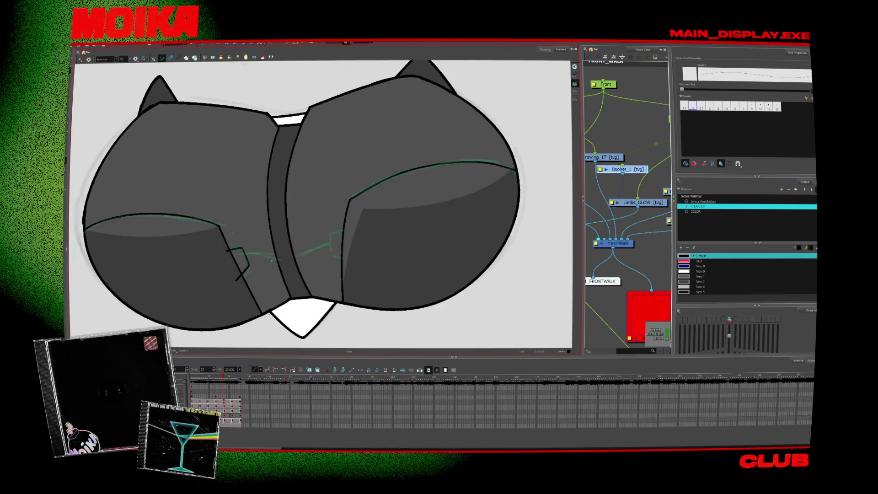
pyautogui.press(',')
pyautogui.press(',')
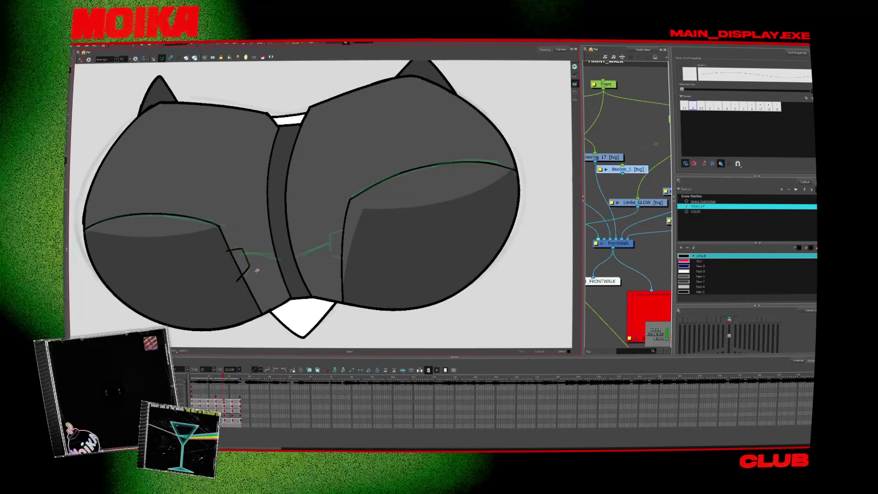
pyautogui.press('.')
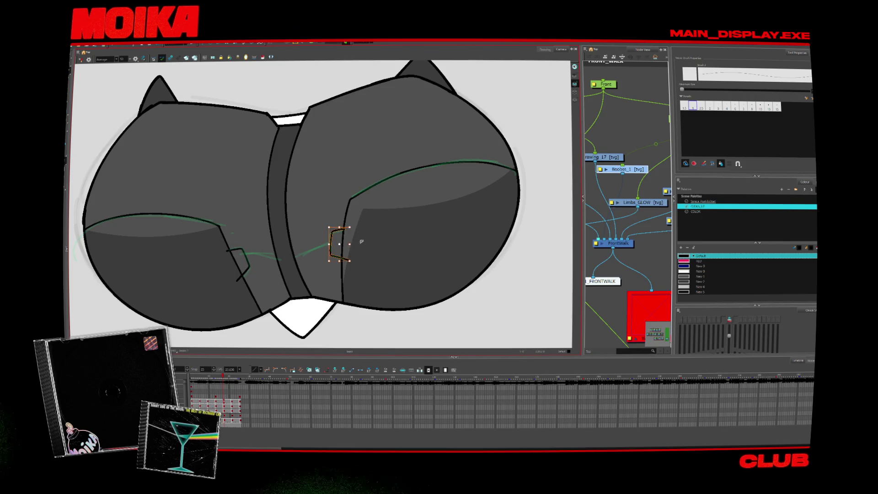
pyautogui.press('.')
pyautogui.press('.')
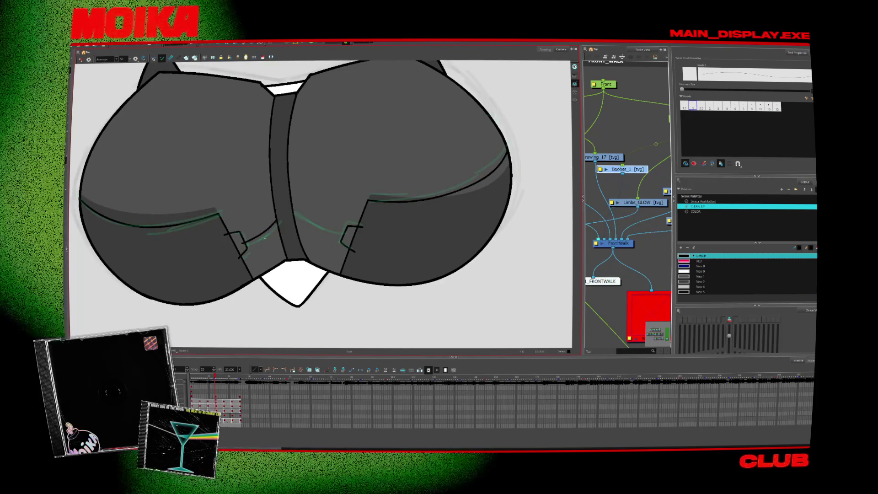
# - Select the stray notch strokes on successive frames, checking the drawing mirrored
pyautogui.click(245, 249)
pyautogui.press('Return')
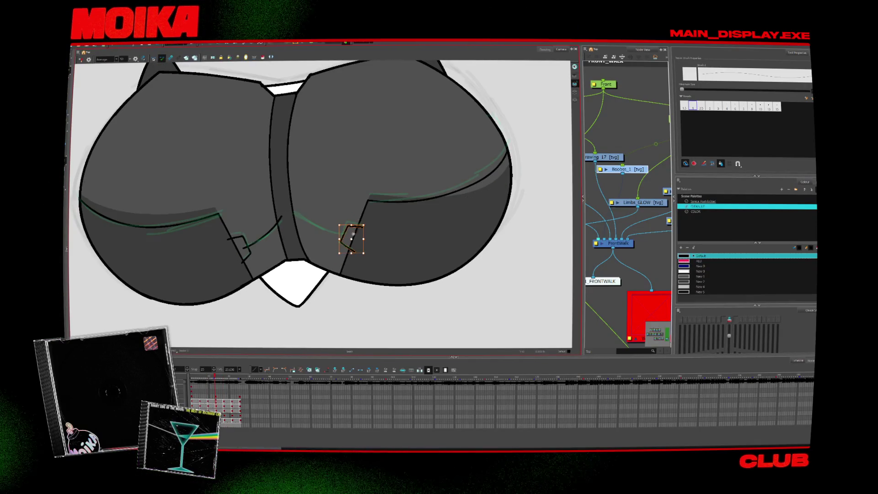
pyautogui.press('Escape')
pyautogui.press('4')
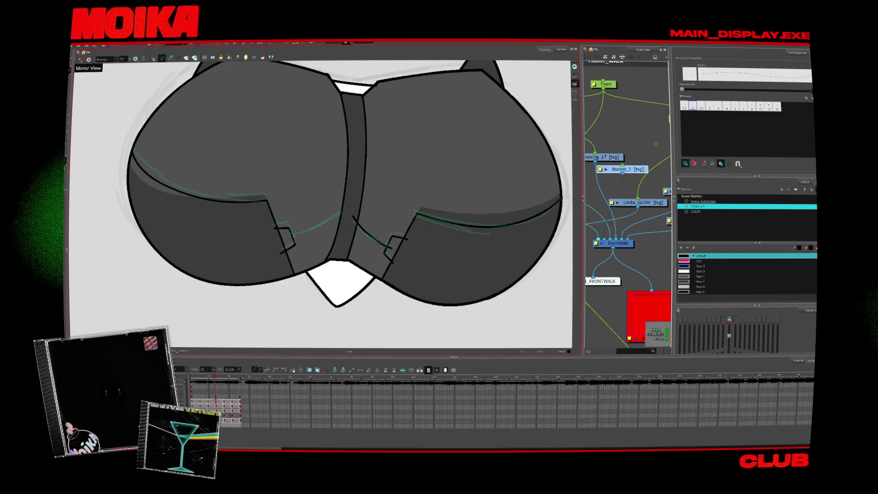
pyautogui.hotkey('alt', 's')
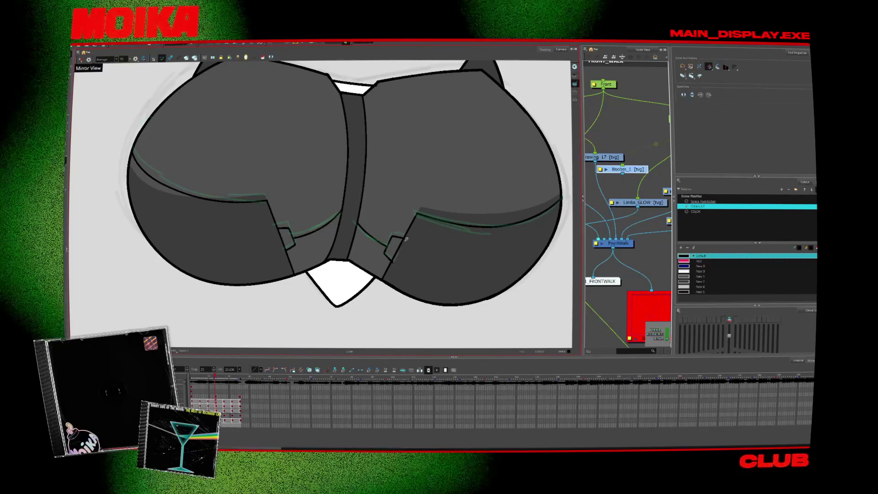
pyautogui.press('.')
pyautogui.click(401, 253)
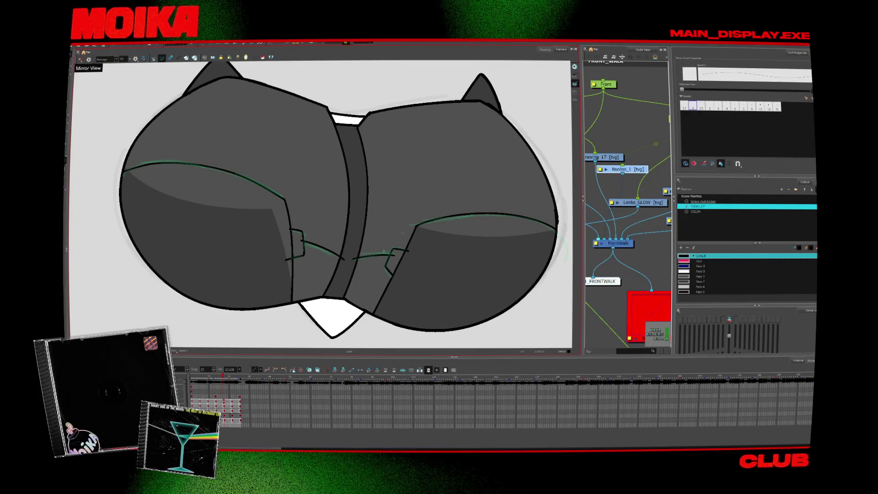
pyautogui.press('.')
pyautogui.click(406, 217)
pyautogui.hotkey('alt', 's')
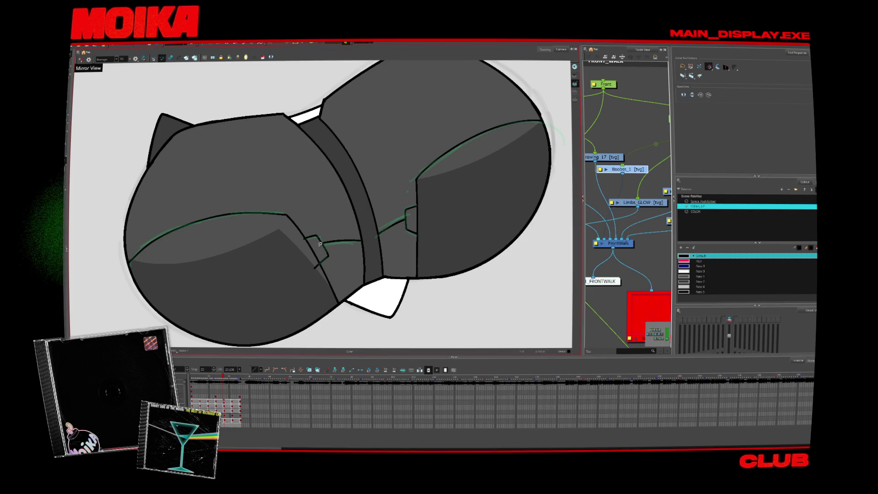
# - Zoom in on the notch tabs, remove the stray strokes, and check the next drawing
pyautogui.hotkey('alt', 'z')
pyautogui.click(324, 251)
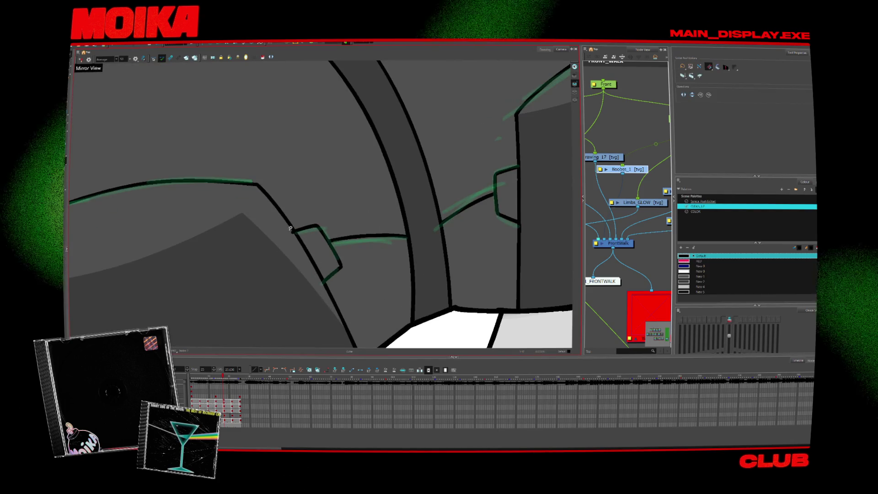
pyautogui.keyDown('alt'); pyautogui.click(409, 277); pyautogui.keyUp('alt')
pyautogui.hotkey('alt', 's')
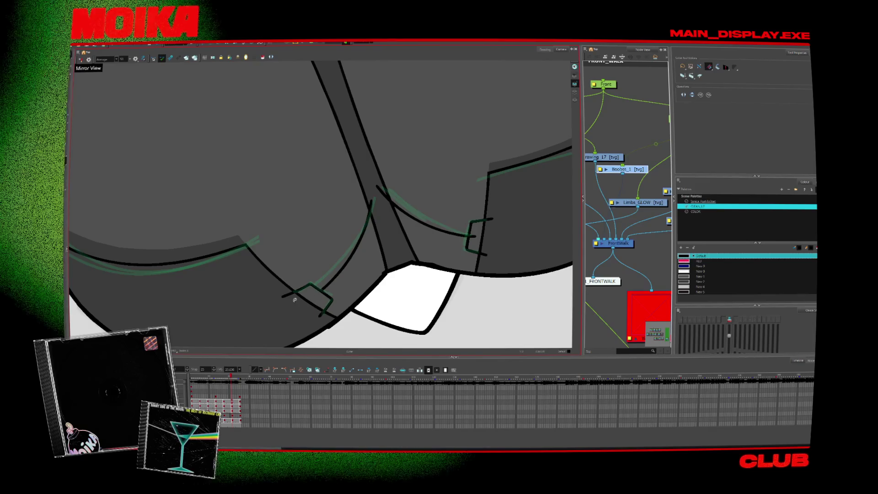
pyautogui.hotkey('ctrl', 'z')
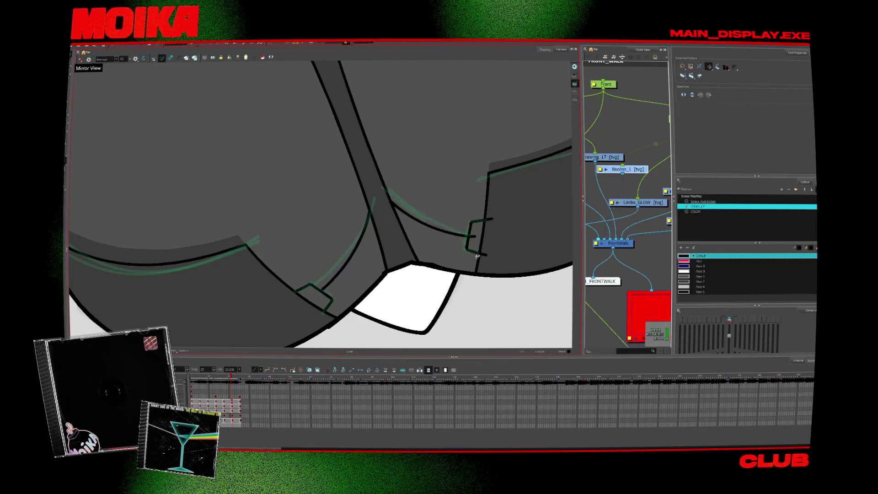
pyautogui.press('.')
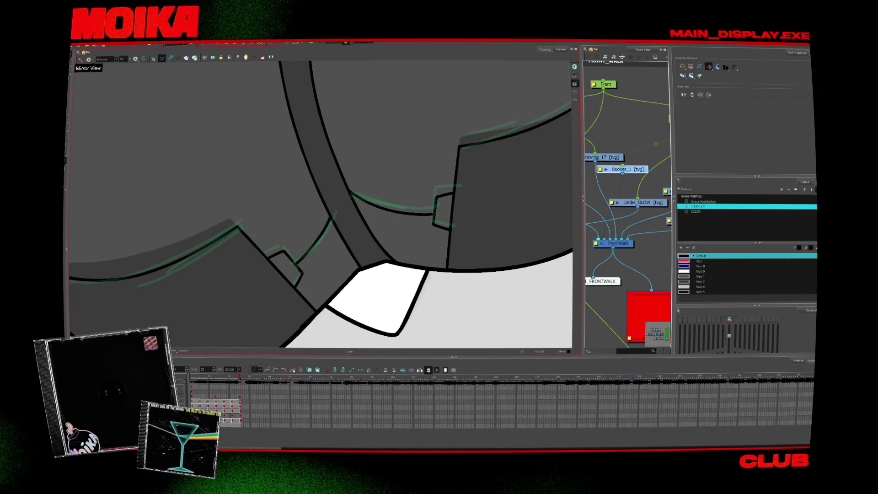
pyautogui.hotkey('alt', 'z')
pyautogui.hotkey('shift', 'm')
pyautogui.press('2')
pyautogui.press('2')
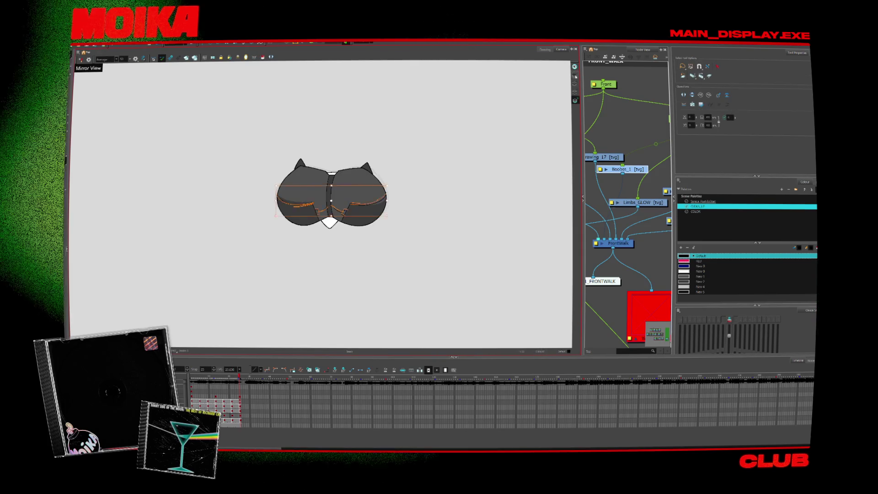
# - Step through the walk drawings, choose New 1 and the Paint tool, and zoom on the chest
pyautogui.press(',')
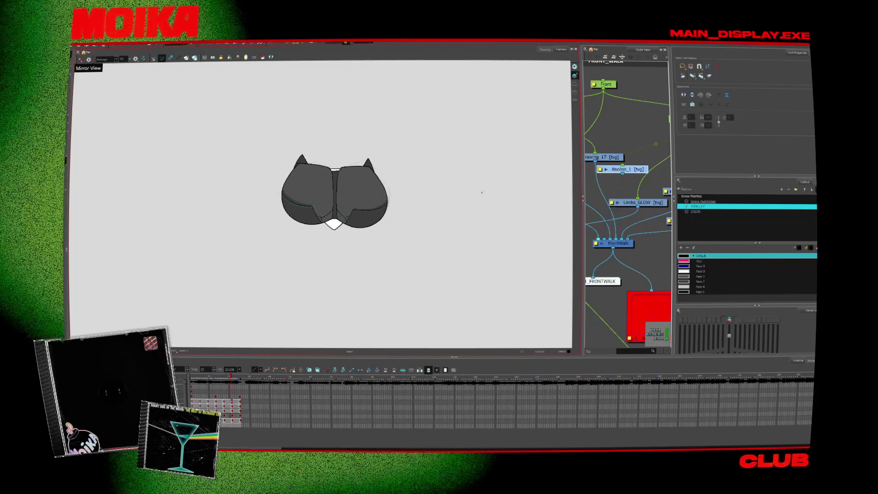
pyautogui.press(',')
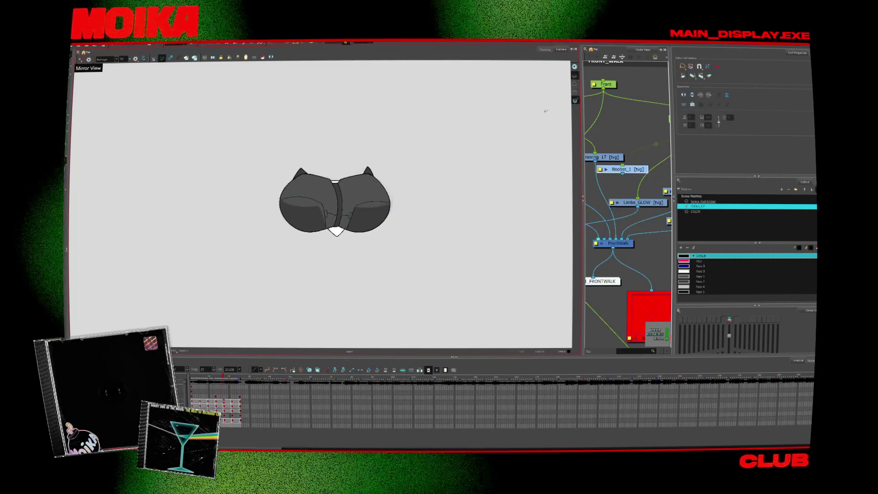
pyautogui.press(',')
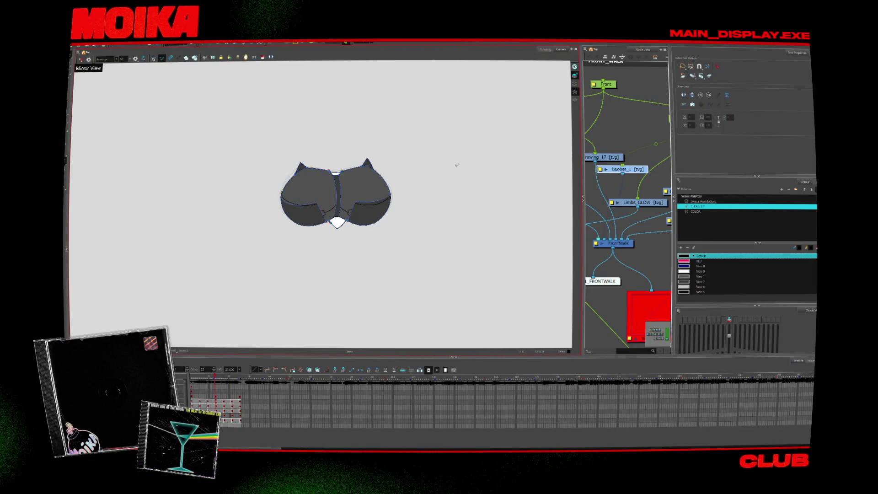
pyautogui.keyDown('alt'); pyautogui.click(366, 182); pyautogui.keyUp('alt')
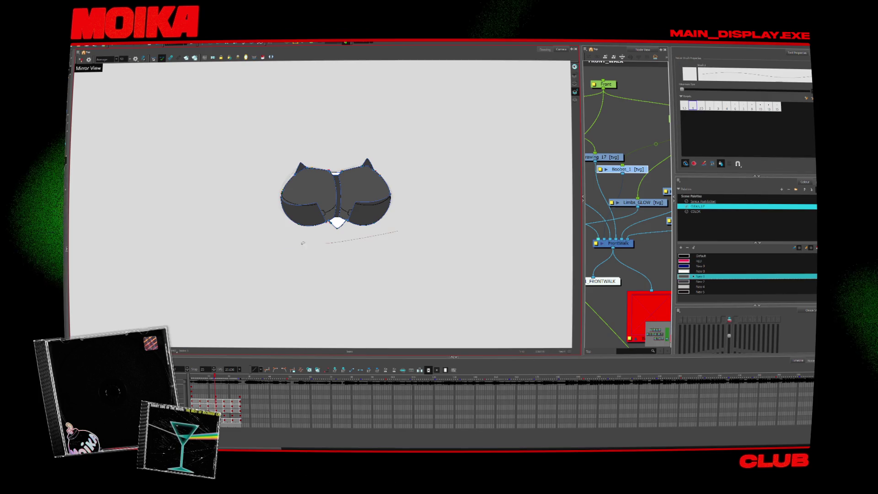
pyautogui.press('.')
pyautogui.press('.')
pyautogui.press('.')
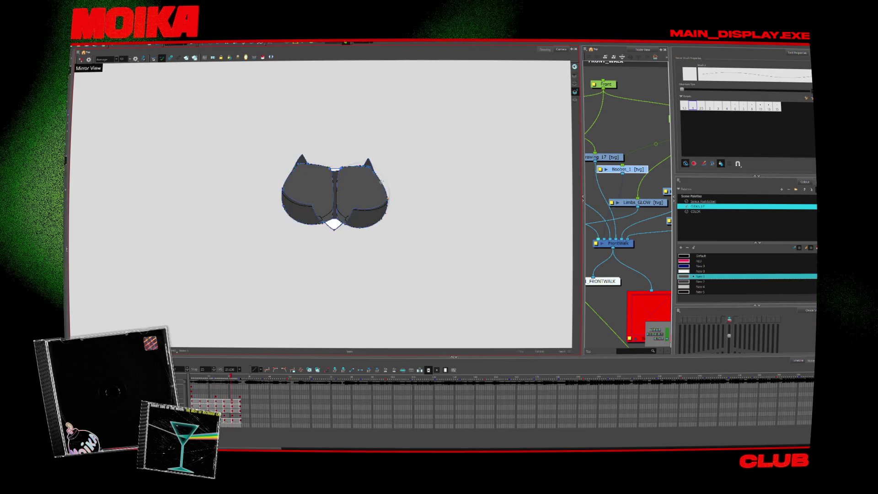
pyautogui.press('.')
pyautogui.press('.')
pyautogui.press('.')
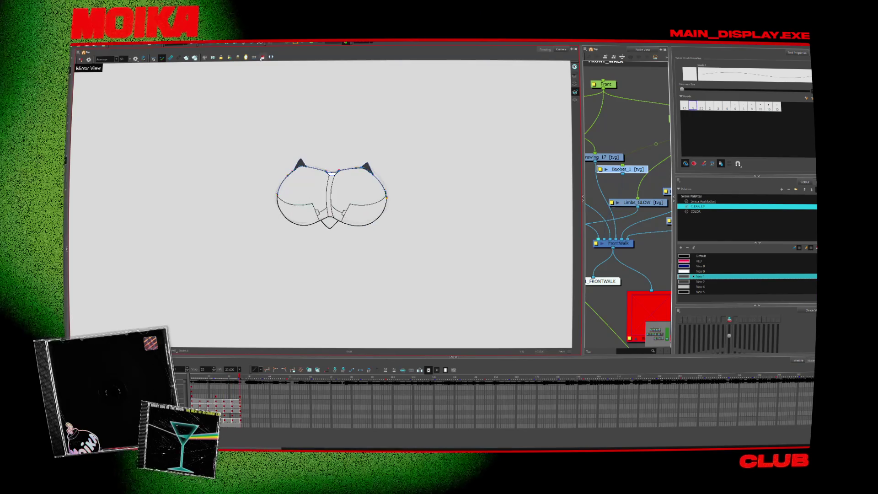
pyautogui.click(262, 57)
pyautogui.press(',')
pyautogui.press(',')
pyautogui.press(',')
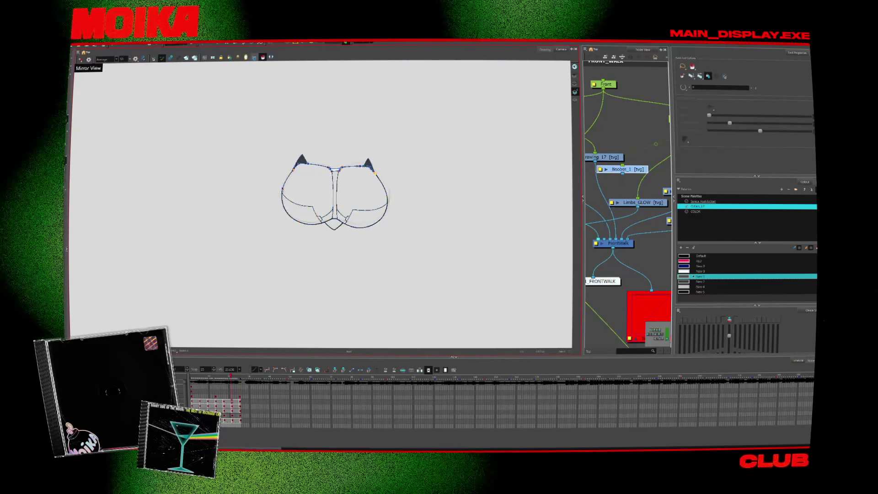
pyautogui.press(',')
pyautogui.press(',')
pyautogui.press(',')
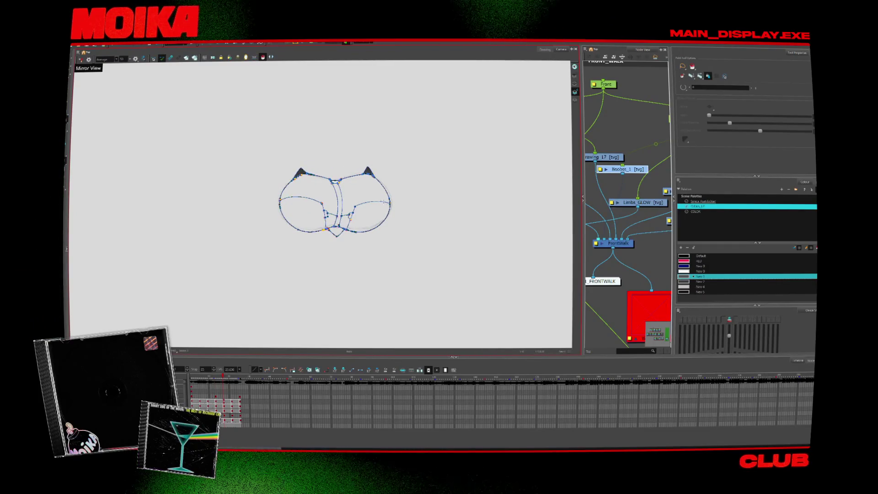
pyautogui.hotkey('alt', 'z')
pyautogui.click(383, 202)
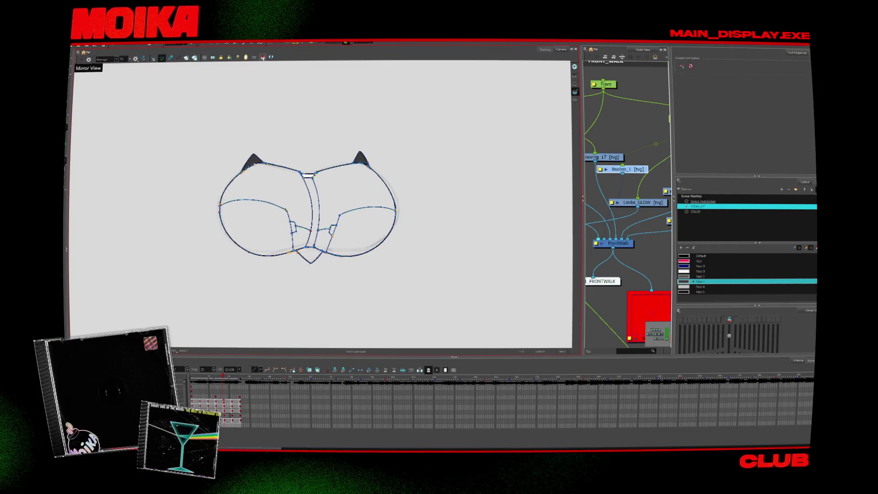
pyautogui.press('.')
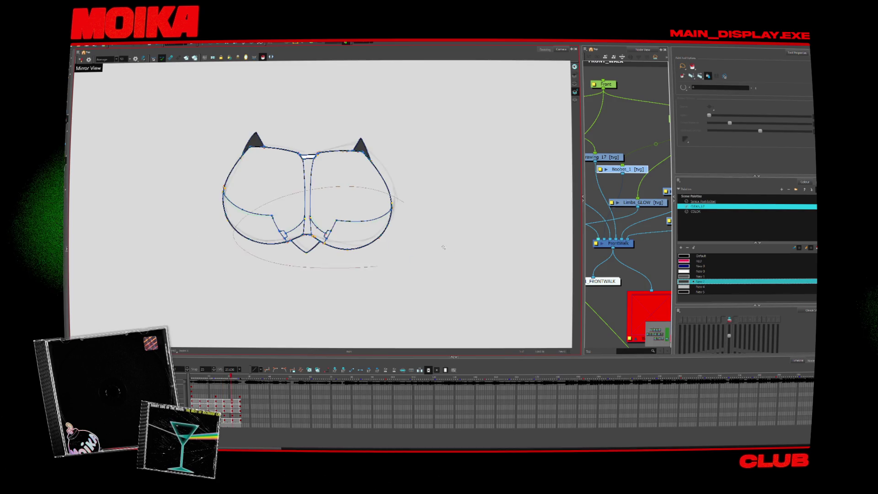
pyautogui.press('.')
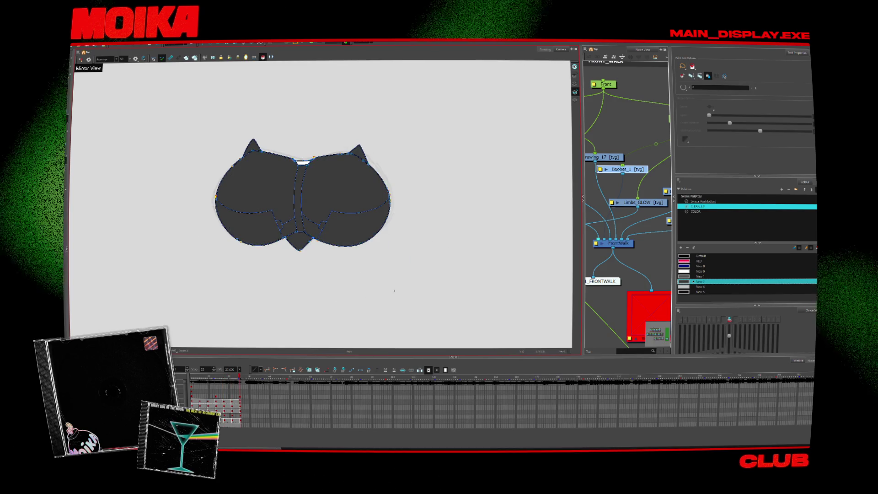
# - Fill the two small gaps beside the notch with white, then step back through drawings
pyautogui.click(700, 271)
pyautogui.click(299, 240)
pyautogui.click(279, 225)
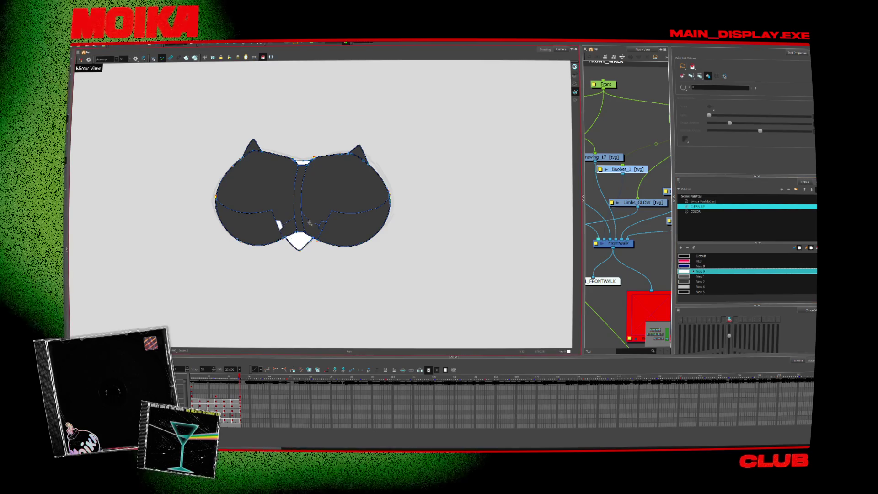
pyautogui.press(',')
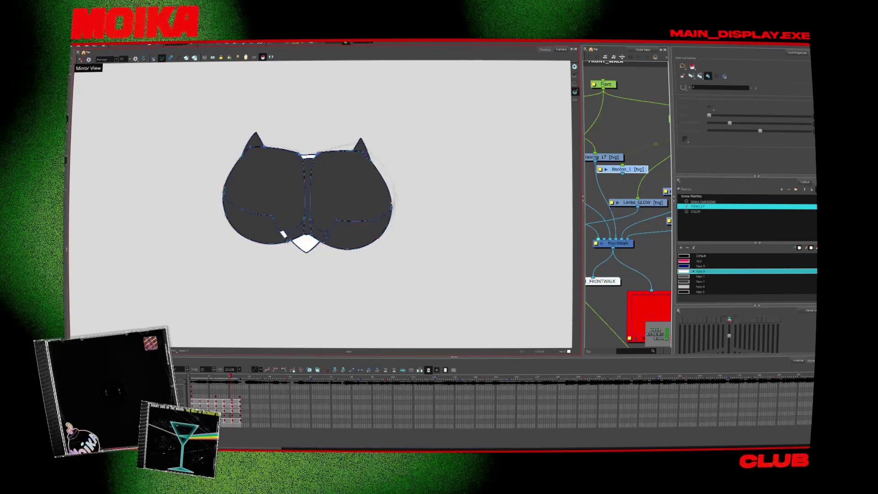
pyautogui.press(',')
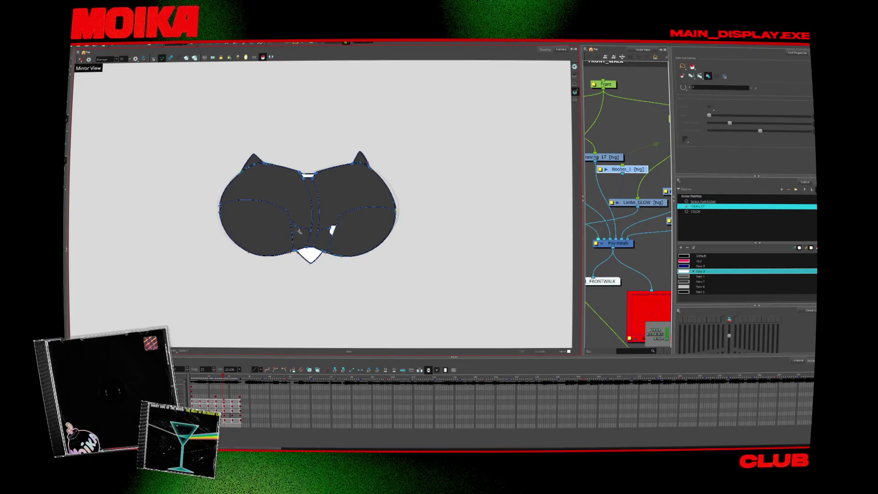
pyautogui.press(',')
pyautogui.press(',')
# - Reselect New 1 and zoom out to the full character, advancing a frame
pyautogui.click(684, 277)
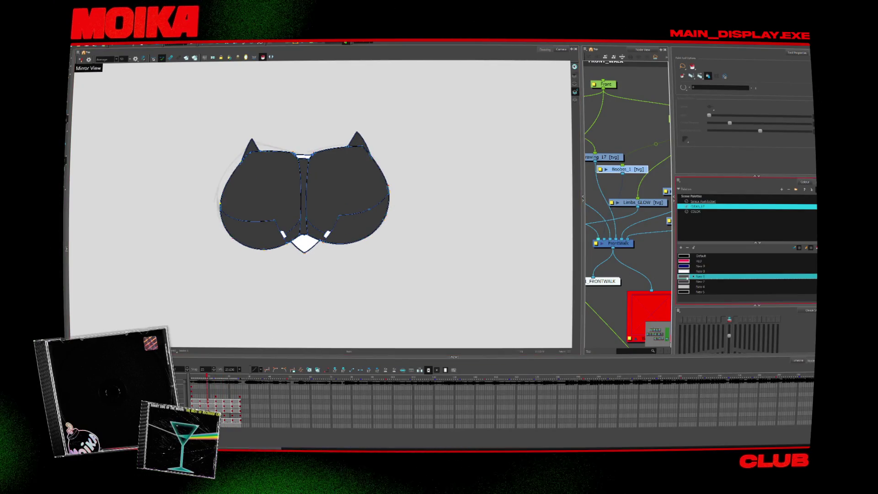
pyautogui.press('.')
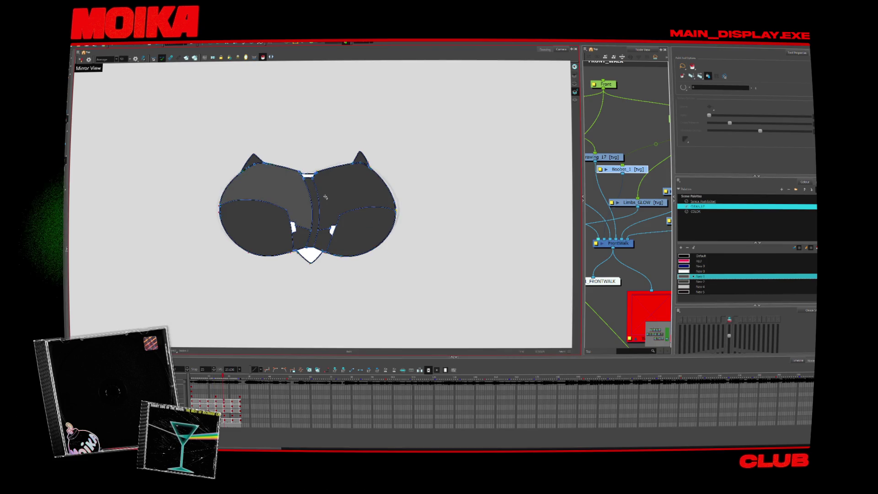
pyautogui.hotkey('alt', 'z')
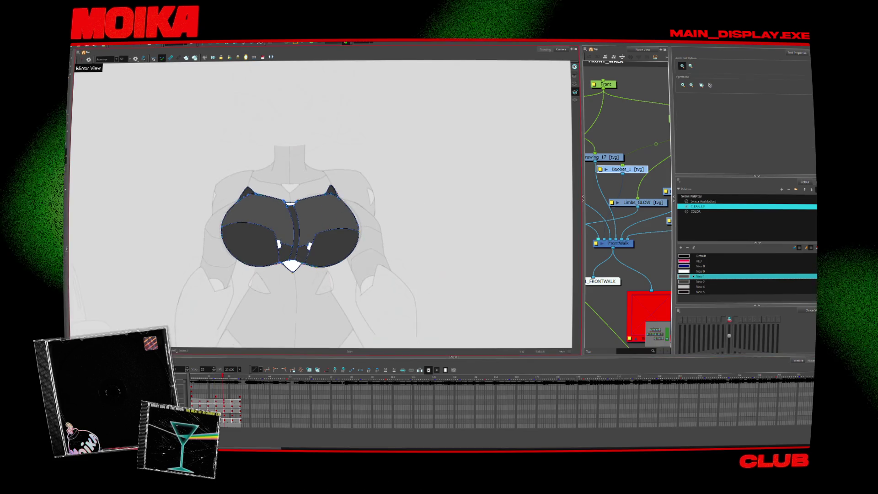
pyautogui.press('2')
pyautogui.press('.')
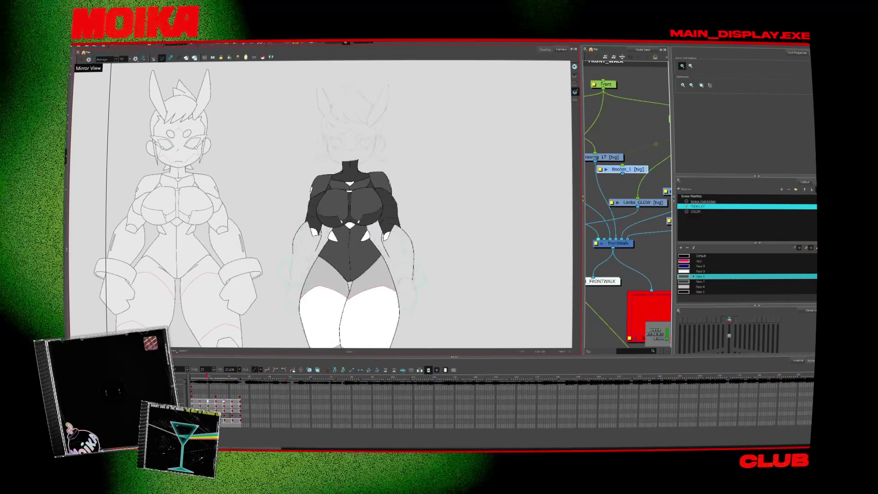
pyautogui.press('.')
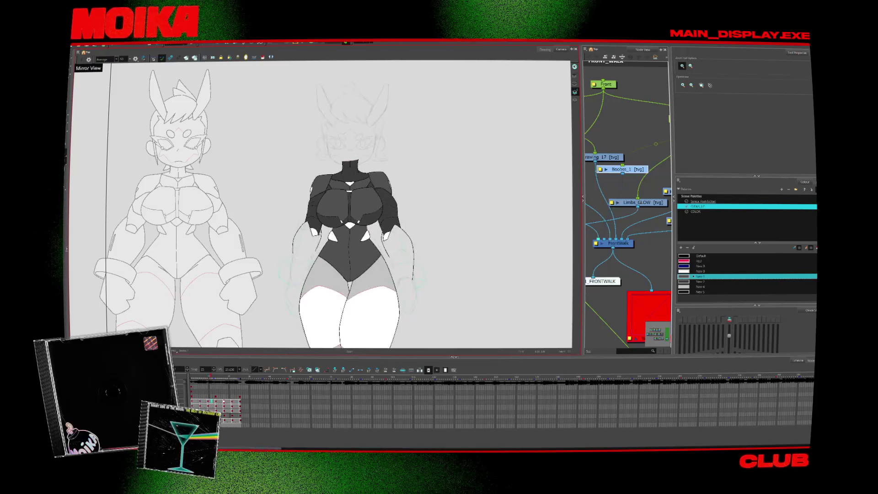
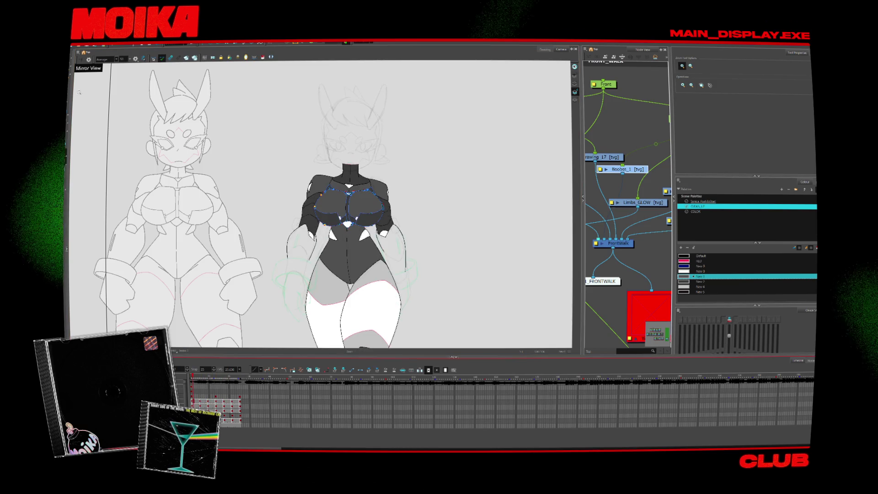
# - Zoom in on the chest drawing and step through the walk-cycle drawings
pyautogui.hotkey('alt', 's')
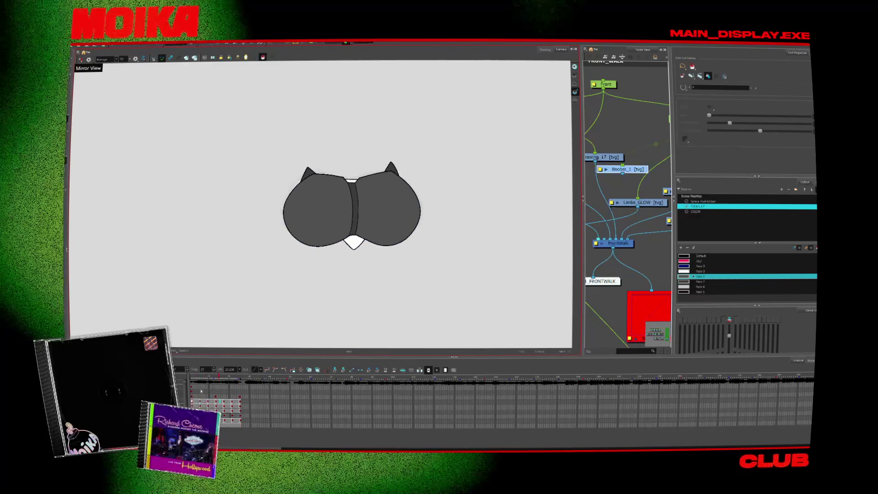
pyautogui.hotkey('alt', 'z')
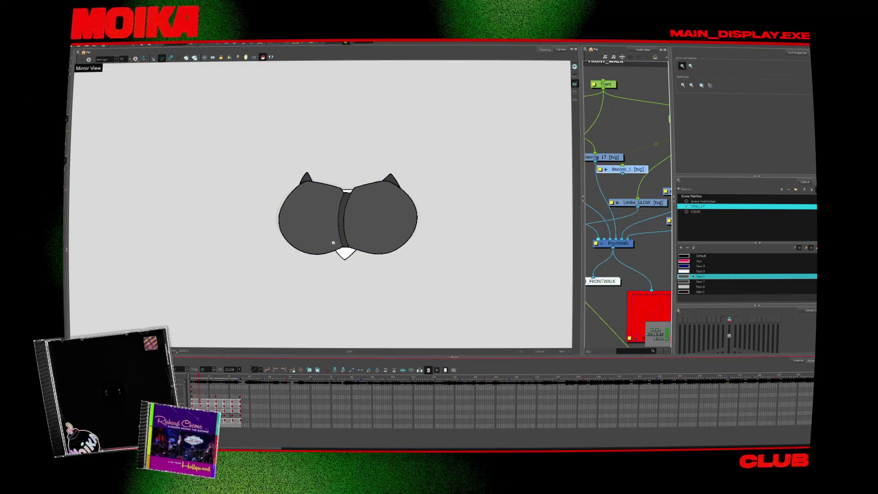
pyautogui.click(338, 239)
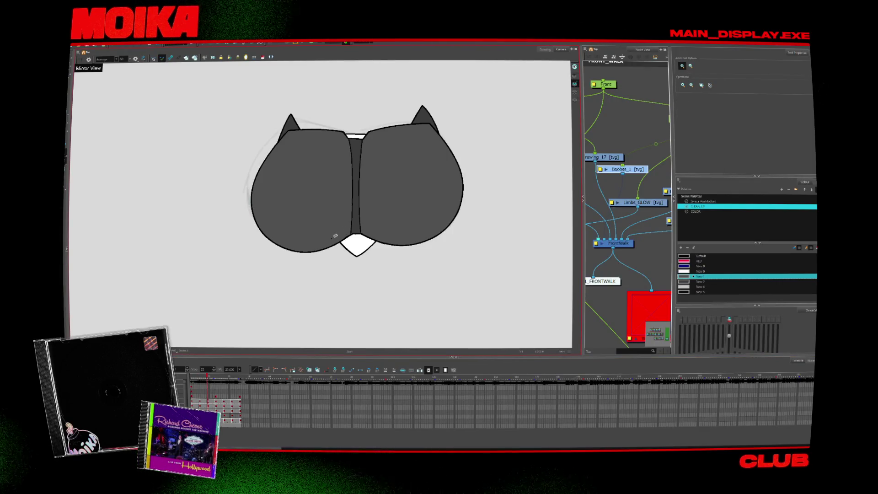
pyautogui.scroll(-6, 320, 205)
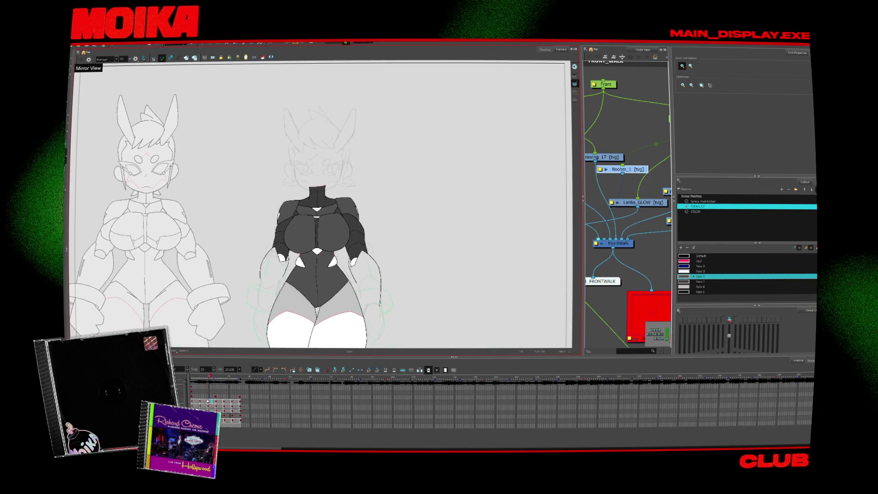
pyautogui.press('Return')
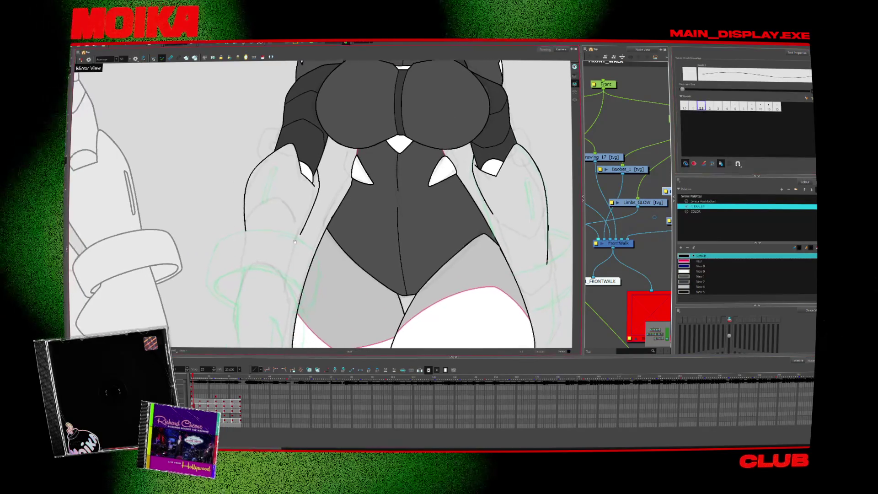
# - Mirror and rotate the view to inspect the arm across neighbouring walk drawings
pyautogui.hotkey('alt', 'b')
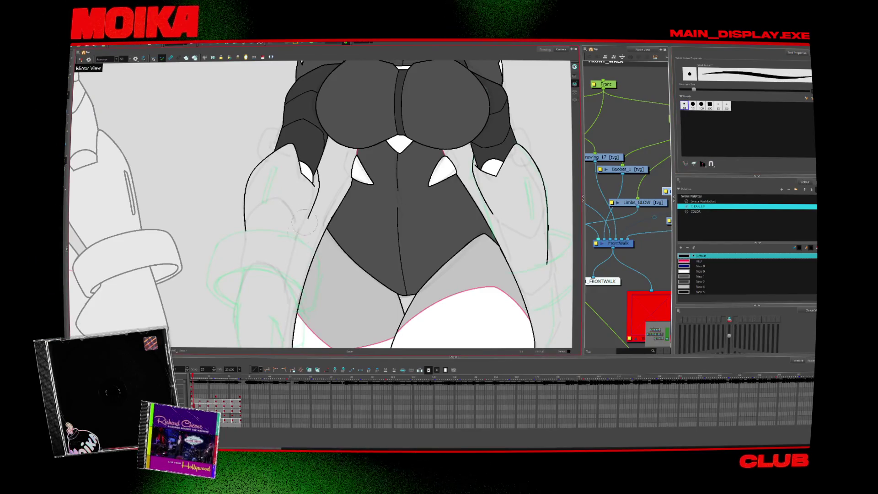
pyautogui.press('4')
pyautogui.press('v')
pyautogui.press('v')
pyautogui.press('v')
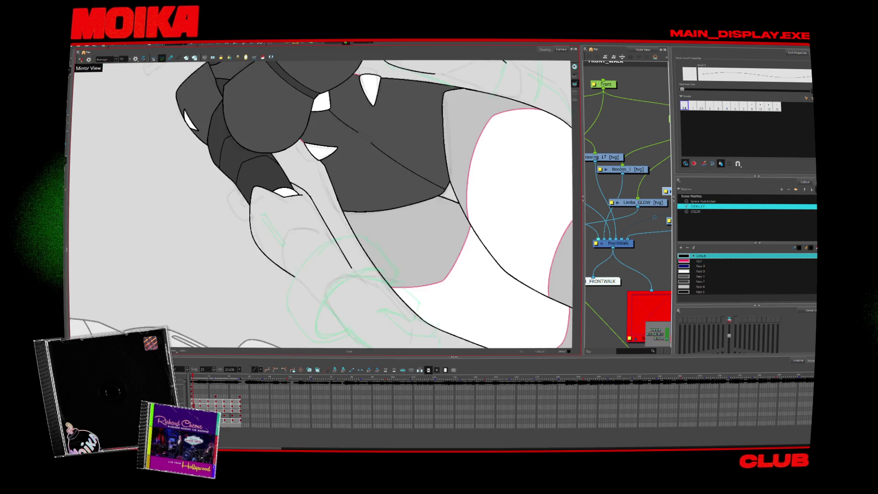
pyautogui.hotkey('shift', 'x')
pyautogui.hotkey('alt', 'b')
pyautogui.hotkey('alt', '/')
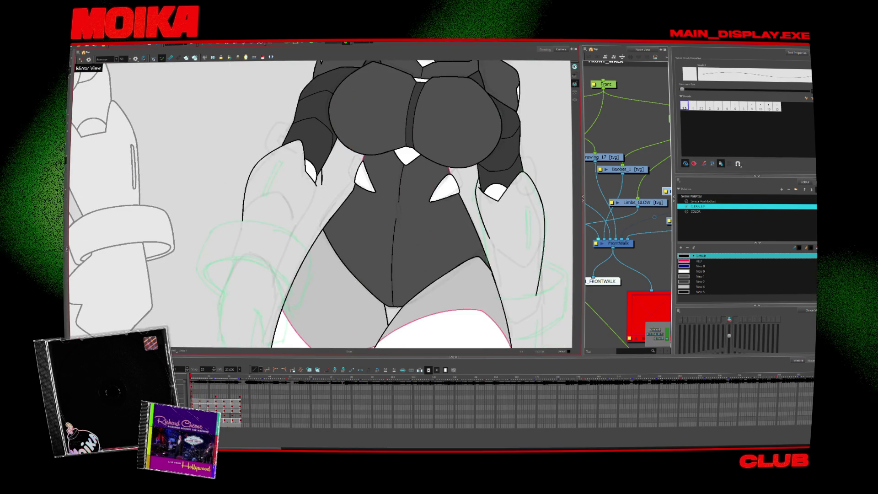
pyautogui.press('.')
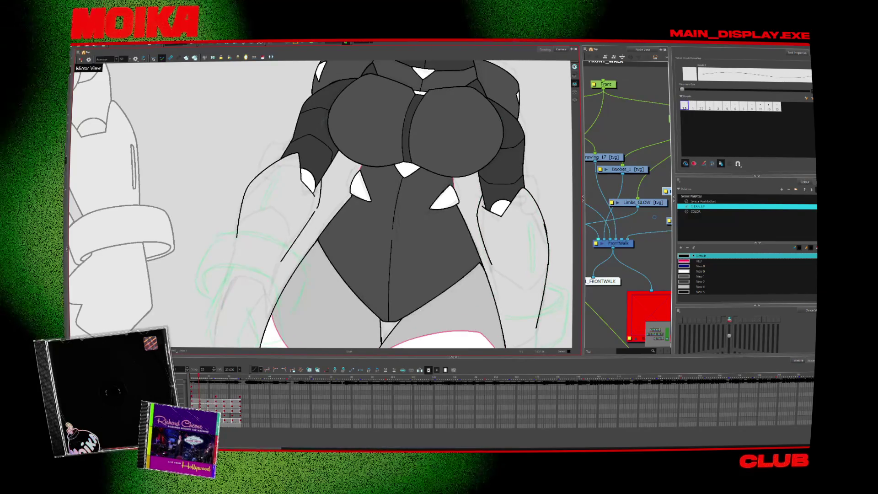
pyautogui.press('4')
pyautogui.hotkey('alt', '/')
pyautogui.press('v')
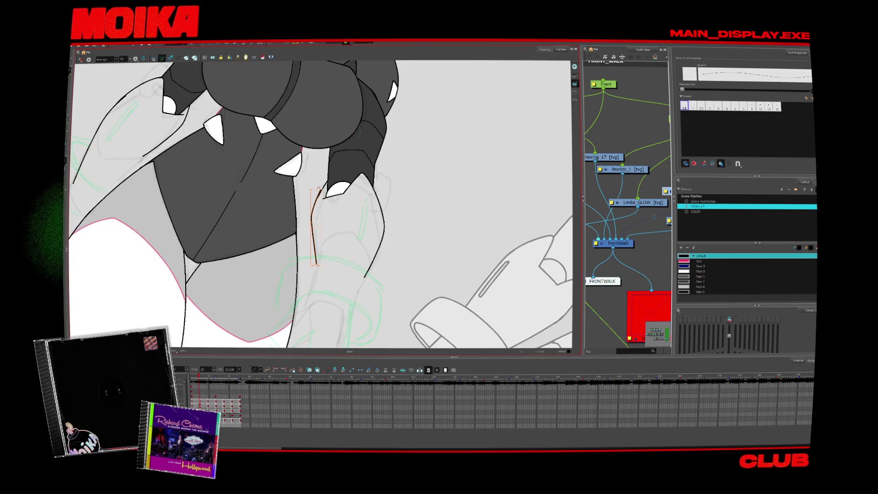
pyautogui.press('.')
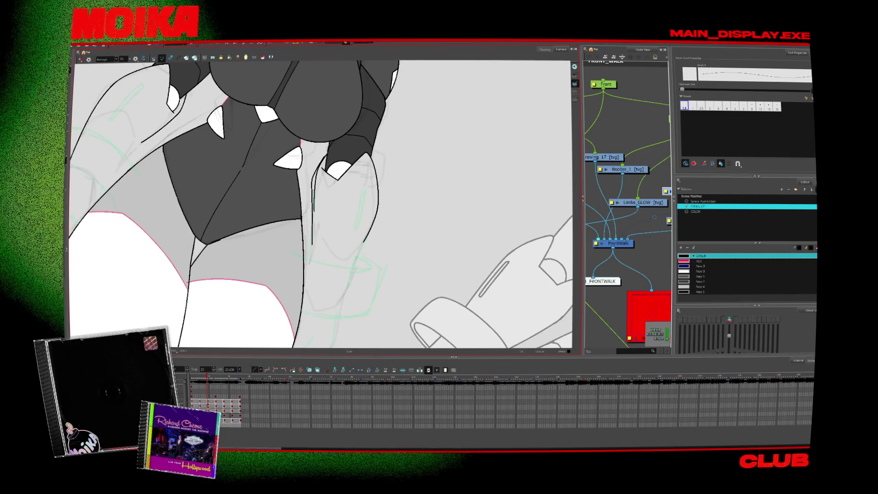
# - Ink a brush line along the thumb and compare it across neighbouring frames
pyautogui.moveTo(314, 181); pyautogui.dragTo(312, 247)
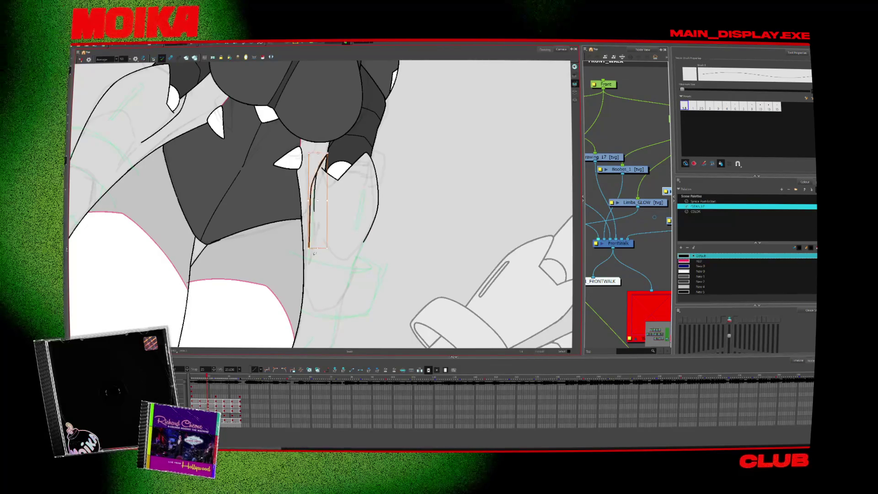
pyautogui.hotkey('alt', 's')
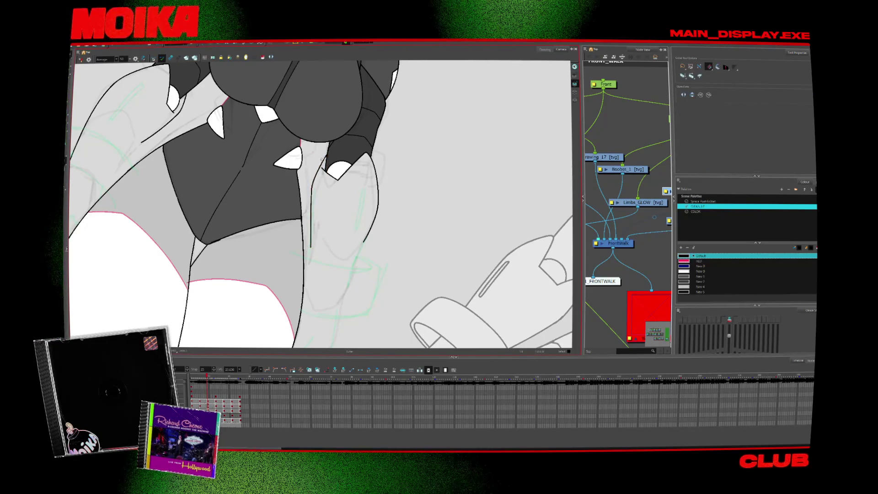
pyautogui.press('.')
pyautogui.press('.')
pyautogui.hotkey('alt', 'b')
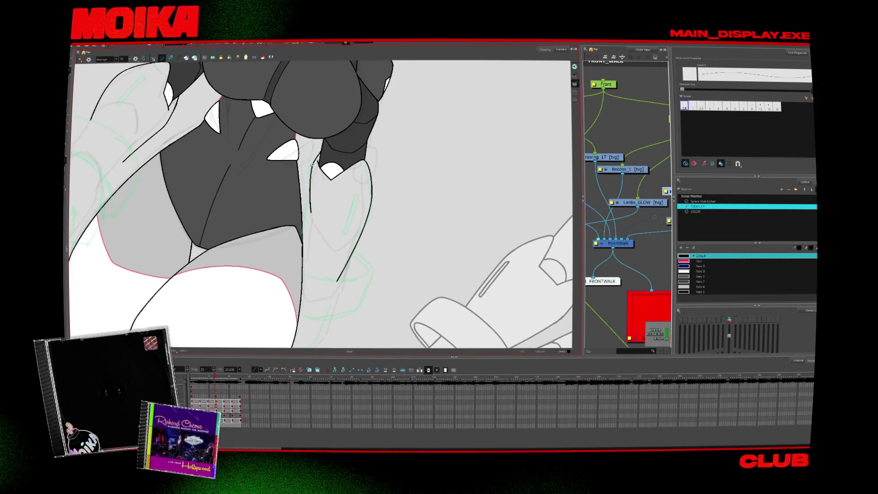
pyautogui.press('.')
pyautogui.press('.')
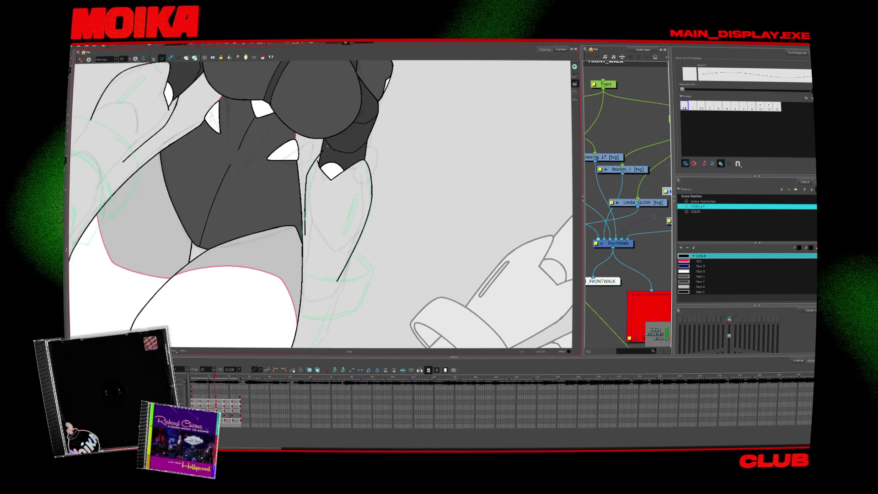
pyautogui.hotkey('alt', 's')
pyautogui.press('.')
pyautogui.hotkey('alt', 'b')
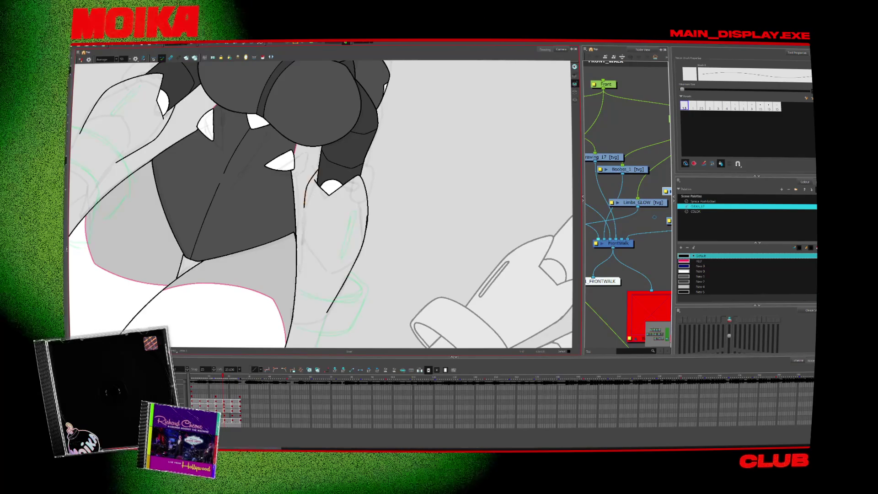
# - Redraw the short thumb line lower, undo the stray edge stroke, and mirror-check the arm
pyautogui.moveTo(302, 214); pyautogui.dragTo(301, 241)
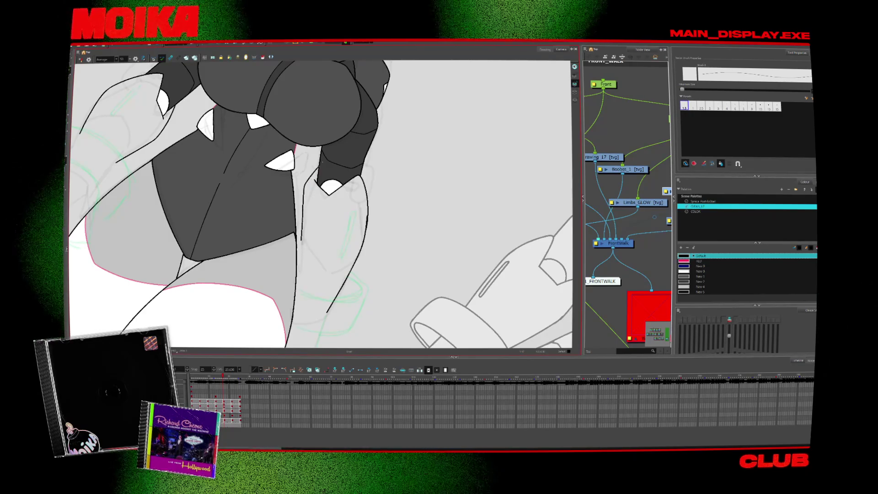
pyautogui.moveTo(318, 158); pyautogui.dragTo(313, 179)
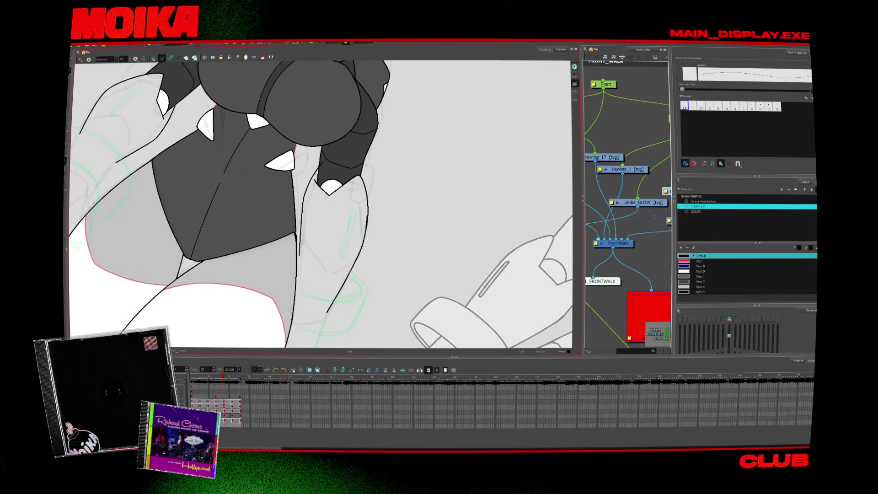
pyautogui.hotkey('ctrl', 'z')
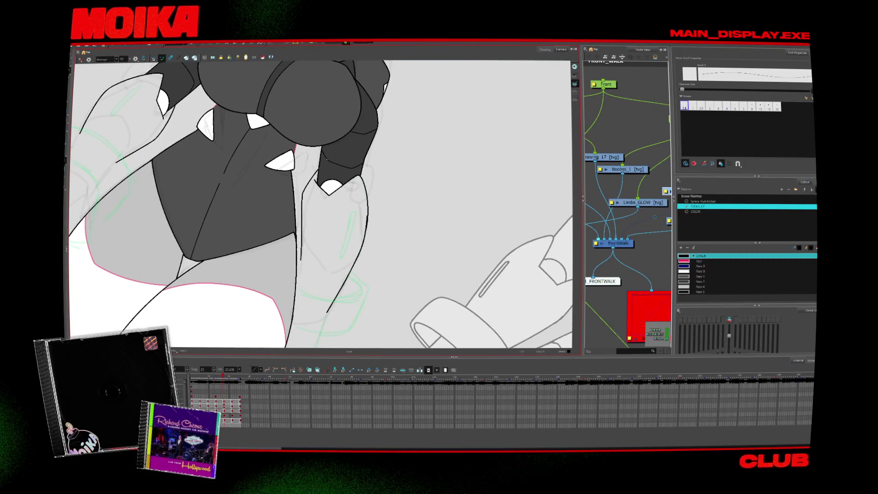
pyautogui.press('4')
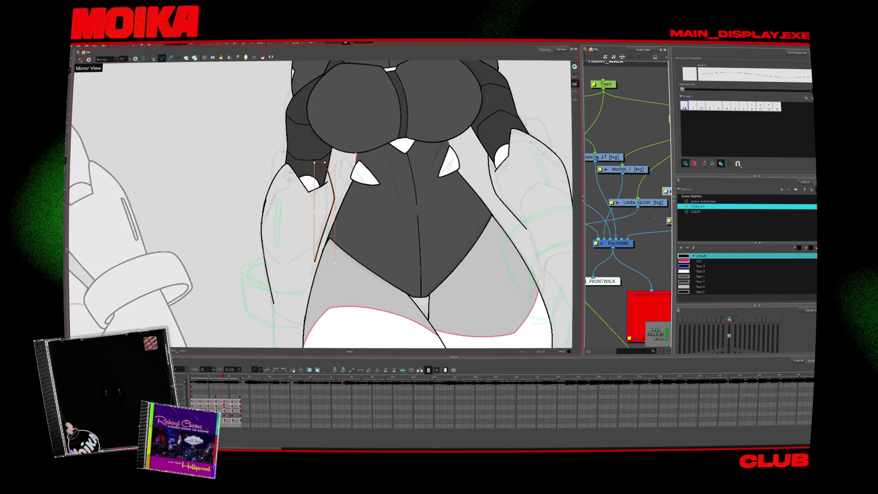
# - Flip between neighbouring drawings and toggle Mirror View to compare the arm contours
pyautogui.press('.')
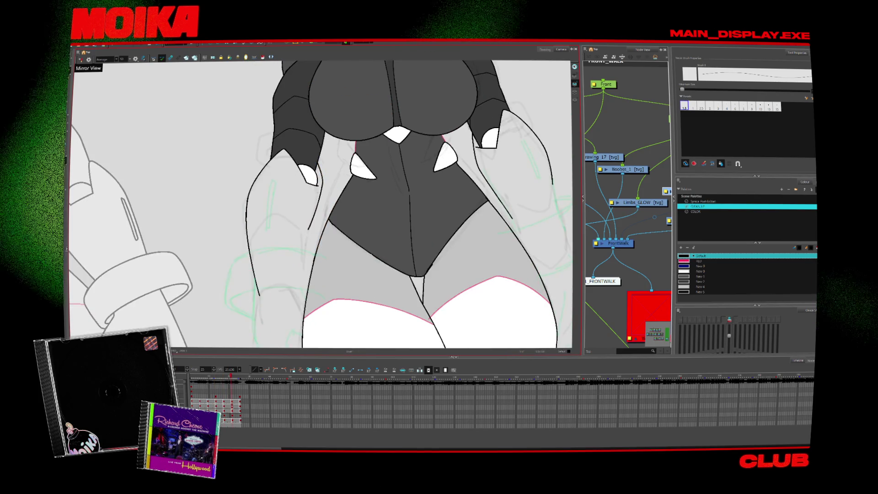
pyautogui.press('4')
pyautogui.press(',')
pyautogui.press('.')
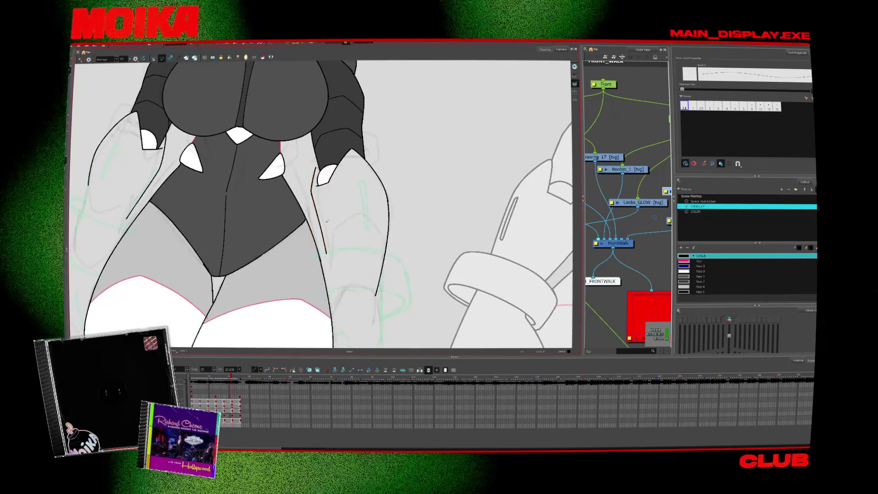
pyautogui.press(',')
pyautogui.press('.')
pyautogui.press('.')
pyautogui.press(',')
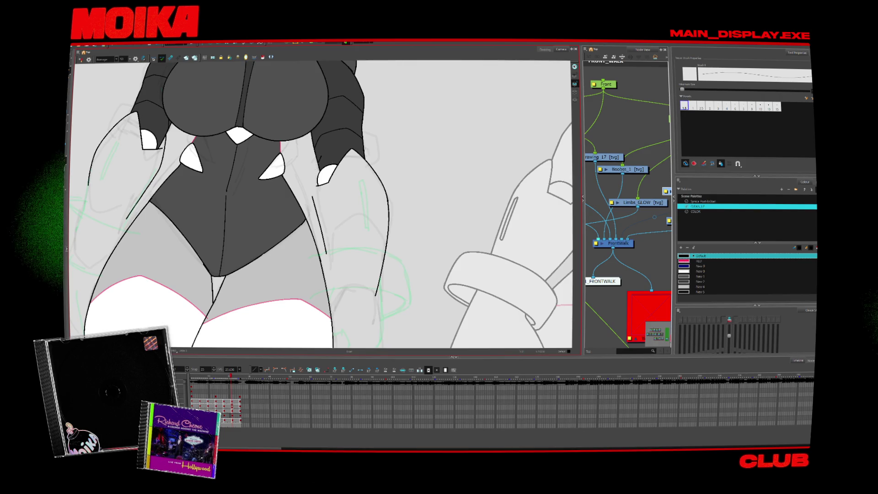
pyautogui.press('4')
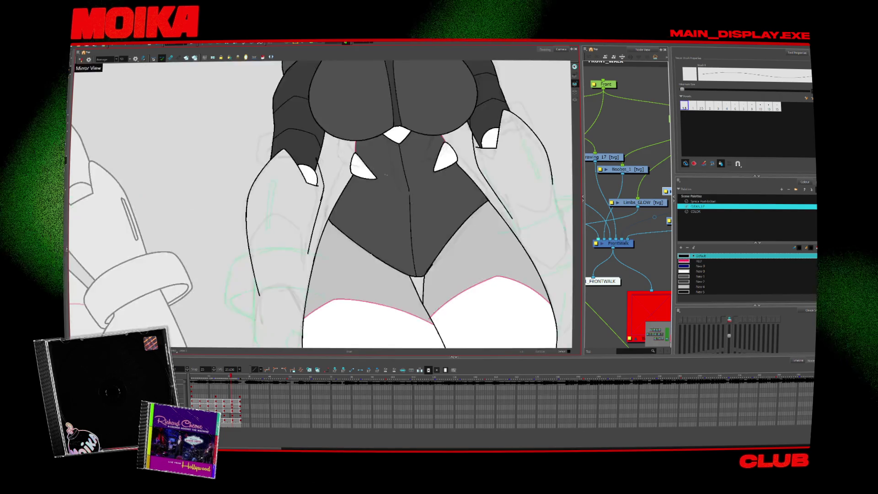
# - Zoom the view, return to the Brush, and move on to the next drawing
pyautogui.scroll(2, 324, 207)
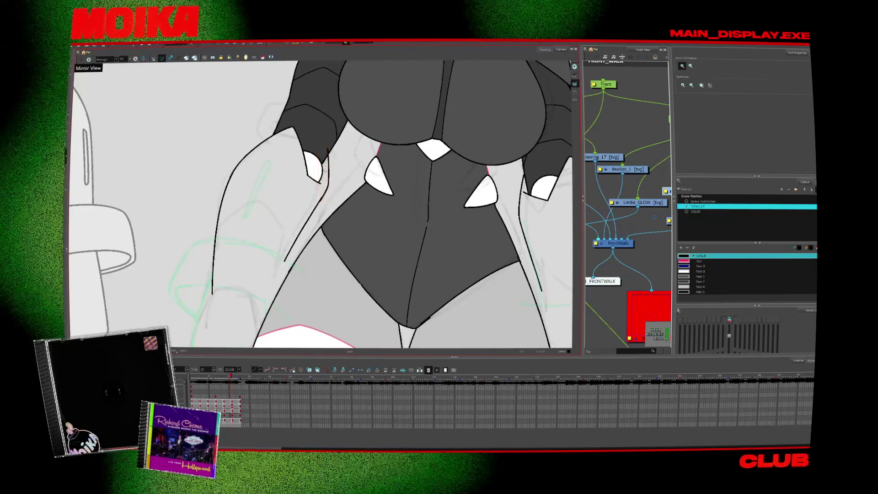
pyautogui.scroll(-1, 333, 211)
pyautogui.scroll(-2, 320, 212)
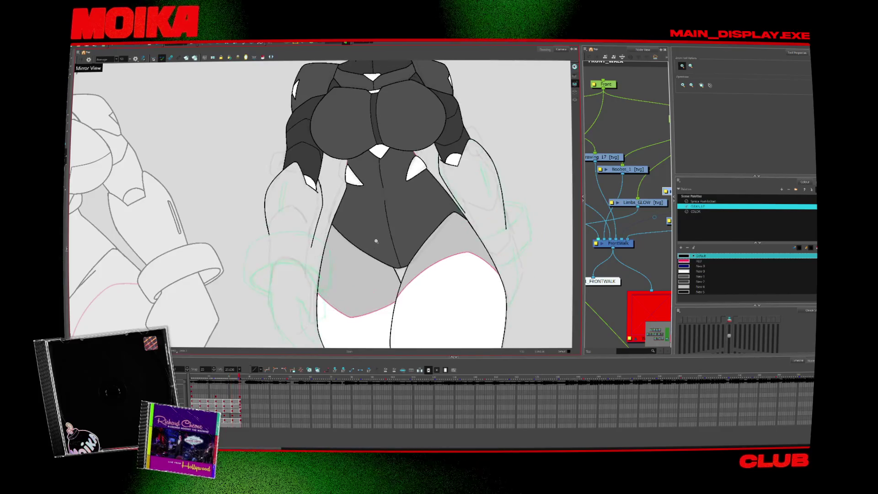
pyautogui.scroll(1, 274, 215)
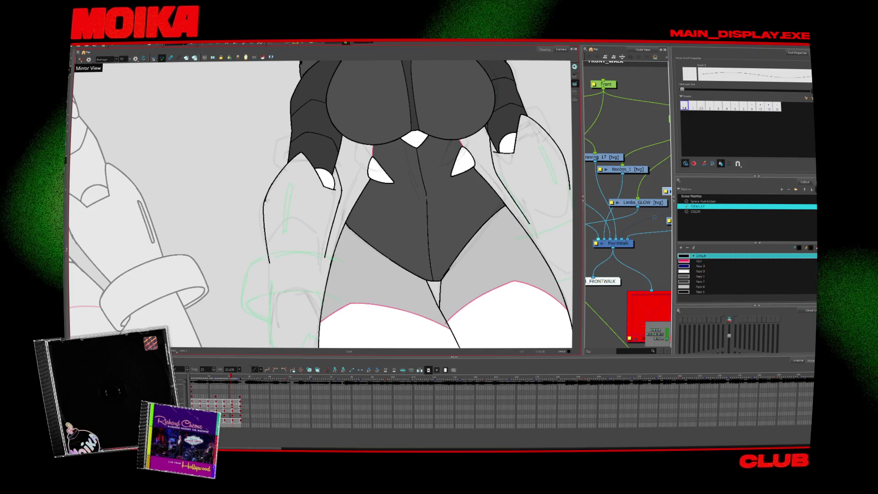
pyautogui.hotkey('alt', 's')
pyautogui.hotkey('alt', 'b')
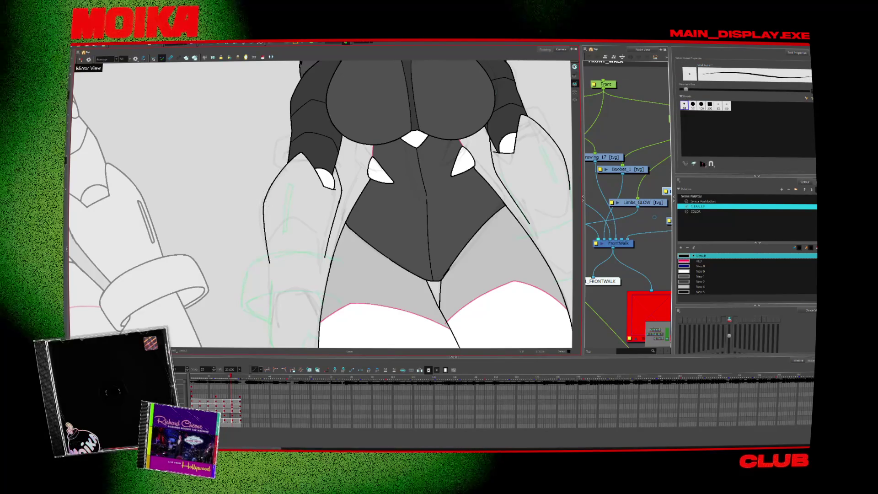
pyautogui.press(',')
pyautogui.press(',')
pyautogui.press('.')
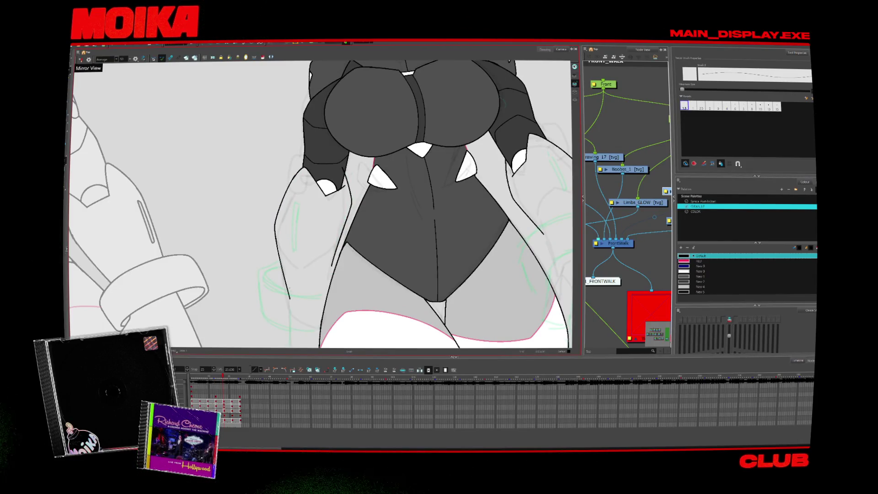
pyautogui.press('.')
pyautogui.press('.')
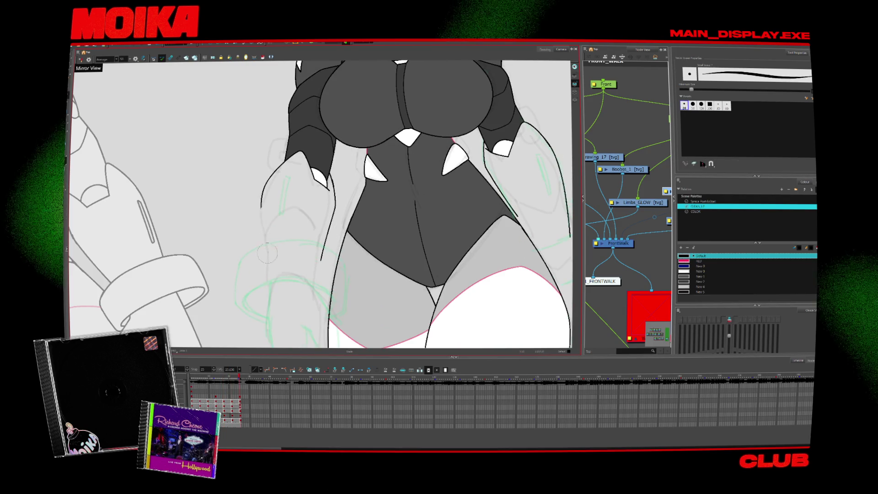
# - Tilt the canvas toward the forearm and ink a wrist-cuff arc on the next drawing
pyautogui.click(267, 238)
pyautogui.moveTo(256, 215)
pyautogui.mouseDown()
pyautogui.moveTo(183, 251)
pyautogui.moveTo(192, 293)
pyautogui.mouseUp()
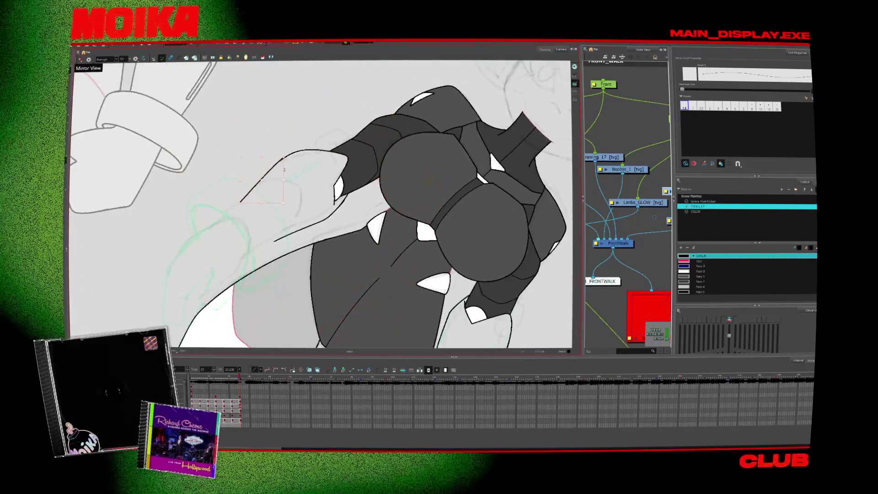
pyautogui.moveTo(256, 274)
pyautogui.mouseDown()
pyautogui.moveTo(247, 256)
pyautogui.moveTo(263, 298)
pyautogui.moveTo(259, 189)
pyautogui.mouseUp()
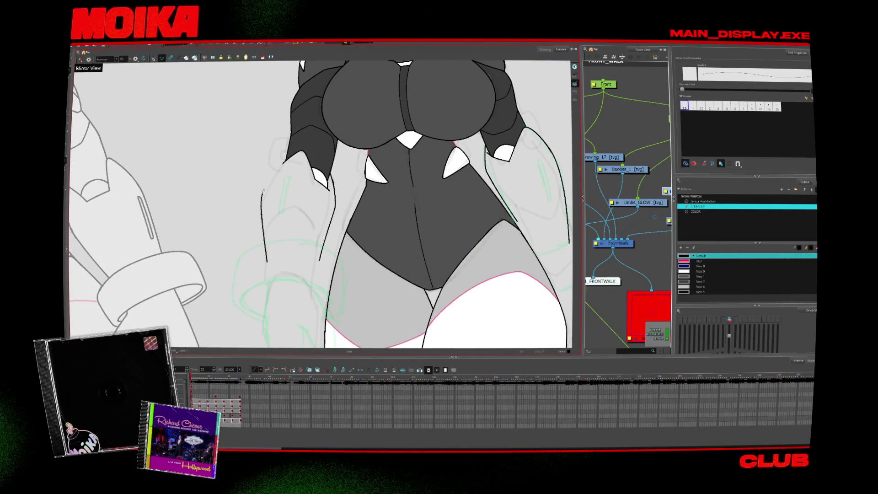
pyautogui.press('.')
pyautogui.moveTo(311, 274); pyautogui.dragTo(310, 211)
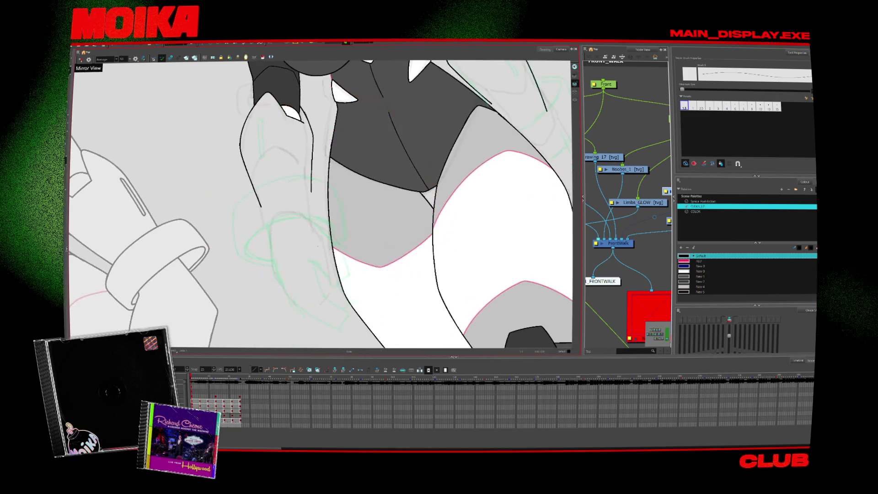
pyautogui.moveTo(317, 246)
pyautogui.mouseDown()
pyautogui.moveTo(331, 271)
pyautogui.moveTo(315, 286)
pyautogui.mouseUp()
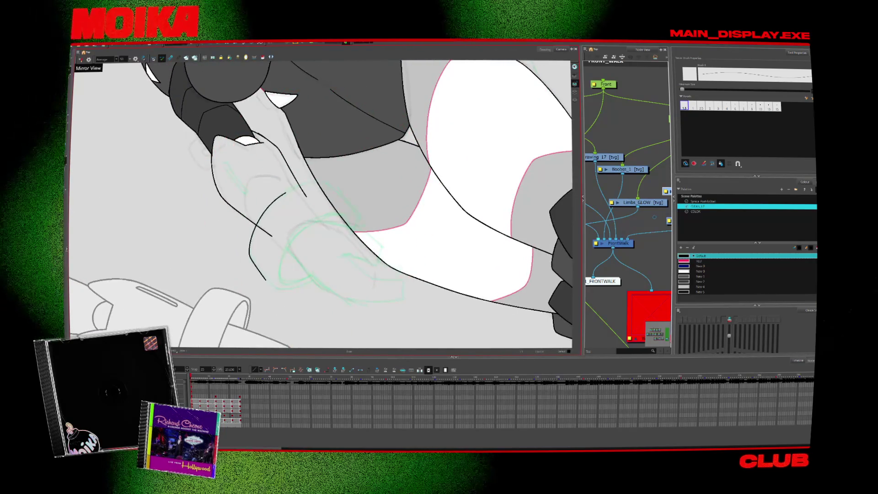
pyautogui.moveTo(327, 188); pyautogui.dragTo(275, 199)
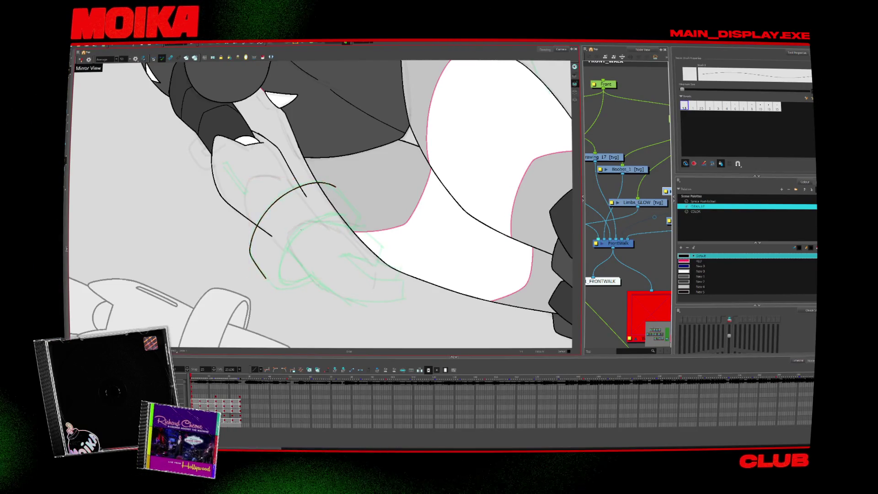
# - On the following drawings, add a short line below the cuff arc and a curved cuff stroke
pyautogui.press('.')
pyautogui.moveTo(340, 204); pyautogui.dragTo(388, 156)
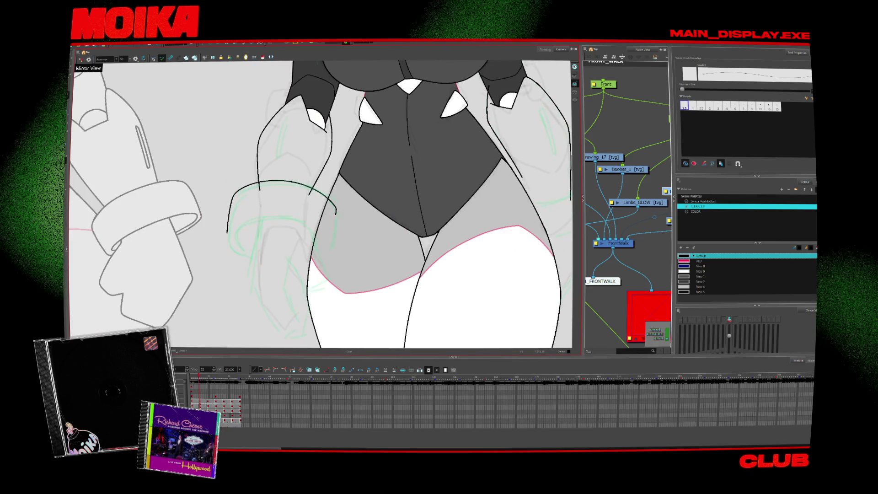
pyautogui.moveTo(336, 211); pyautogui.dragTo(333, 243)
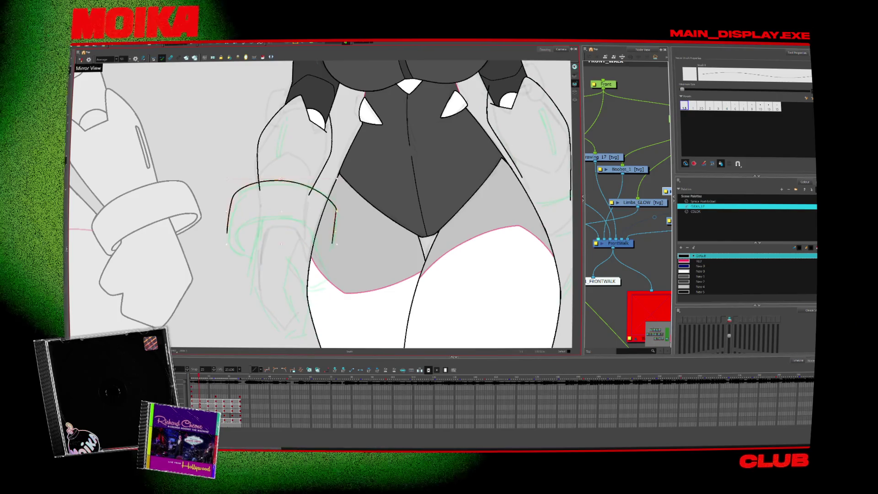
pyautogui.press('.')
pyautogui.moveTo(245, 176)
pyautogui.mouseDown()
pyautogui.moveTo(254, 229)
pyautogui.moveTo(327, 245)
pyautogui.mouseUp()
pyautogui.press('.')
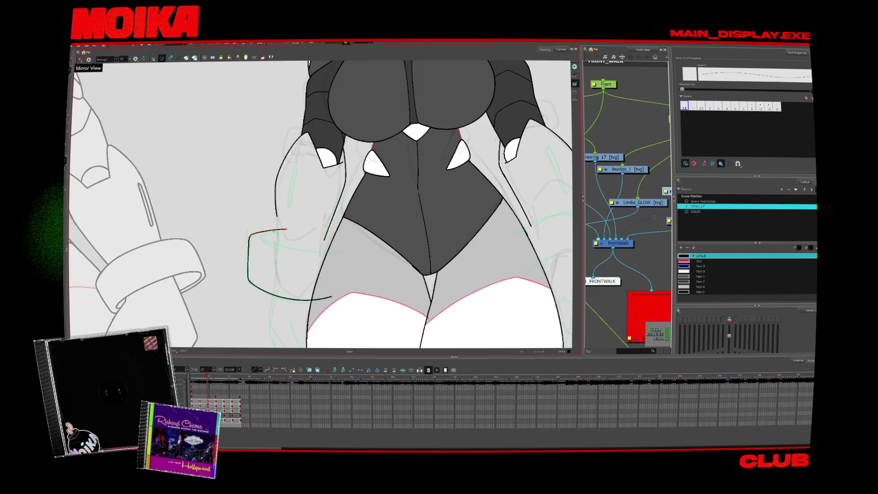
# - Ink the curved cuff line around the wrist on later drawings, undoing a stray end
pyautogui.press('.')
pyautogui.press('.')
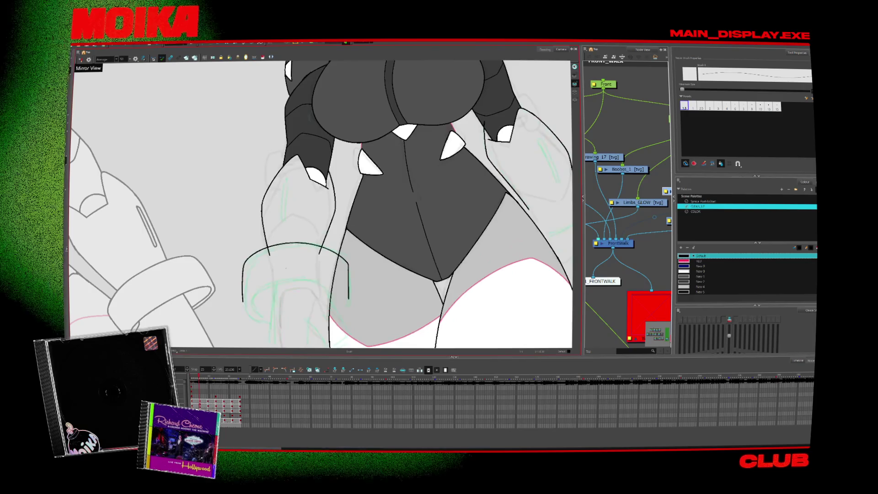
pyautogui.moveTo(262, 250); pyautogui.dragTo(339, 301)
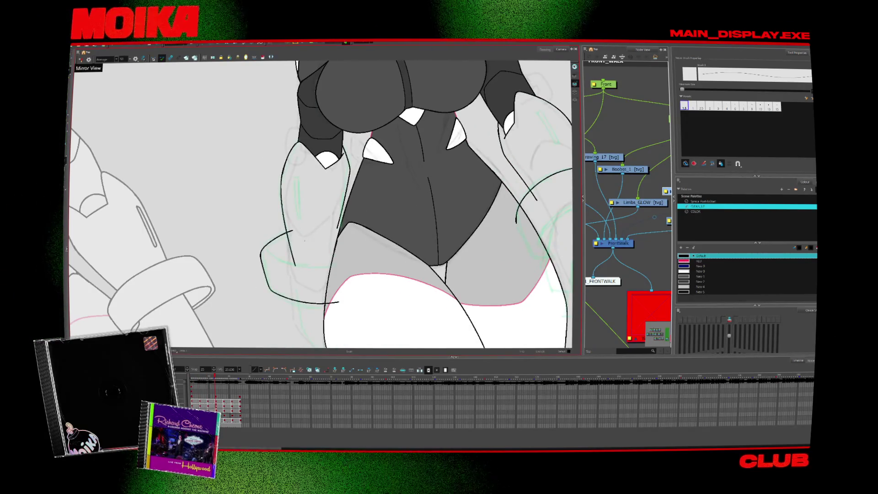
pyautogui.hotkey('ctrl', 'z')
pyautogui.press('.')
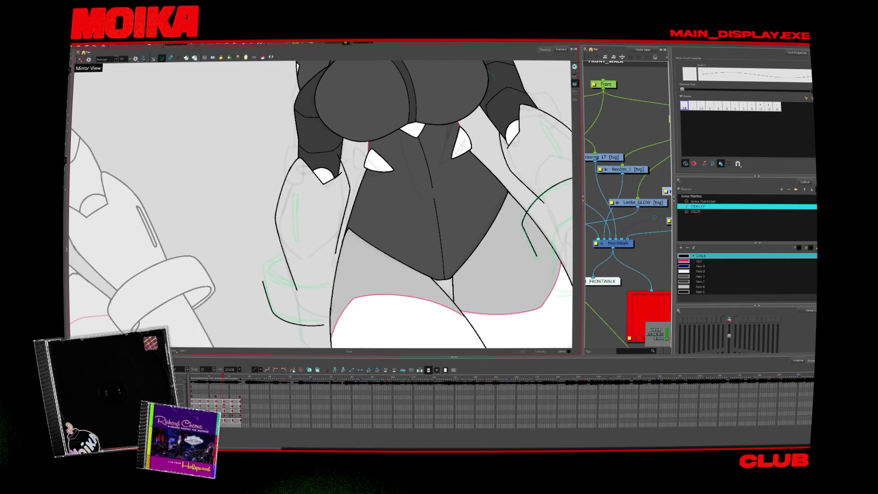
pyautogui.press('.')
pyautogui.moveTo(411, 192)
pyautogui.mouseDown()
pyautogui.moveTo(375, 275)
pyautogui.moveTo(256, 293)
pyautogui.mouseUp()
pyautogui.press(',')
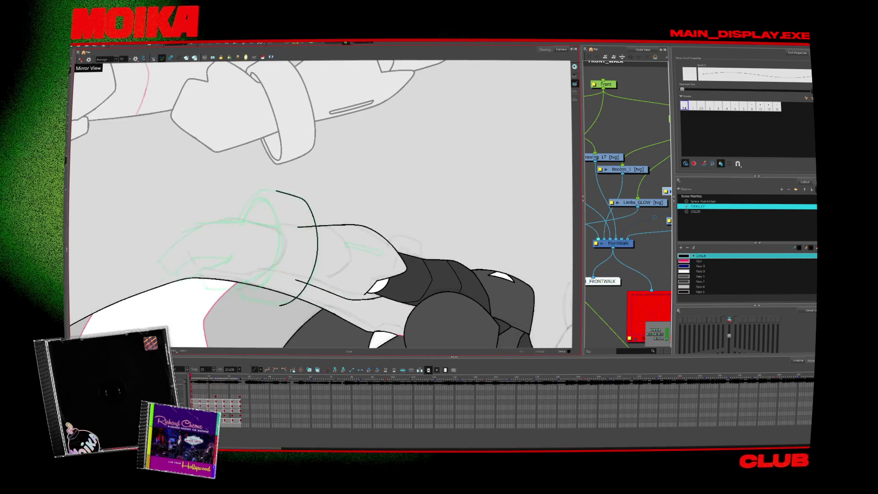
pyautogui.moveTo(398, 164)
pyautogui.mouseDown()
pyautogui.moveTo(407, 192)
pyautogui.moveTo(402, 215)
pyautogui.mouseUp()
pyautogui.moveTo(274, 203)
pyautogui.mouseDown()
pyautogui.moveTo(258, 211)
pyautogui.moveTo(252, 250)
pyautogui.mouseUp()
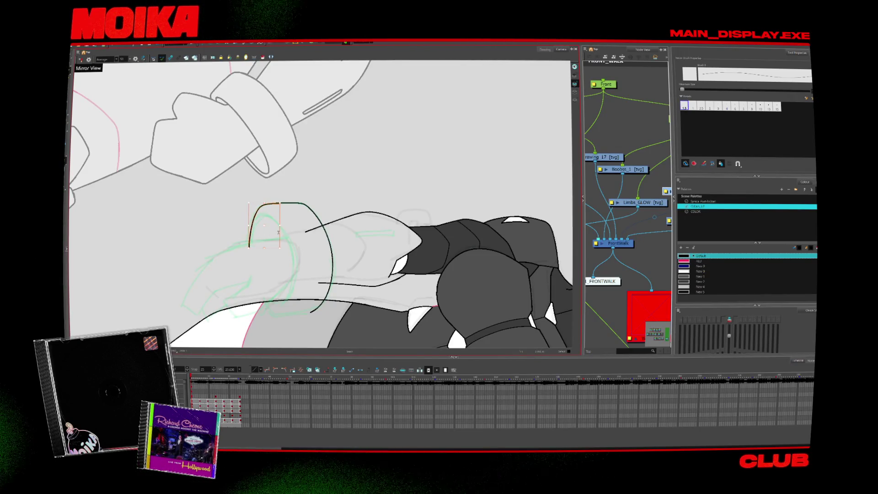
# - Step through later drawings with Mirror View toggled to check the cuff arcs
pyautogui.press('.')
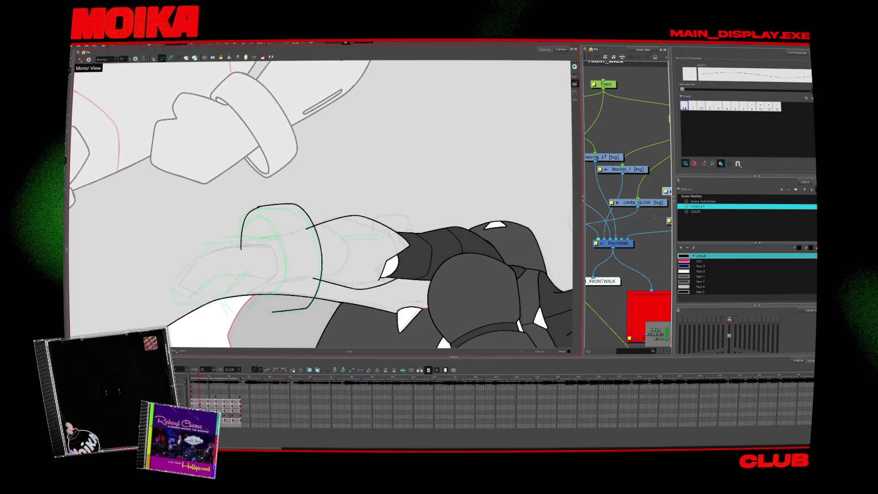
pyautogui.press('4')
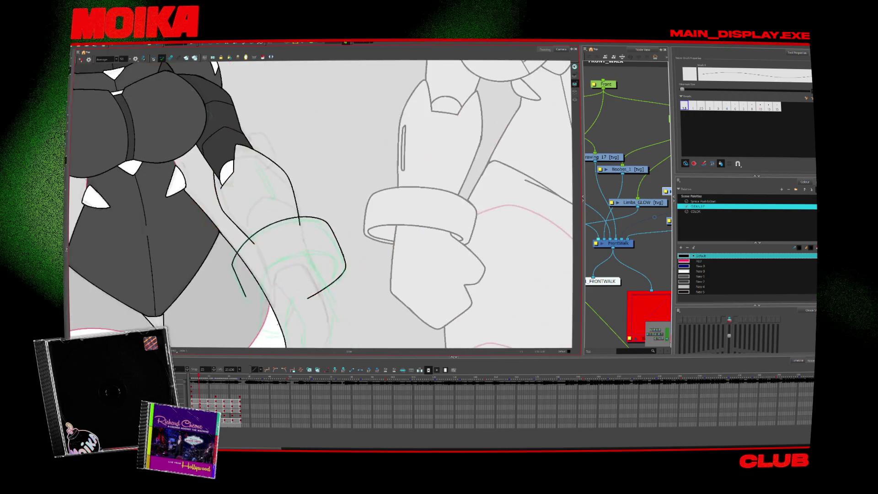
pyautogui.press('.')
pyautogui.press('.')
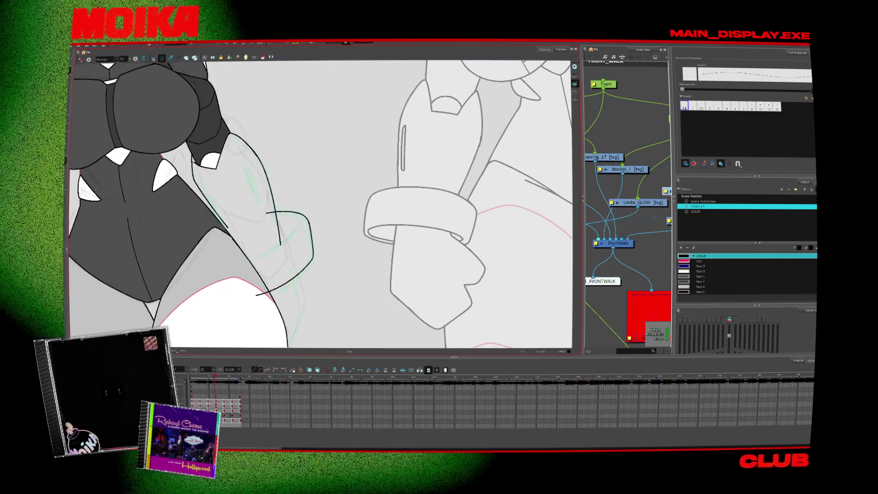
pyautogui.press('4')
pyautogui.press('.')
pyautogui.press('.')
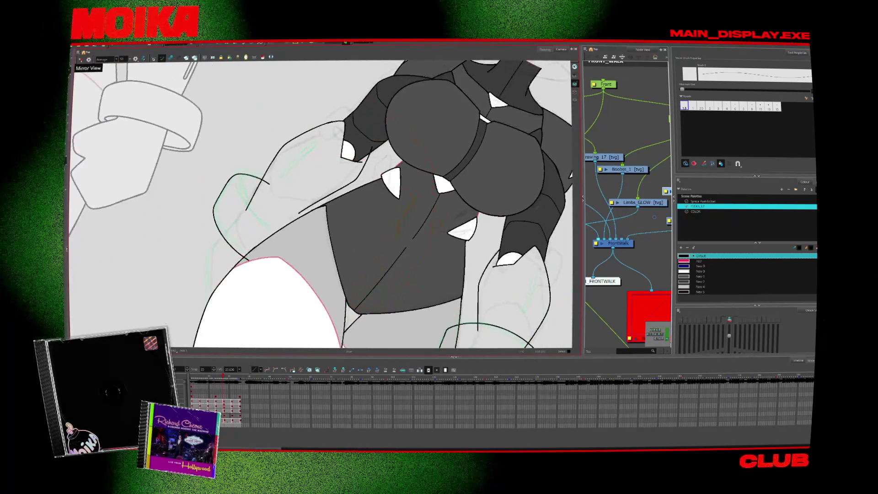
pyautogui.press('.')
pyautogui.press('.')
pyautogui.press('.')
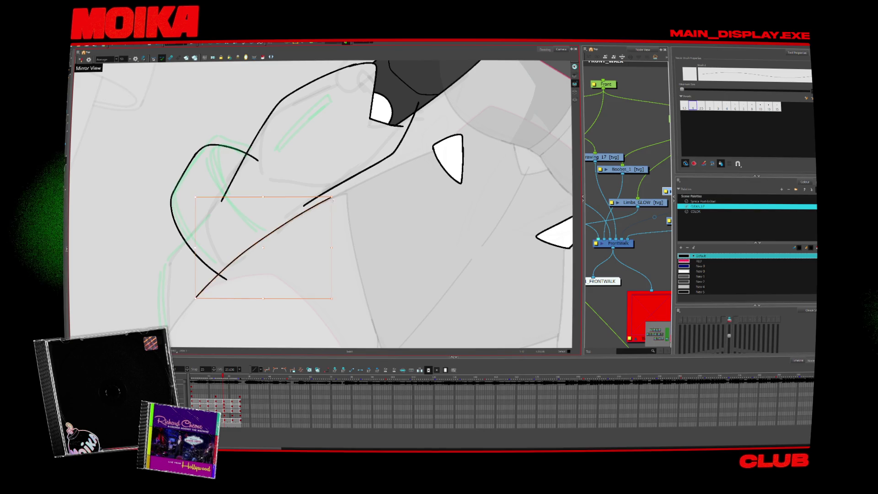
pyautogui.press('.')
# - Replace the long diagonal arm line with a shorter one, then rotate the view onto another drawing's arm
pyautogui.click(289, 219)
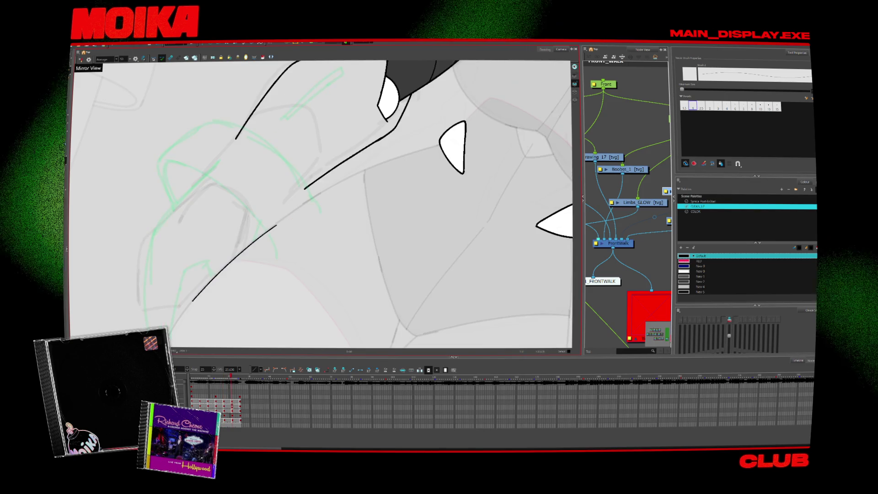
pyautogui.press('Escape')
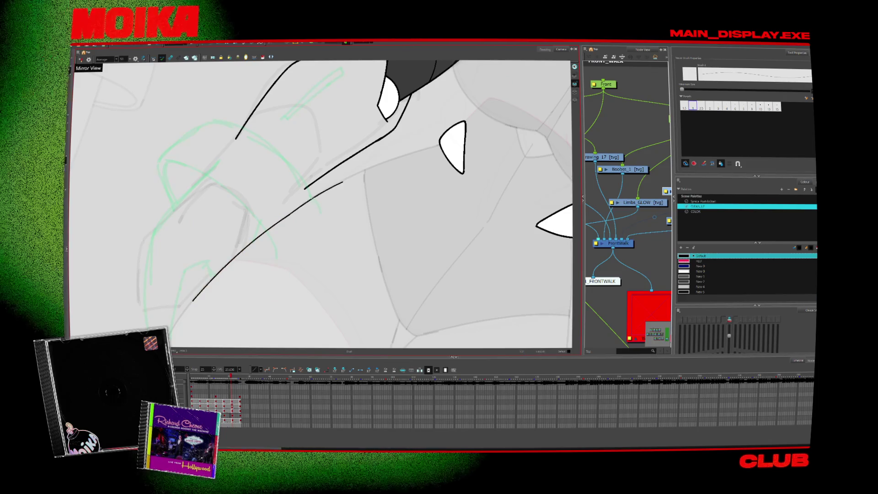
pyautogui.press(',')
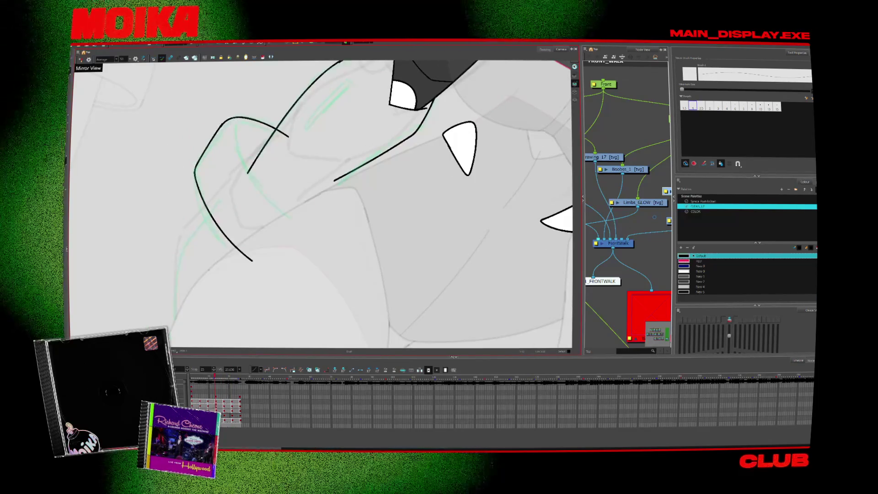
pyautogui.hotkey('ctrl', 'z')
pyautogui.moveTo(207, 270); pyautogui.dragTo(278, 219)
pyautogui.press('.')
pyautogui.press('.')
pyautogui.press('.')
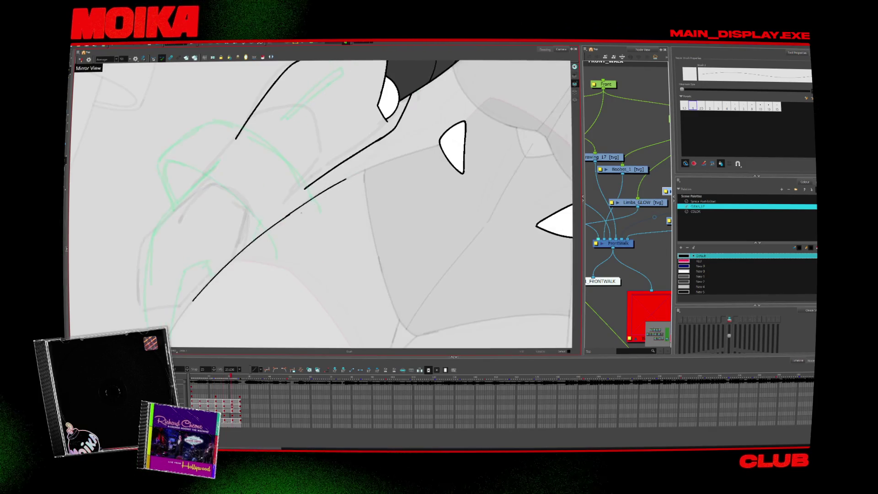
pyautogui.press('.')
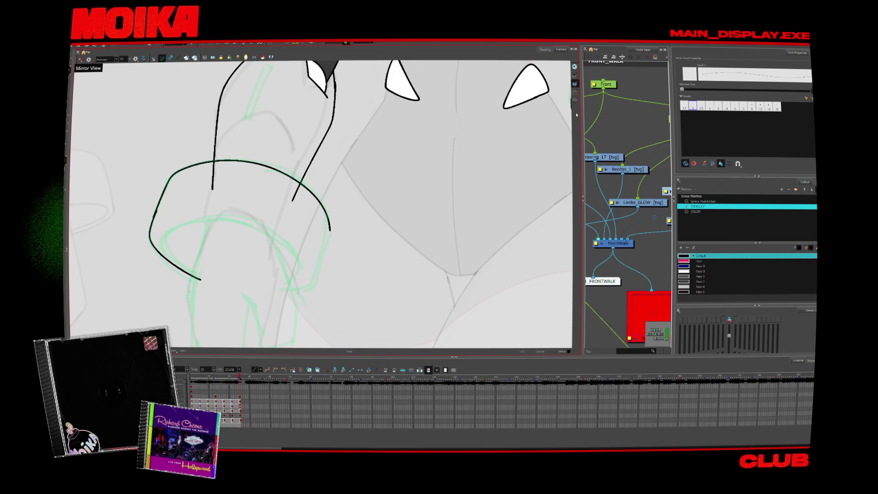
pyautogui.moveTo(320, 220)
pyautogui.mouseDown()
pyautogui.moveTo(352, 270)
pyautogui.moveTo(320, 229)
pyautogui.mouseUp()
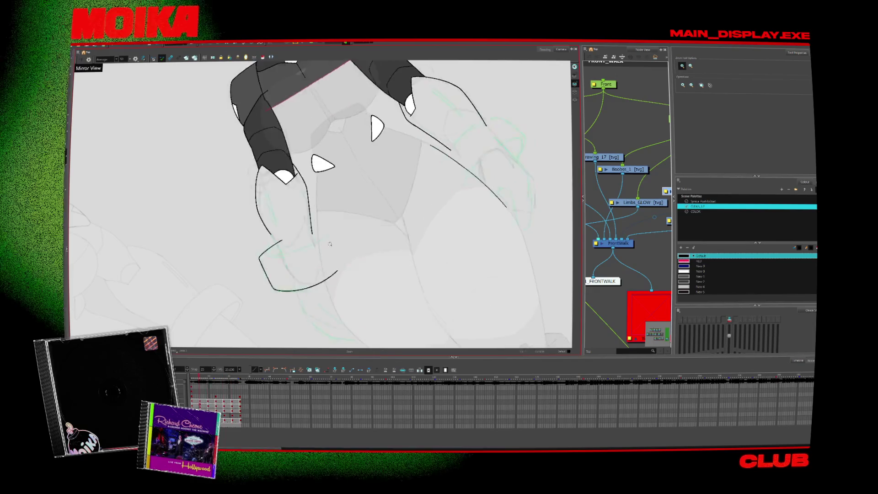
# - Straighten the view, pick a new brush size, and return to near the walk's start
pyautogui.hotkey('shift', 'x')
pyautogui.scroll(4, 272, 182)
pyautogui.hotkey('alt', 'b')
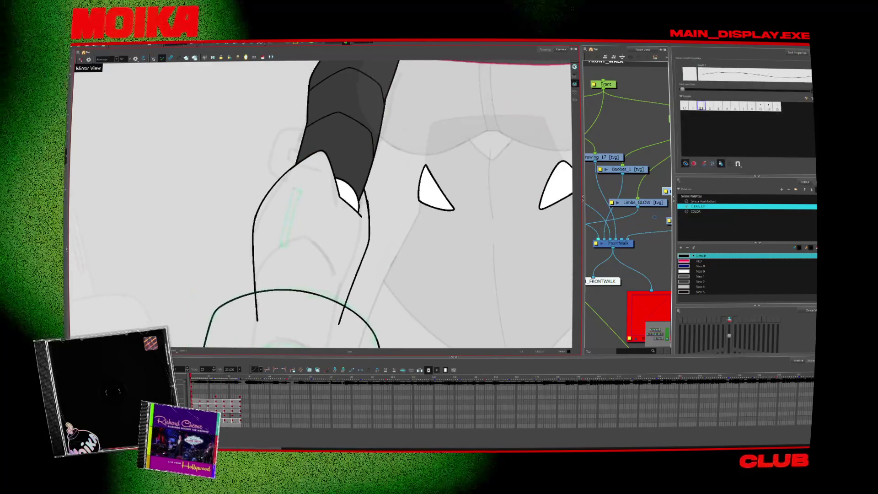
pyautogui.click(692, 106)
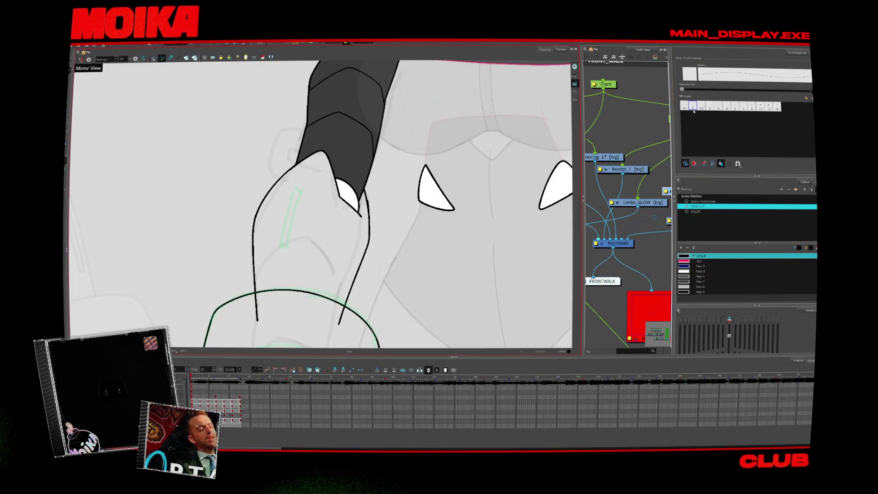
pyautogui.keyDown('ctrl'); pyautogui.keyDown('alt'); pyautogui.moveTo(409, 278); pyautogui.dragTo(459, 232); pyautogui.keyUp('alt'); pyautogui.keyUp('ctrl')
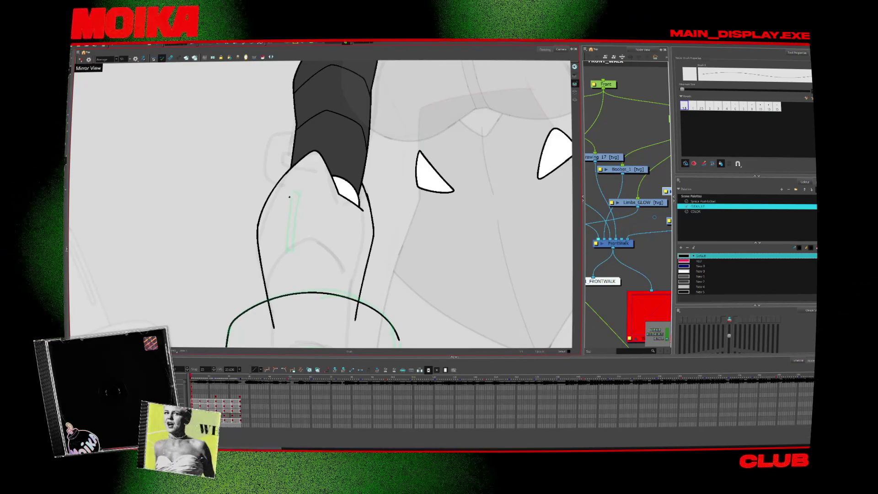
pyautogui.press('.')
pyautogui.press('.')
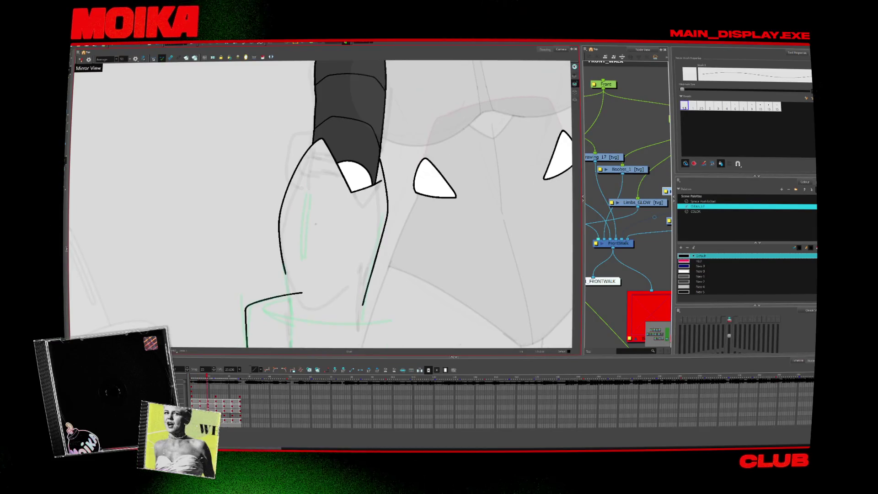
pyautogui.press('.')
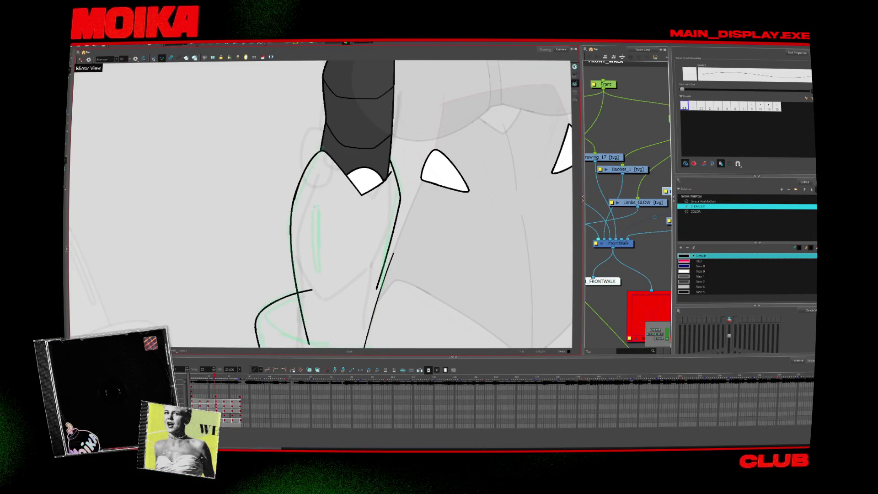
pyautogui.press('.')
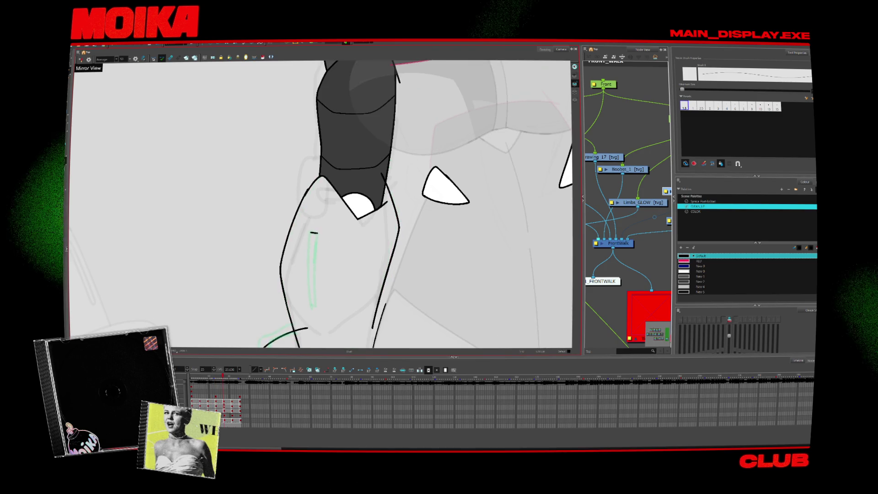
pyautogui.press('.')
pyautogui.press('.')
pyautogui.press('.')
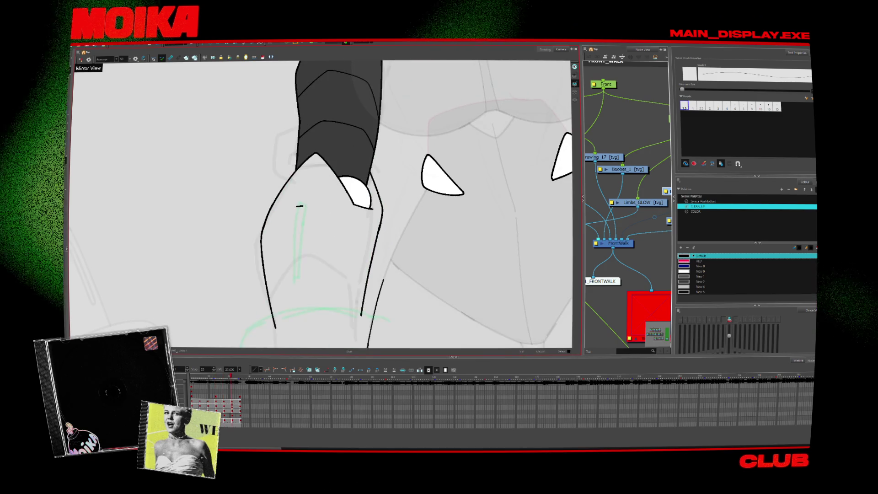
pyautogui.press(',')
pyautogui.press(',')
pyautogui.press(',')
pyautogui.press(',')
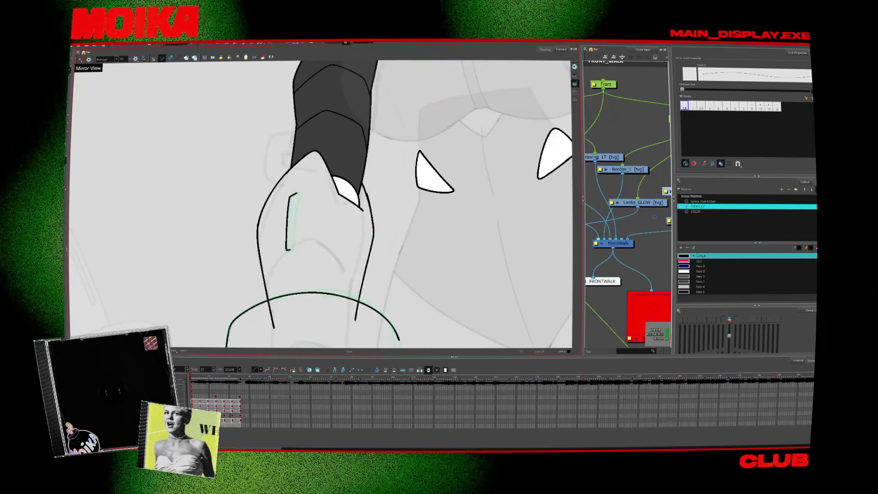
# - Ink the vertical forearm stripe over the green sketch on four successive drawings
pyautogui.moveTo(290, 196); pyautogui.dragTo(286, 251)
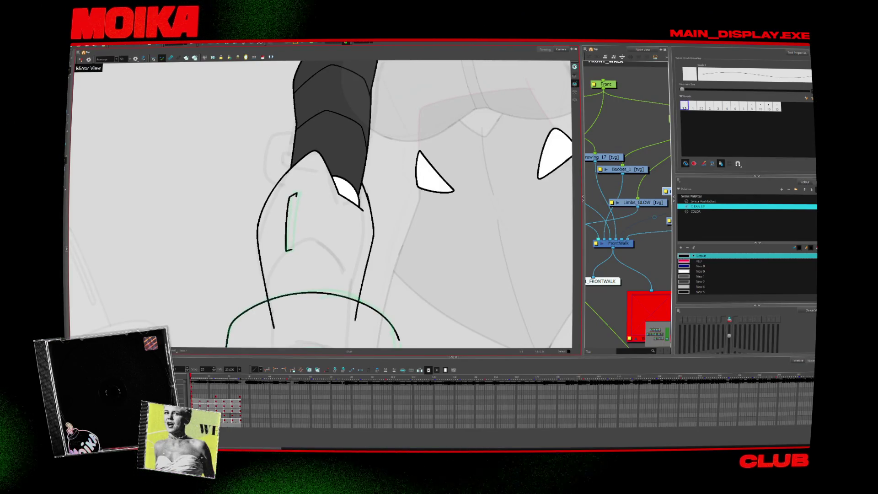
pyautogui.press('.')
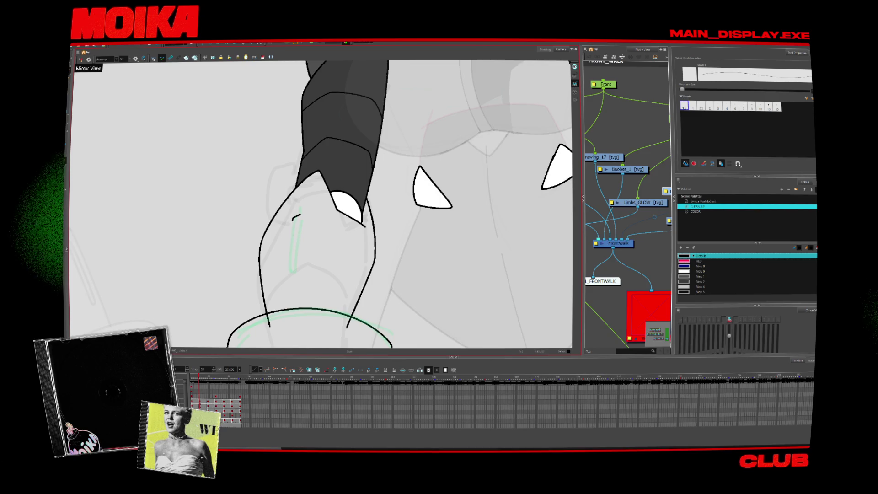
pyautogui.moveTo(288, 269); pyautogui.dragTo(295, 271)
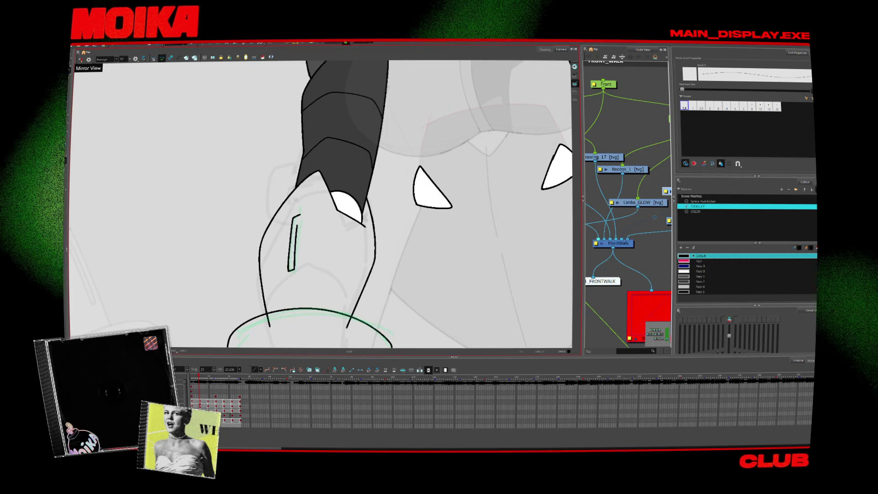
pyautogui.press('.')
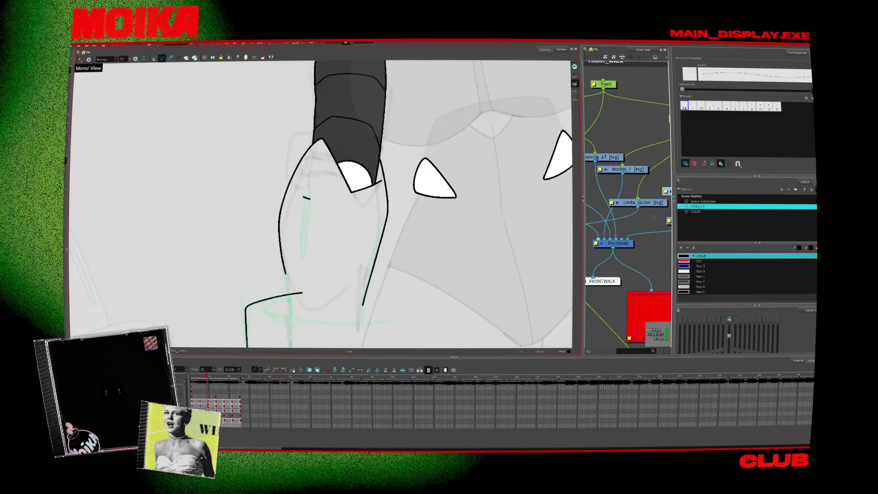
pyautogui.moveTo(303, 199); pyautogui.dragTo(307, 211)
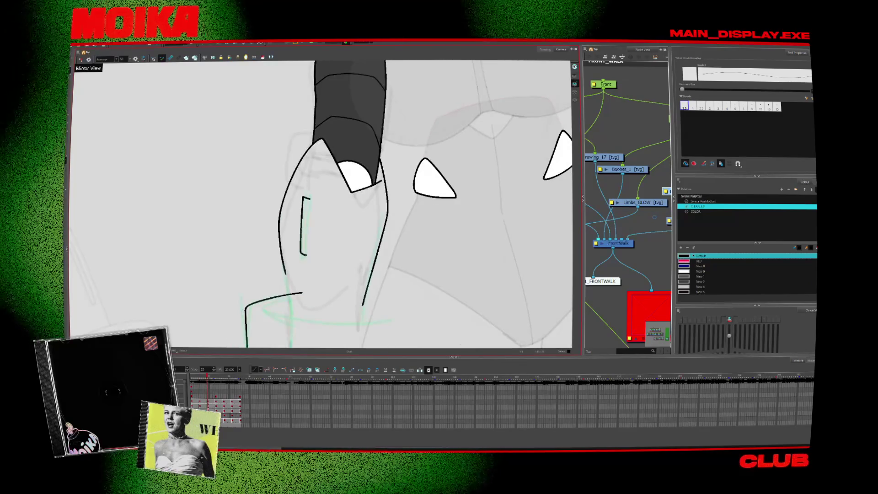
pyautogui.press('.')
pyautogui.moveTo(313, 210); pyautogui.dragTo(314, 244)
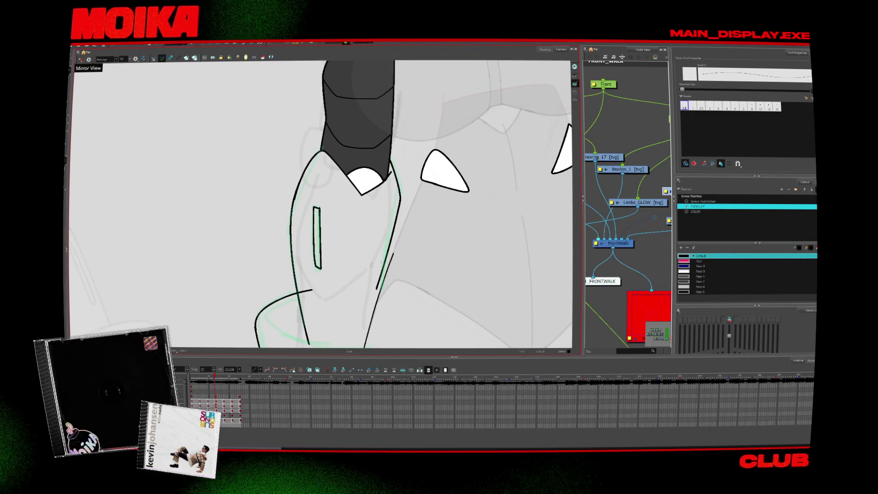
# - Ink the narrow forearm stripe on two later walk drawings
pyautogui.press('.')
pyautogui.press('.')
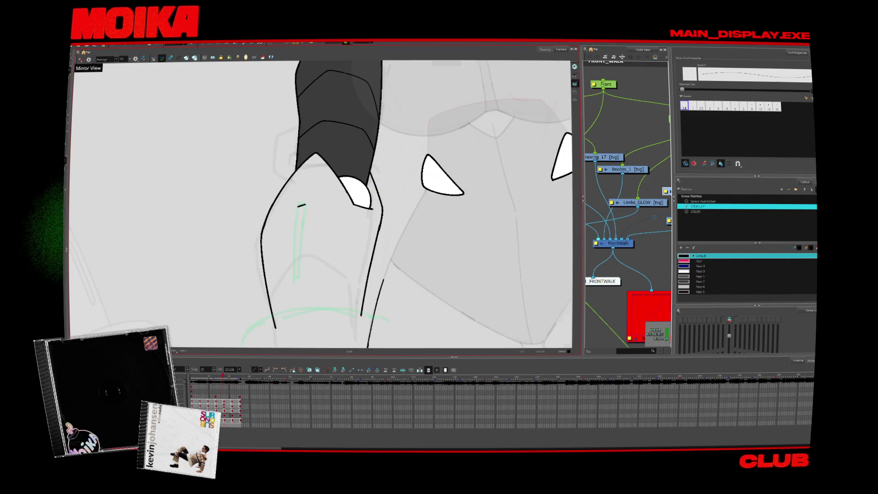
pyautogui.moveTo(319, 233)
pyautogui.mouseDown()
pyautogui.moveTo(312, 281)
pyautogui.moveTo(317, 235)
pyautogui.mouseUp()
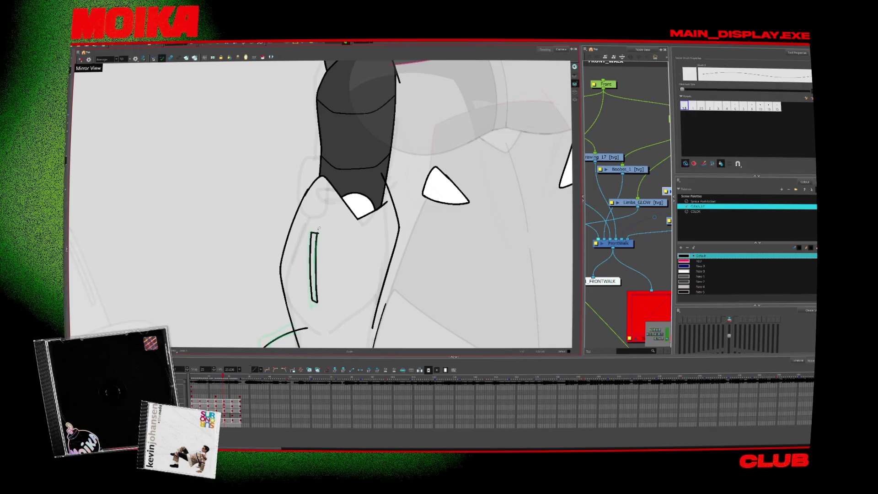
pyautogui.press('.')
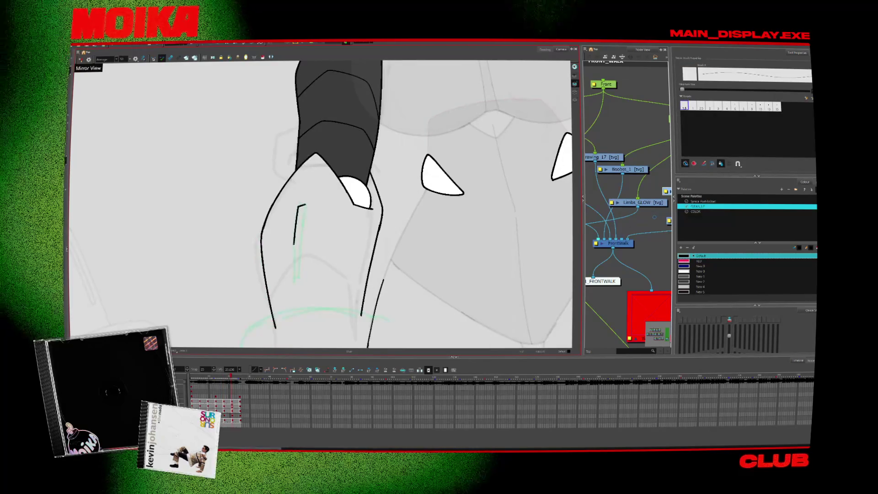
pyautogui.press(',')
pyautogui.press('.')
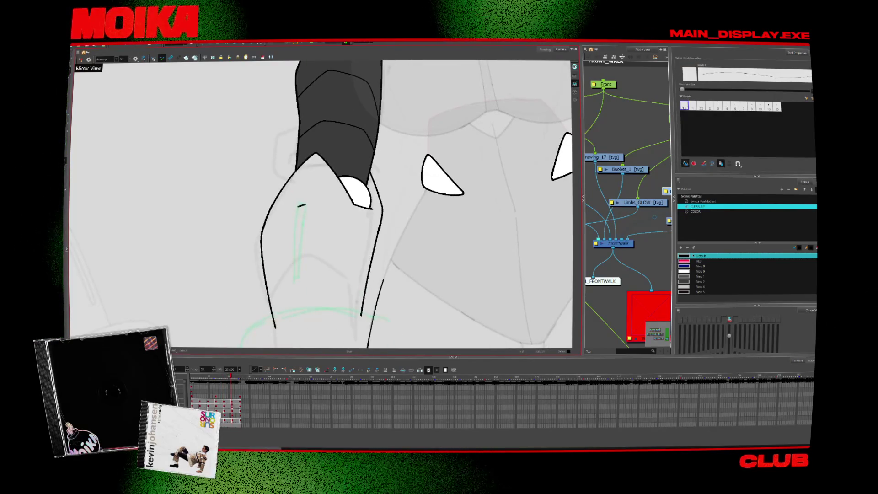
pyautogui.moveTo(298, 206); pyautogui.dragTo(292, 273)
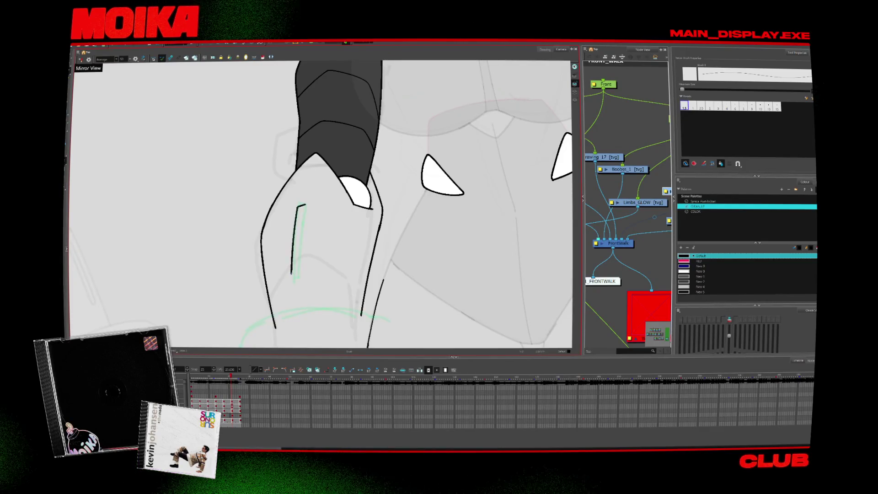
# - Compare drawings, switch to a smaller Brush, and reset the view to the whole character
pyautogui.press('.')
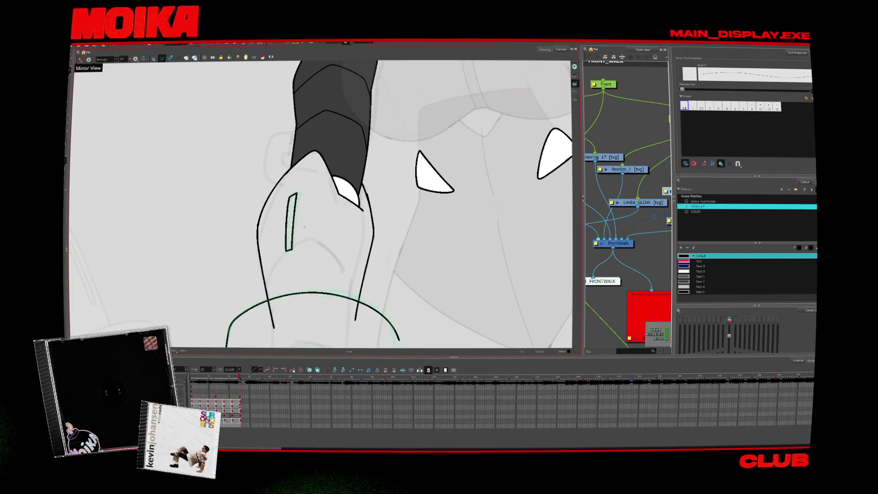
pyautogui.press(',')
pyautogui.press(',')
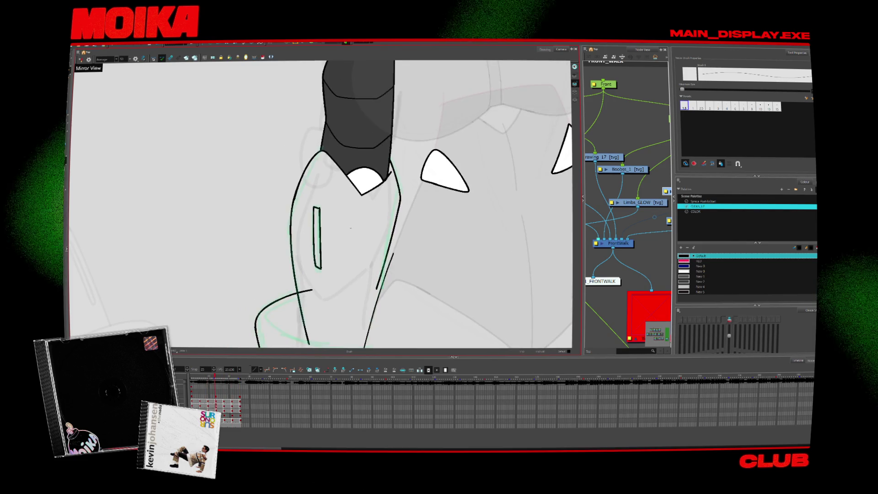
pyautogui.press('.')
pyautogui.press('.')
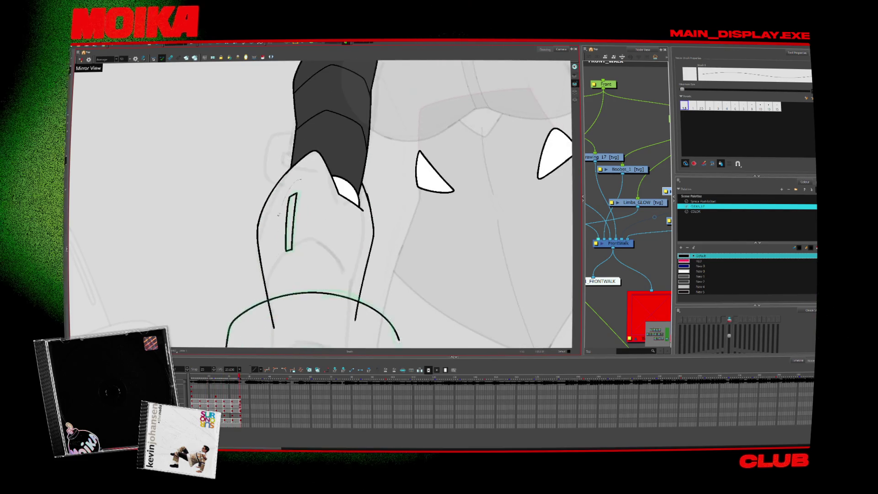
pyautogui.press(',')
pyautogui.press(',')
pyautogui.press(',')
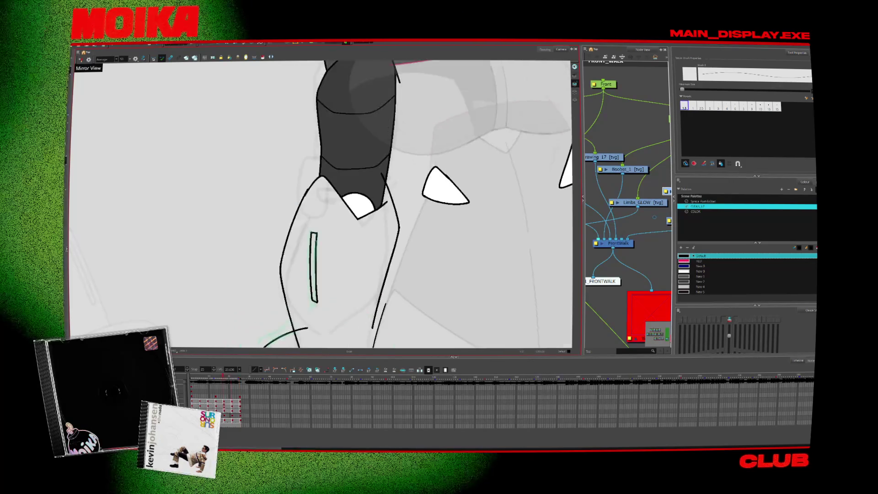
pyautogui.hotkey('alt', 'b')
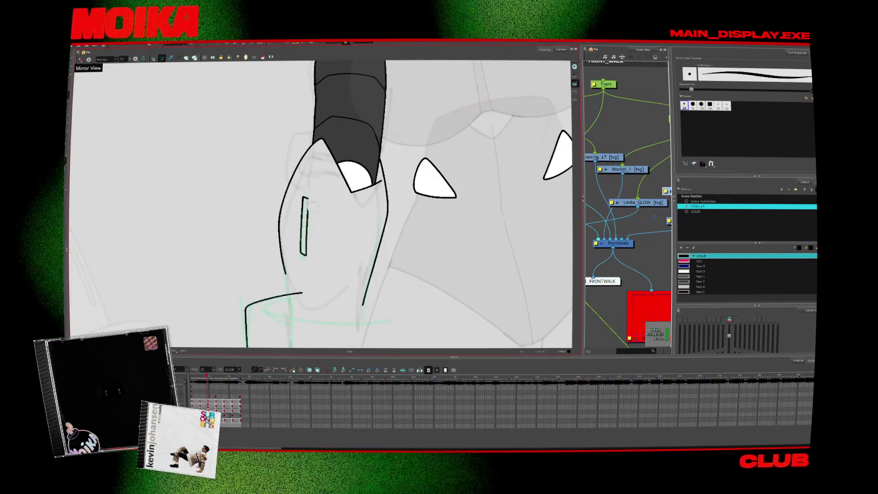
pyautogui.press('[')
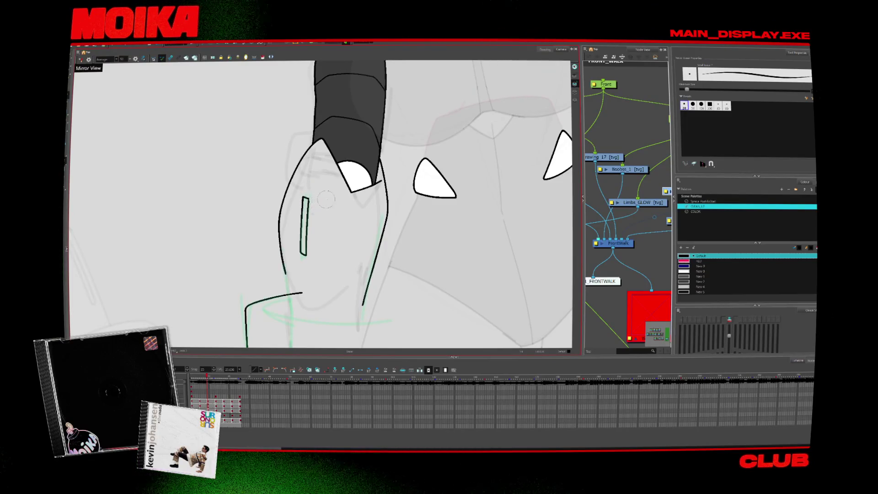
pyautogui.press('.')
pyautogui.press('.')
pyautogui.press('.')
pyautogui.press('.')
pyautogui.press('.')
pyautogui.press('.')
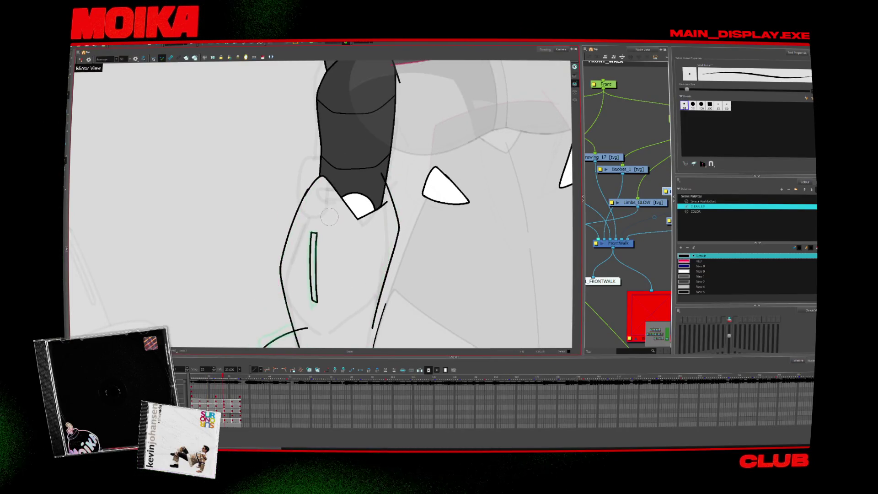
pyautogui.press('.')
pyautogui.press('.')
pyautogui.press('.')
pyautogui.press('.')
pyautogui.press('.')
pyautogui.press('.')
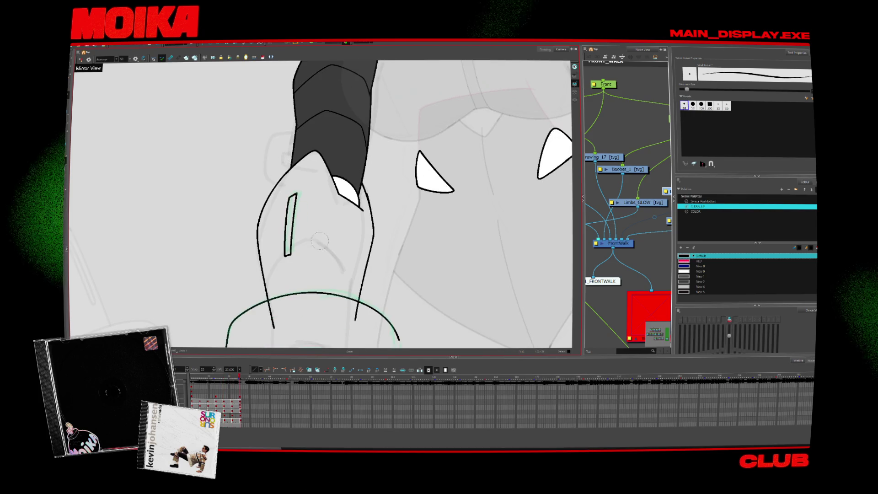
pyautogui.press('.')
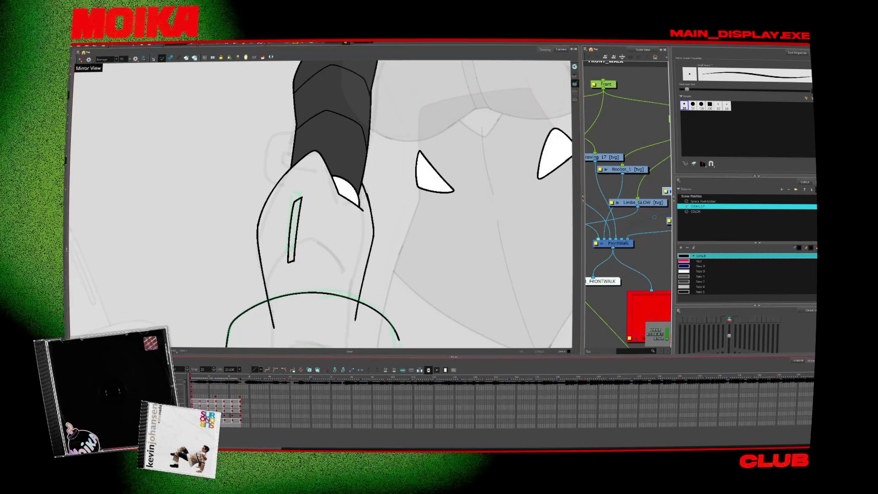
pyautogui.hotkey('shift', 'm')
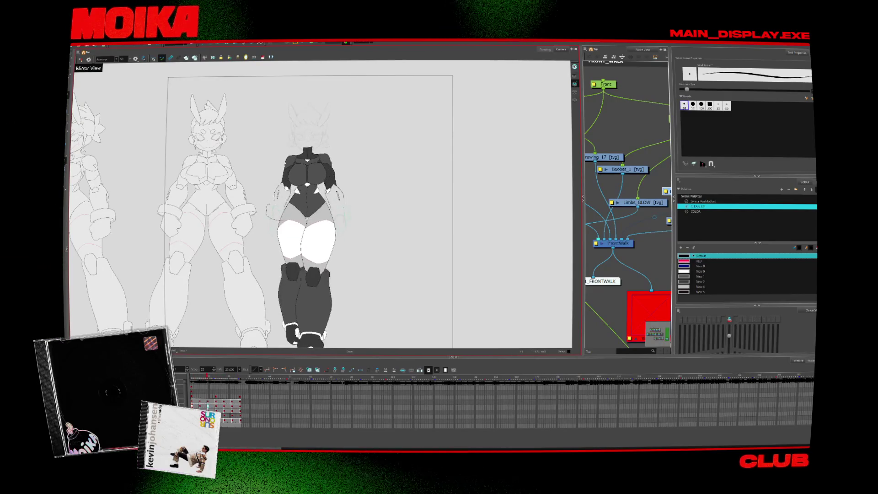
# - Enable Light Table, zoom in, and select the forearm stripe on later drawings
pyautogui.hotkey('shift', 'l')
pyautogui.hotkey('alt', 'z')
pyautogui.scroll(8, 304, 193)
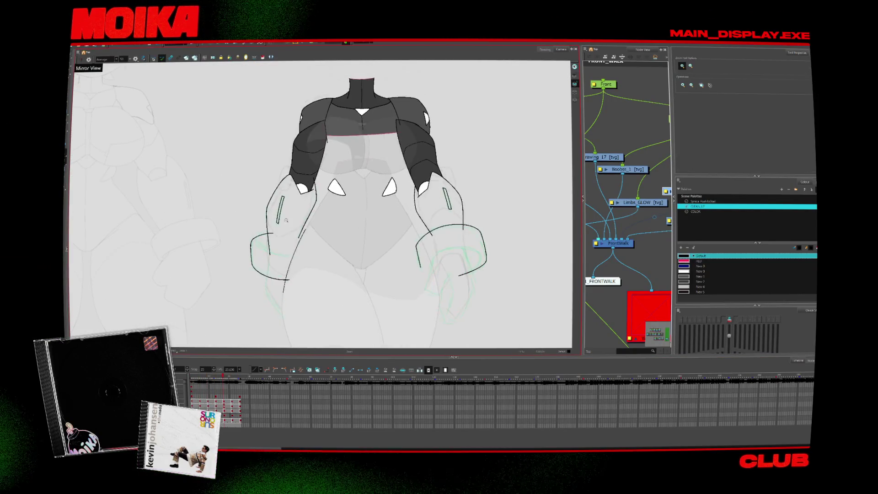
pyautogui.press('.')
pyautogui.press('.')
pyautogui.press('.')
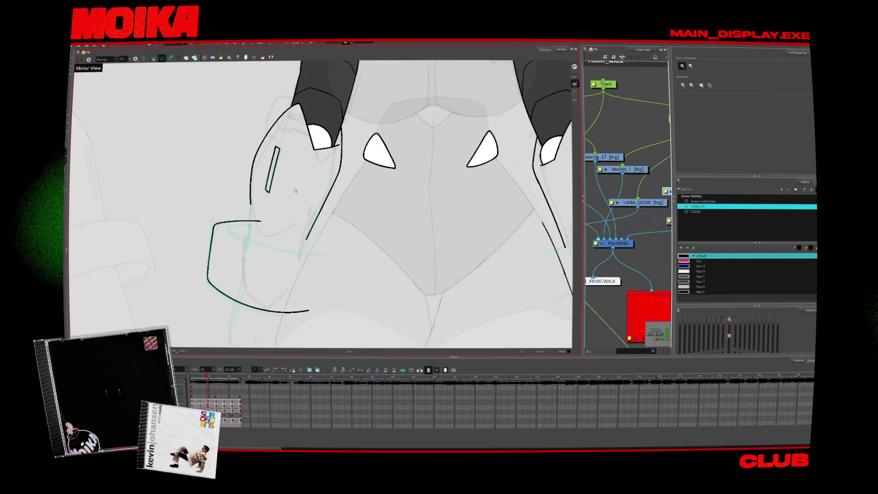
pyautogui.click(273, 170)
pyautogui.press('.')
pyautogui.click(282, 180)
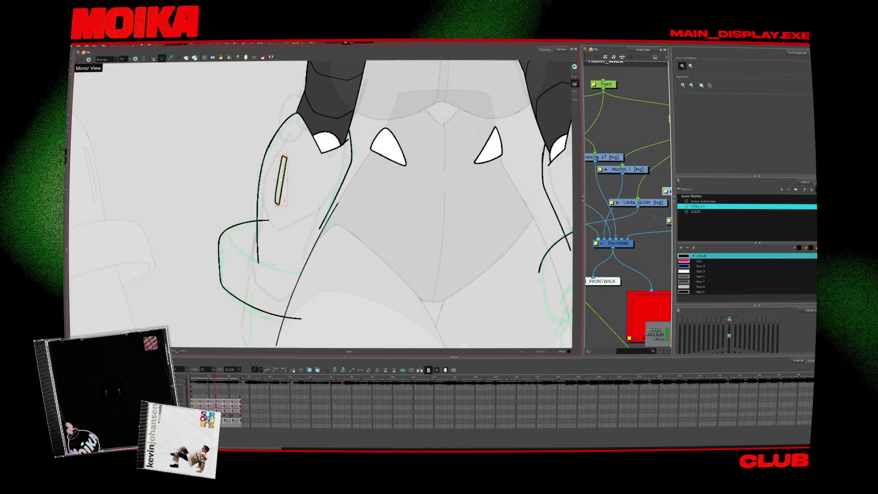
pyautogui.press('.')
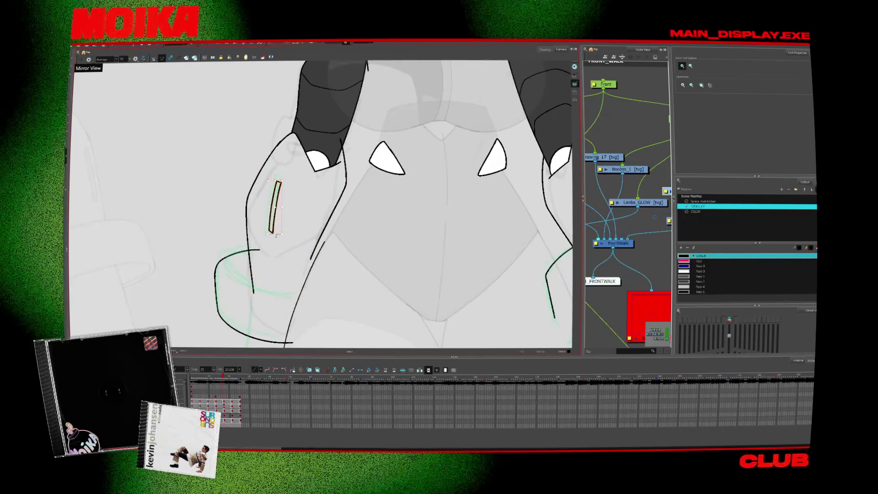
# - Flip between adjacent drawings to check the stripe's motion, then rotate the canvas
pyautogui.press('.')
pyautogui.scroll(-5, 291, 225)
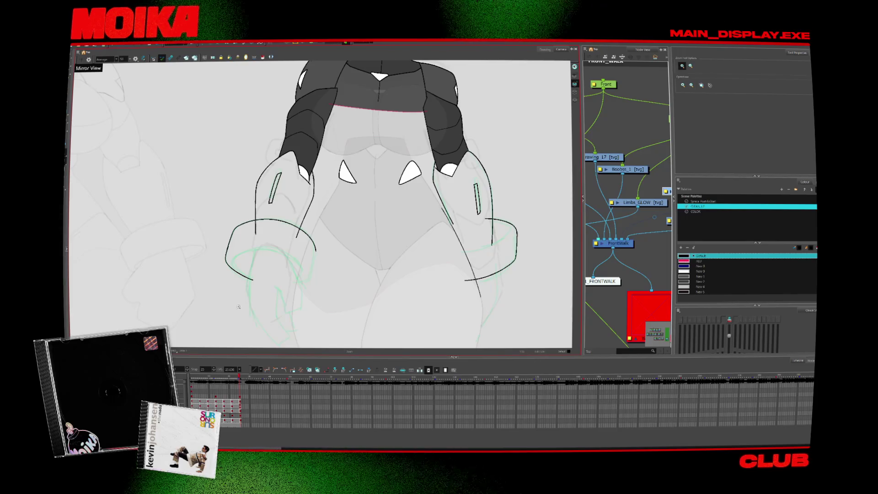
pyautogui.press(',')
pyautogui.press('.')
pyautogui.press(',')
pyautogui.press('.')
pyautogui.press(',')
pyautogui.press('.')
pyautogui.press(',')
pyautogui.press('.')
pyautogui.press(',')
pyautogui.press('.')
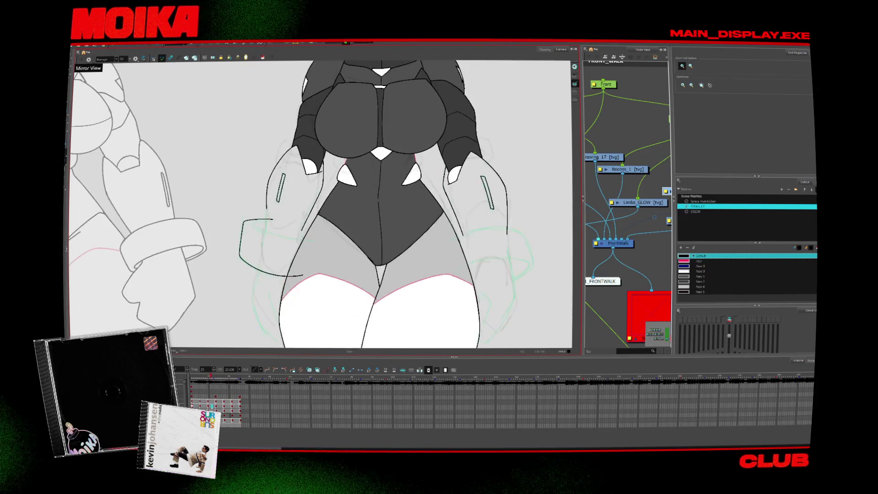
pyautogui.scroll(3, 290, 292)
pyautogui.moveTo(320, 274); pyautogui.dragTo(290, 292)
# - Draw two curved cuff strokes around the wrist, then undo them and re-angle the view
pyautogui.hotkey('shift', 'x')
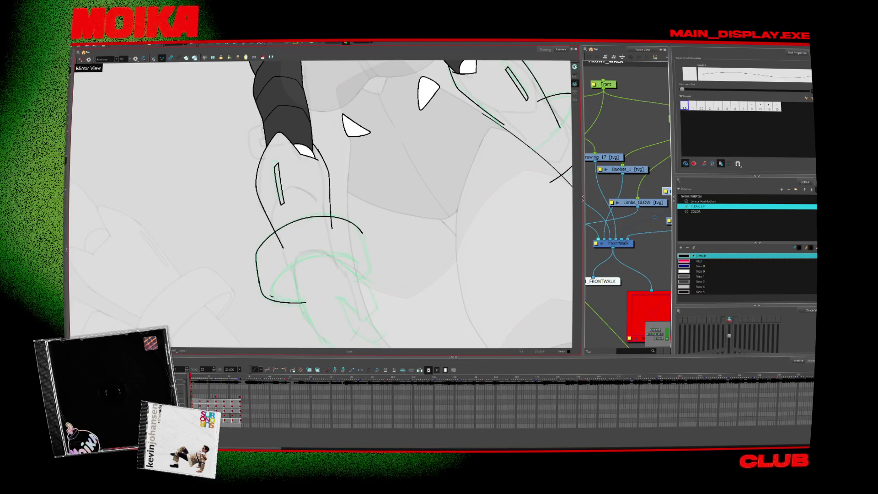
pyautogui.moveTo(271, 296)
pyautogui.mouseDown()
pyautogui.moveTo(355, 261)
pyautogui.moveTo(357, 275)
pyautogui.moveTo(338, 293)
pyautogui.mouseUp()
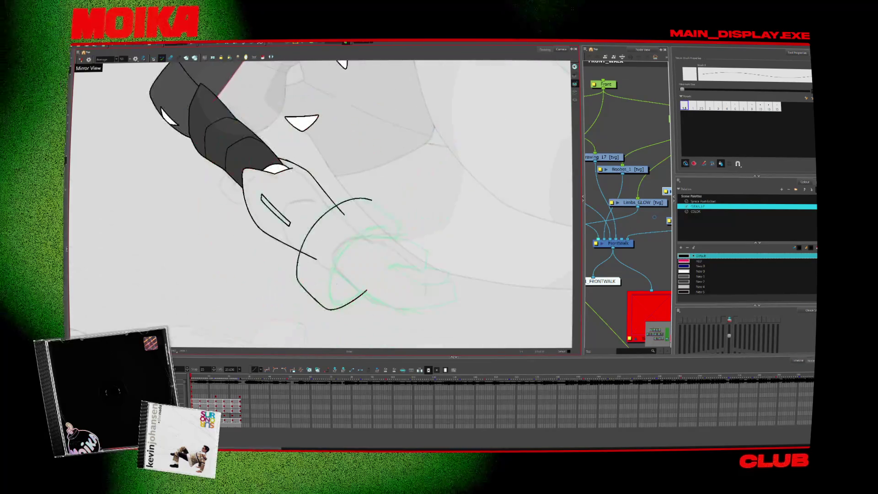
pyautogui.moveTo(344, 256); pyautogui.dragTo(333, 304)
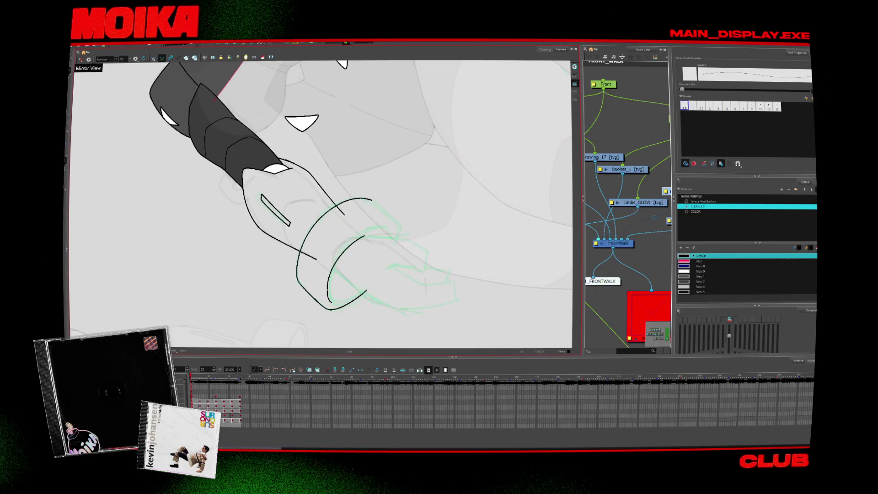
pyautogui.hotkey('ctrl', 'z')
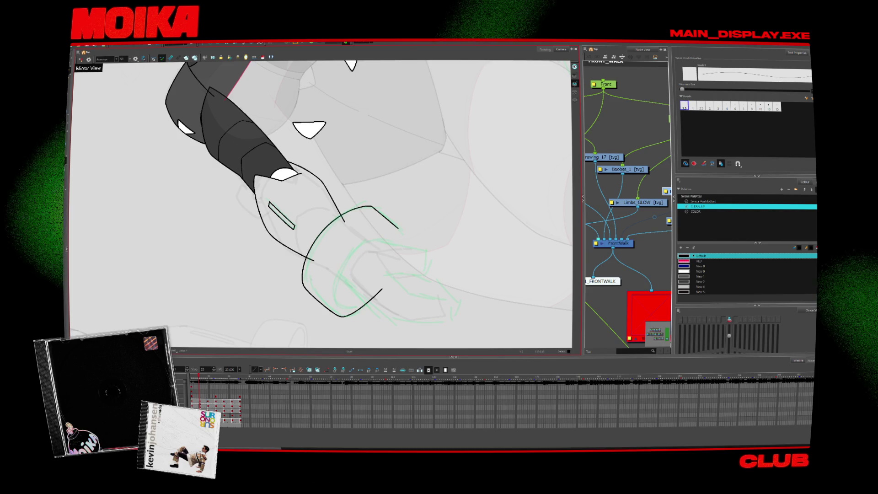
pyautogui.hotkey('shift', 'x')
pyautogui.hotkey('ctrl', 'z')
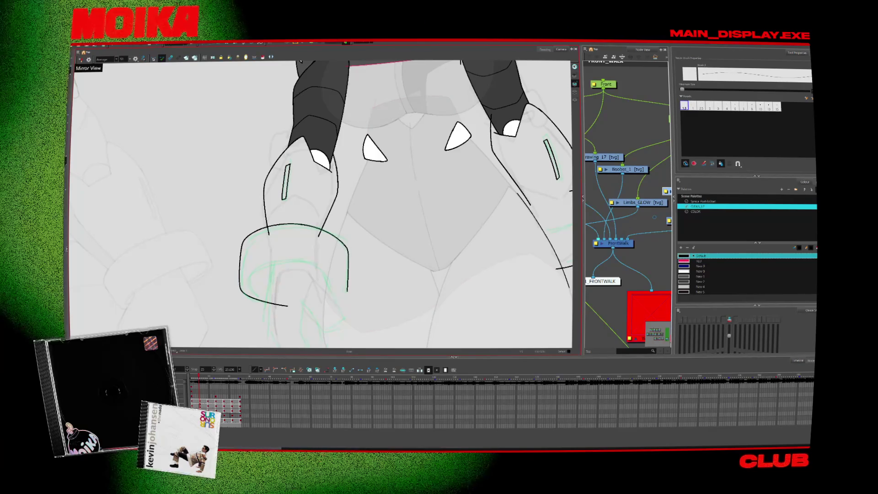
pyautogui.moveTo(320, 169); pyautogui.dragTo(288, 192)
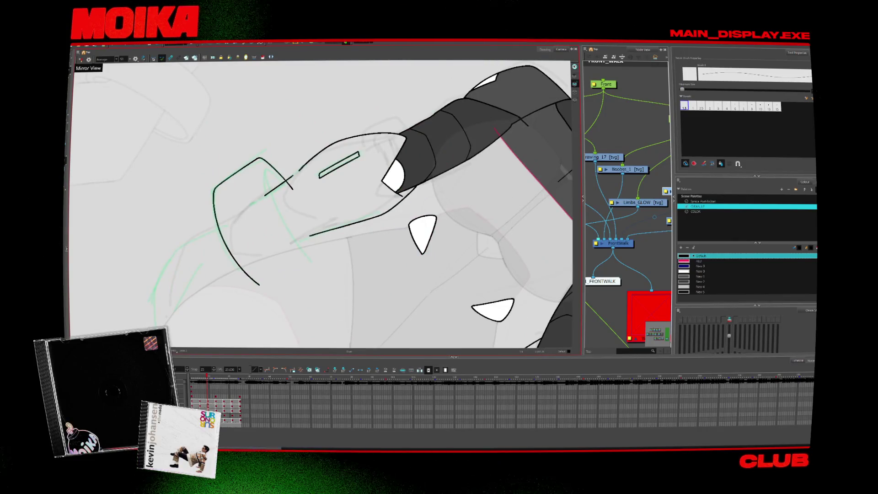
# - Step ahead a few frames and ink a diagonal cuff line across the wrist
pyautogui.press('.')
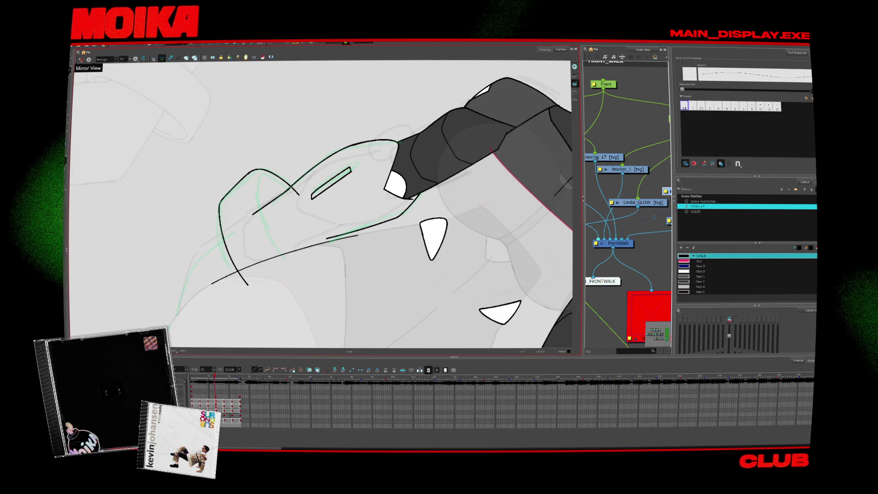
pyautogui.press('.')
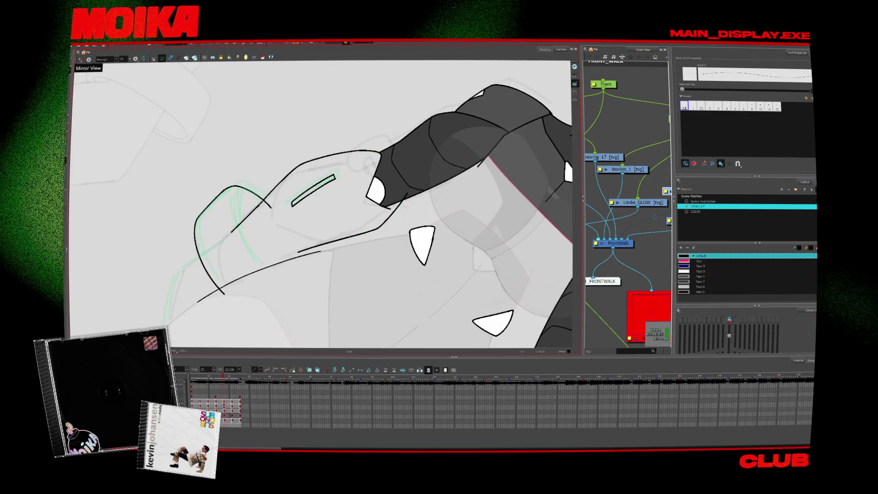
pyautogui.press('.')
pyautogui.press(',')
pyautogui.moveTo(384, 137); pyautogui.dragTo(343, 114)
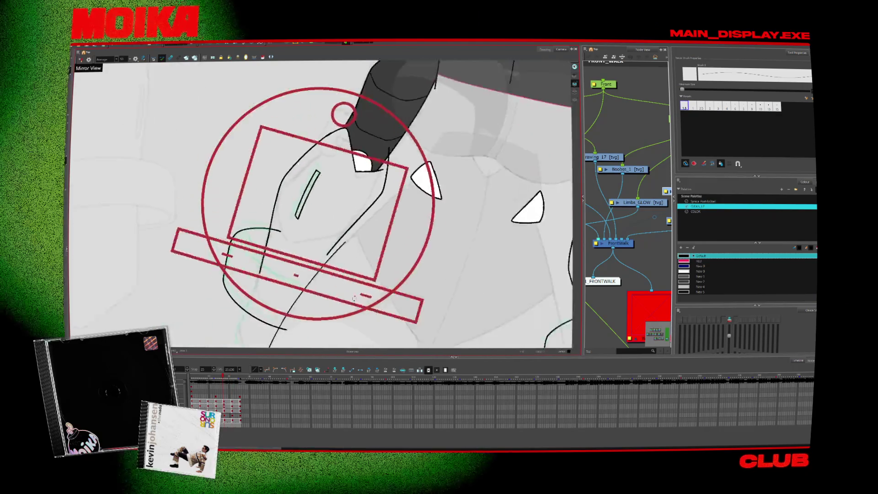
pyautogui.press(',')
pyautogui.moveTo(384, 138); pyautogui.dragTo(347, 114)
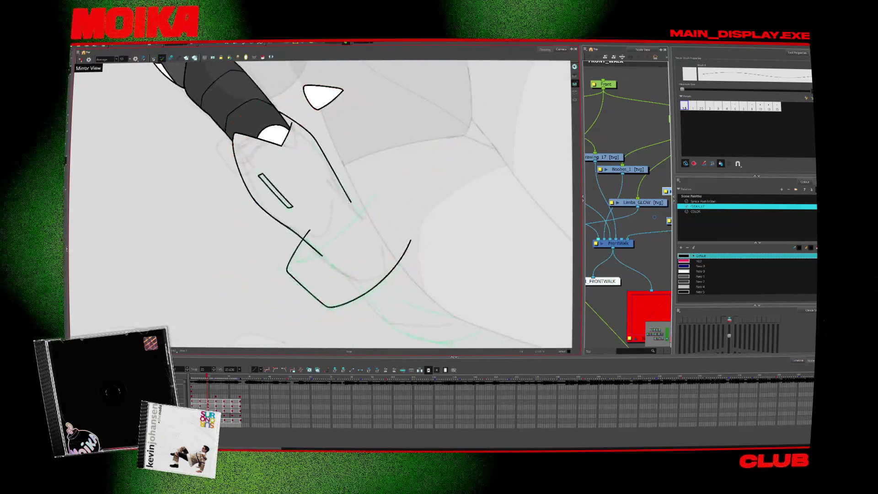
pyautogui.moveTo(370, 202); pyautogui.dragTo(296, 263)
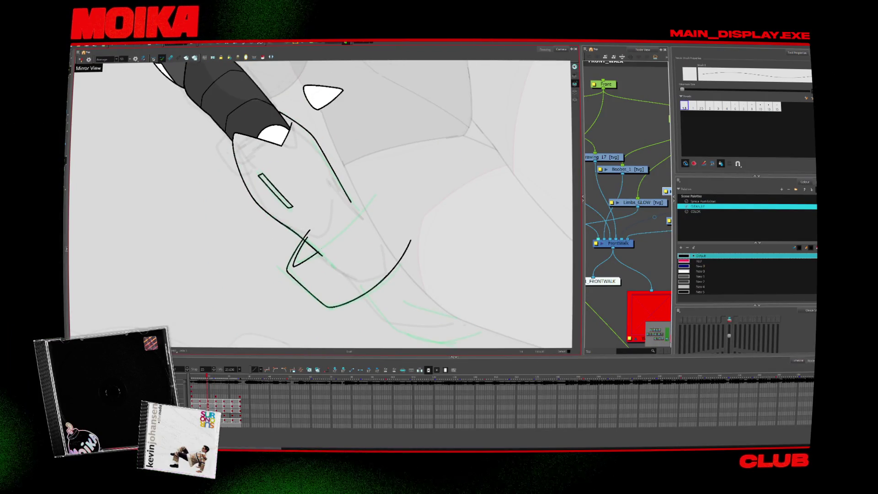
# - Ink curved cuff strokes around the wrist on the following frames, ending with the long cuff edge
pyautogui.press('.')
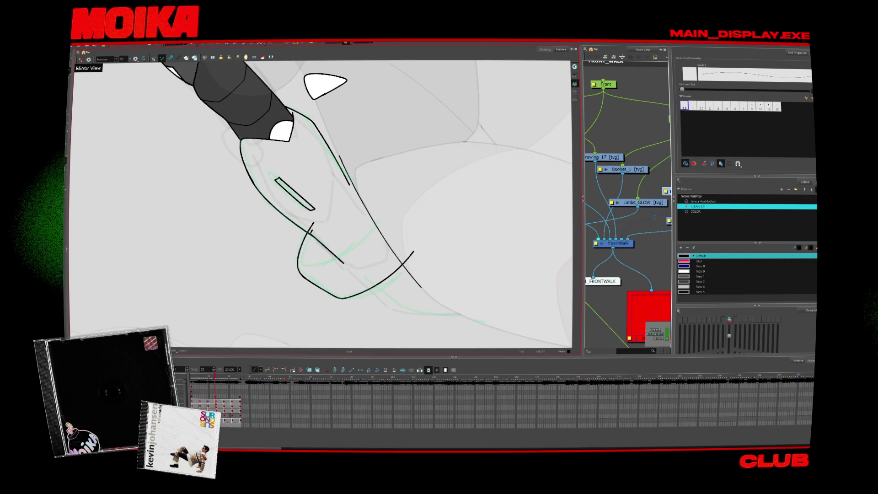
pyautogui.moveTo(385, 204); pyautogui.dragTo(302, 268)
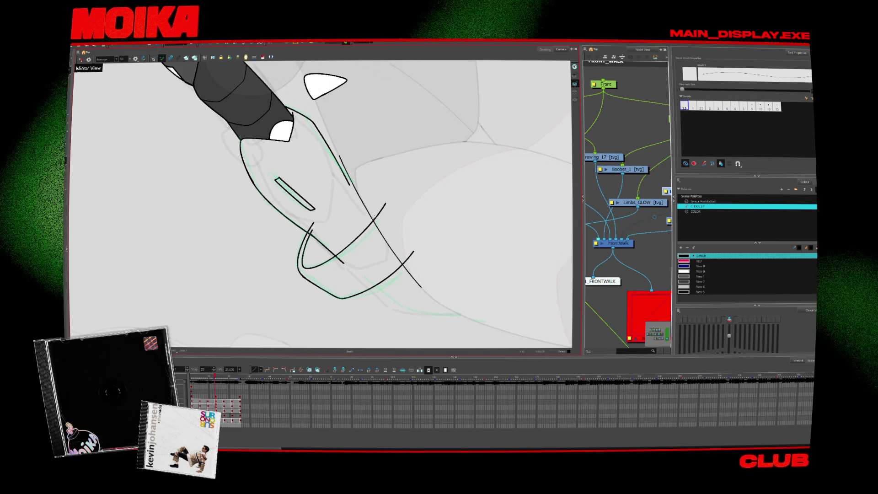
pyautogui.press('.')
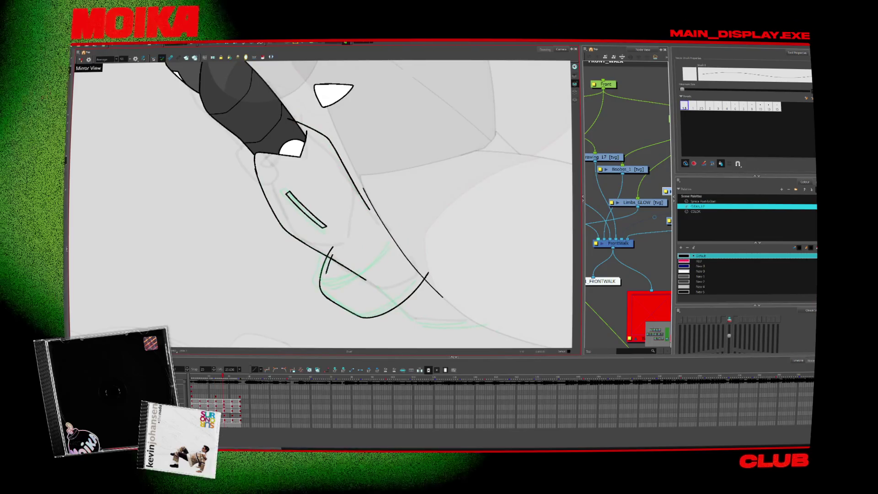
pyautogui.moveTo(331, 254)
pyautogui.mouseDown()
pyautogui.moveTo(348, 277)
pyautogui.moveTo(398, 232)
pyautogui.mouseUp()
pyautogui.press(',')
pyautogui.moveTo(320, 183)
pyautogui.mouseDown()
pyautogui.moveTo(325, 110)
pyautogui.moveTo(326, 255)
pyautogui.mouseUp()
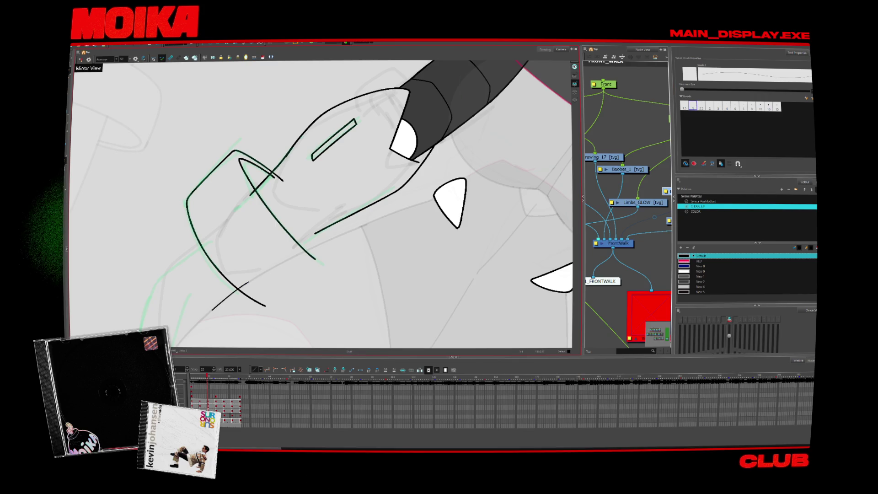
pyautogui.moveTo(353, 232); pyautogui.dragTo(356, 231)
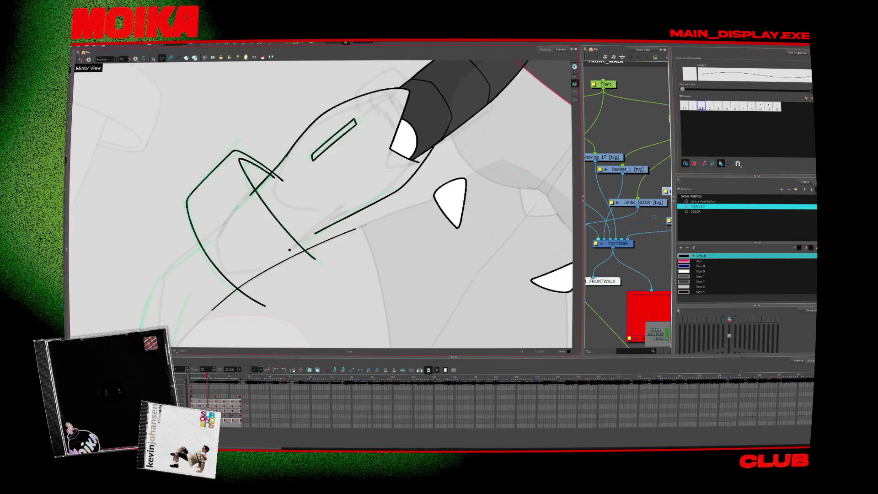
# - Pick the first brush preset and add short tick strokes across the cuff line on the next frame
pyautogui.click(684, 105)
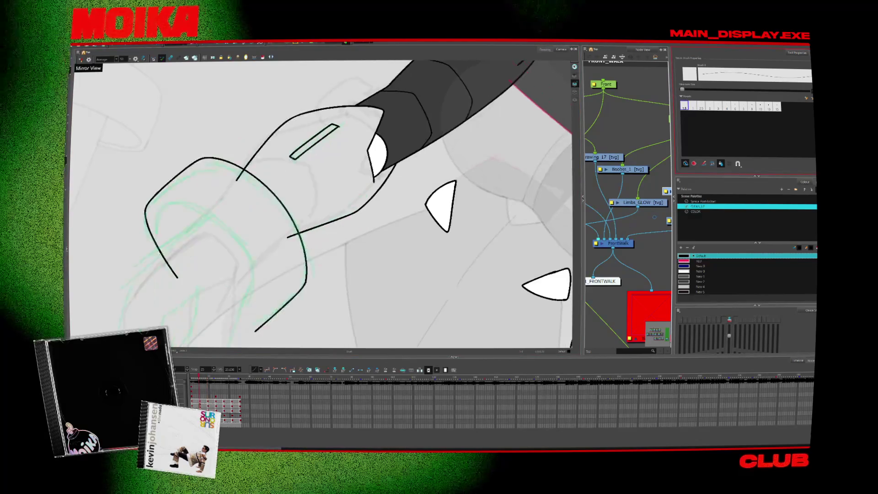
pyautogui.hotkey('alt', 's')
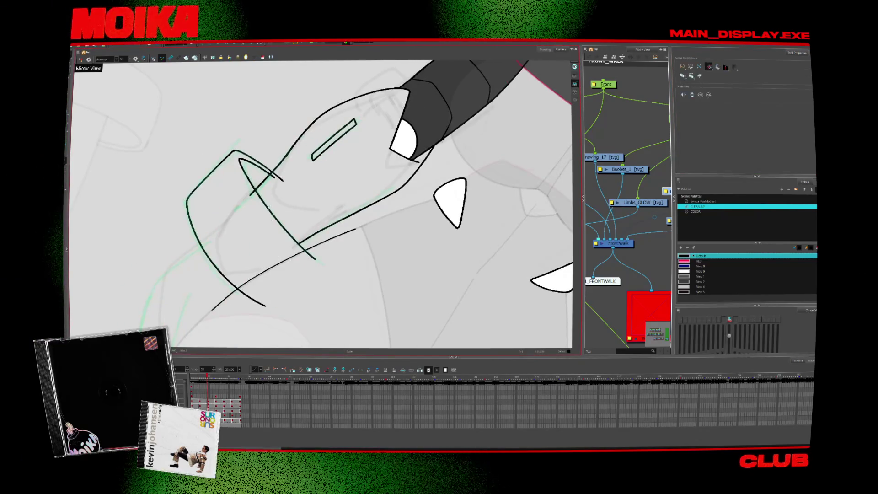
pyautogui.press('.')
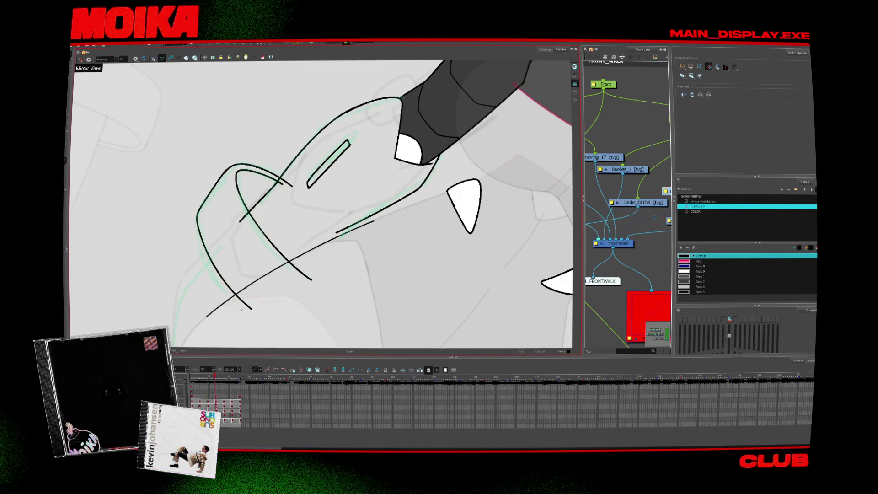
pyautogui.hotkey('alt', 'b')
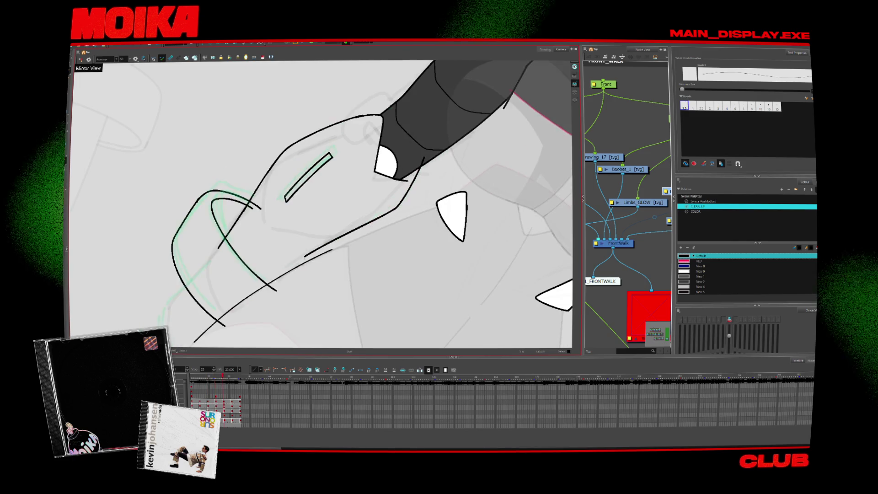
pyautogui.moveTo(321, 232)
pyautogui.mouseDown()
pyautogui.moveTo(328, 254)
pyautogui.moveTo(327, 234)
pyautogui.mouseUp()
pyautogui.moveTo(326, 242); pyautogui.dragTo(330, 235)
# - On the next frame, draw the long cuff curve and a parallel stroke, trimming the overshoot with the Cutter
pyautogui.hotkey('alt', 's')
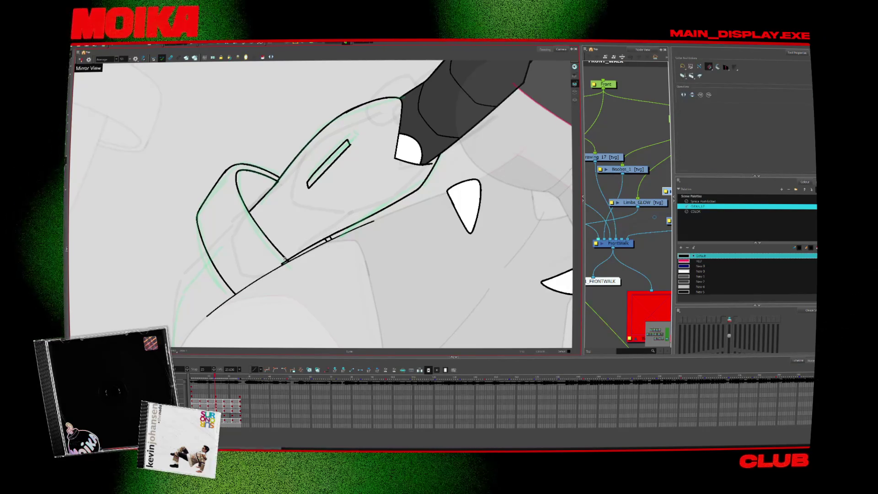
pyautogui.press('.')
pyautogui.hotkey('alt', 'b')
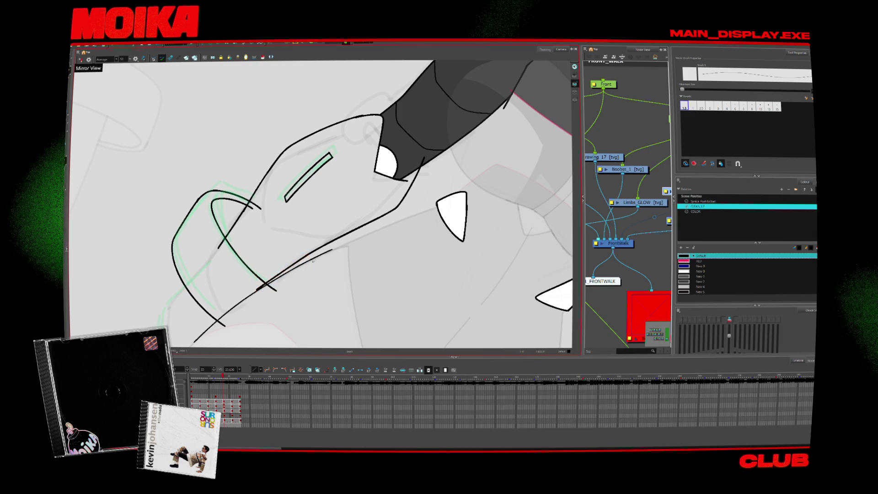
pyautogui.press('4')
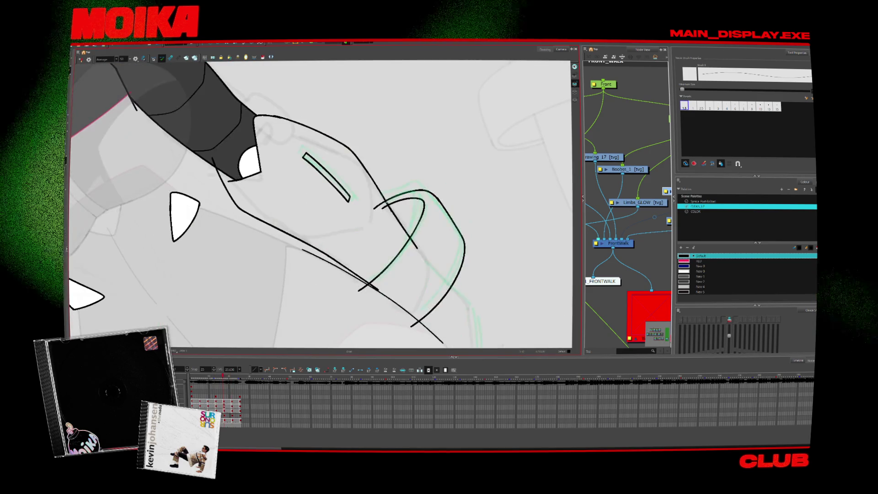
pyautogui.moveTo(389, 204); pyautogui.dragTo(304, 274)
pyautogui.moveTo(336, 247)
pyautogui.mouseDown()
pyautogui.moveTo(315, 268)
pyautogui.moveTo(393, 201)
pyautogui.mouseUp()
pyautogui.hotkey('alt', 't')
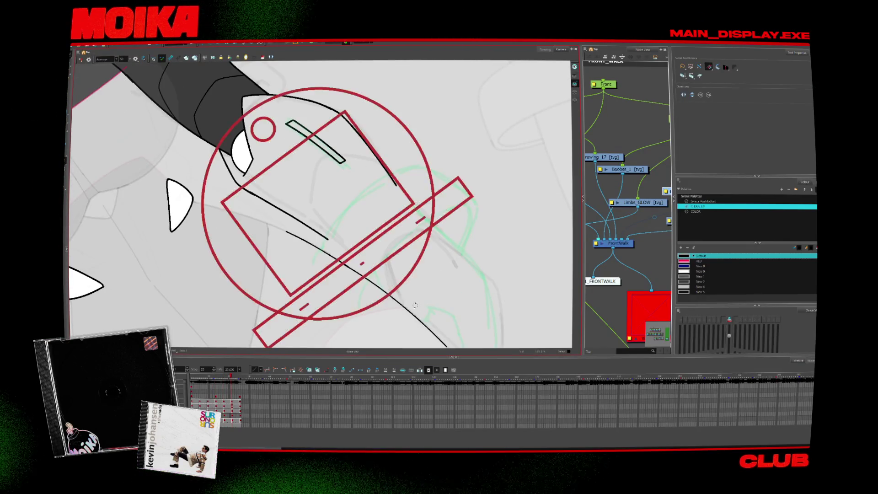
# - Go back a frame, add a short stroke joining the cuff to the arm, and zoom out to the full figure
pyautogui.moveTo(359, 261); pyautogui.dragTo(348, 260)
pyautogui.press(',')
pyautogui.press(',')
pyautogui.press(',')
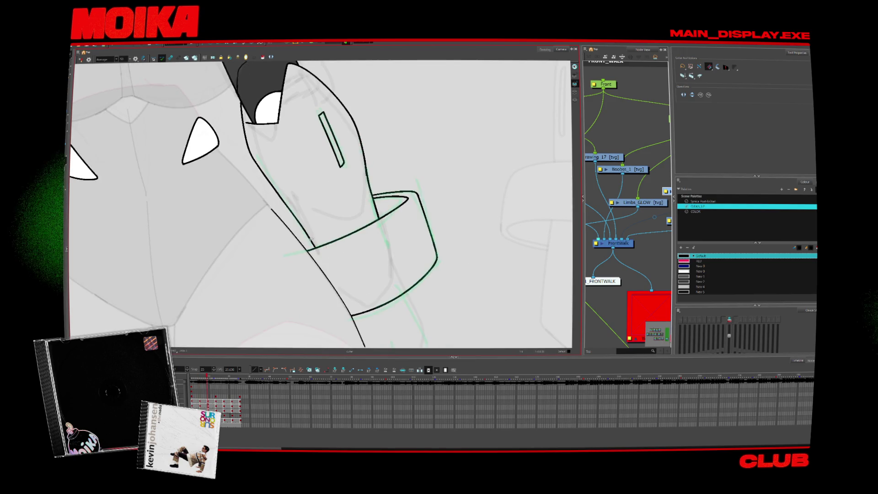
pyautogui.hotkey('alt', 'b')
pyautogui.moveTo(279, 232); pyautogui.dragTo(289, 226)
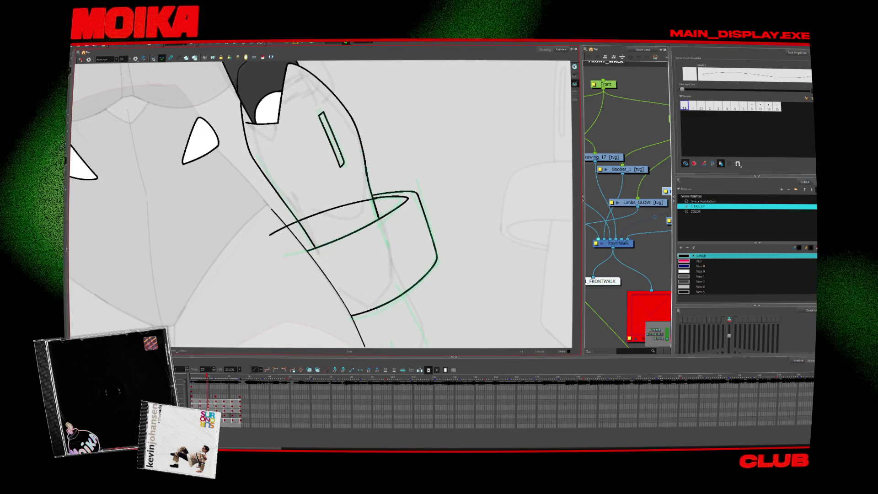
pyautogui.hotkey('alt', 'z')
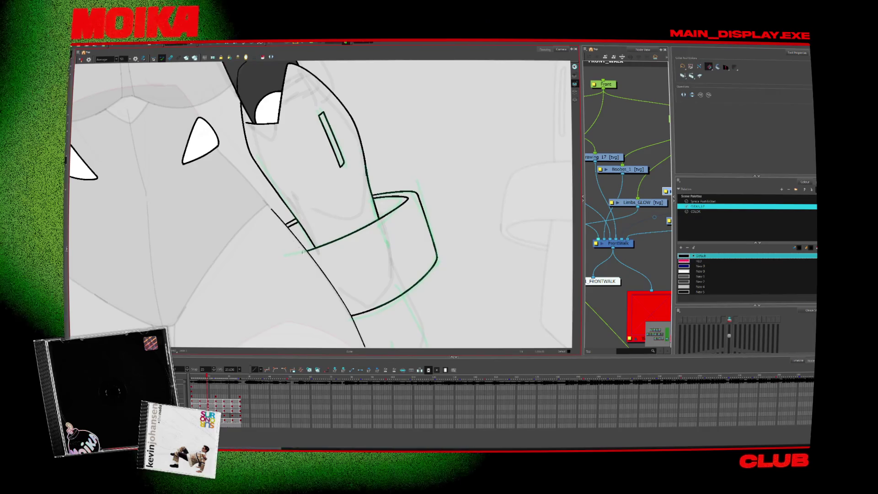
pyautogui.keyDown('alt'); pyautogui.click(334, 273); pyautogui.keyUp('alt')
pyautogui.keyDown('alt'); pyautogui.click(334, 273); pyautogui.keyUp('alt')
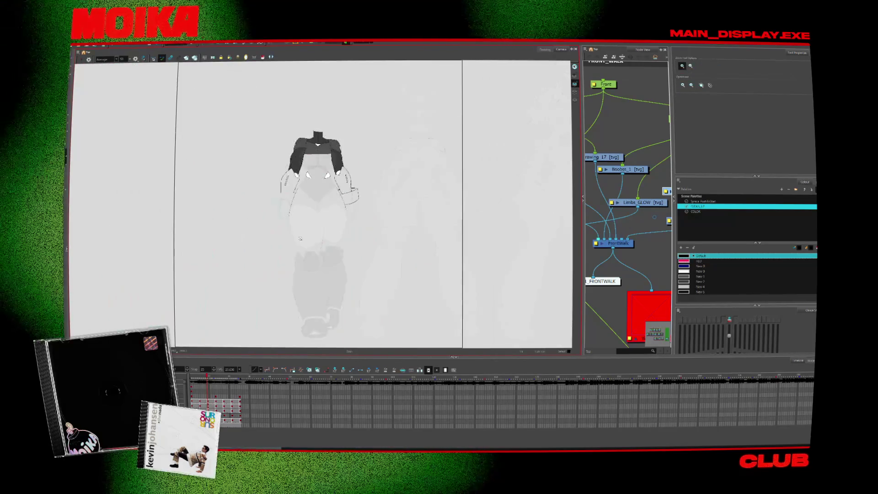
# - Zoom back in and frame the view on the upper body and left arm
pyautogui.click(292, 211)
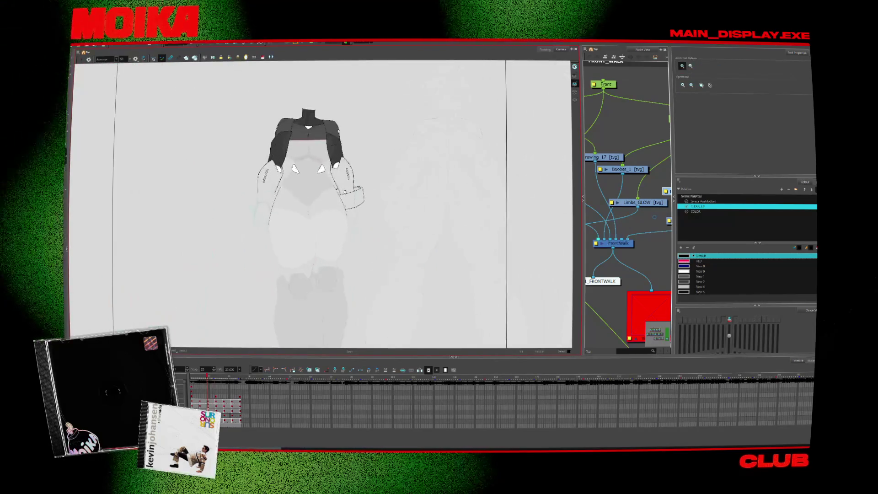
pyautogui.click(359, 198)
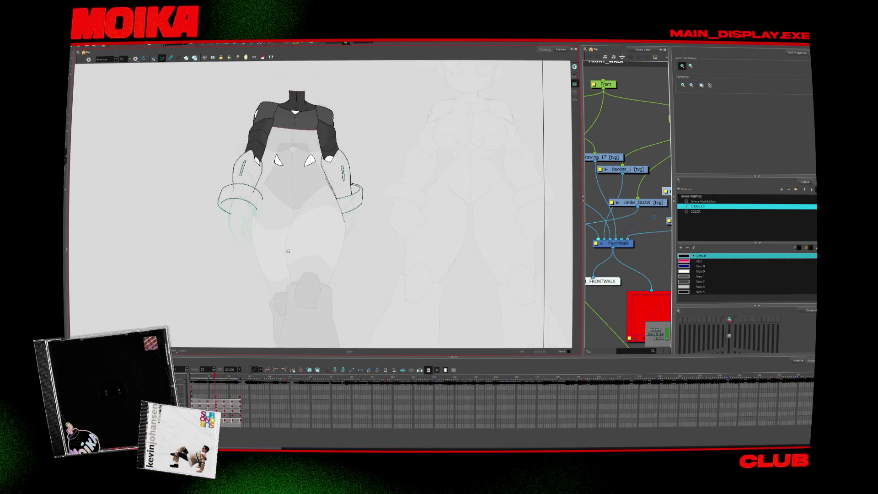
pyautogui.keyDown('alt'); pyautogui.click(264, 274); pyautogui.keyUp('alt')
pyautogui.click(264, 275)
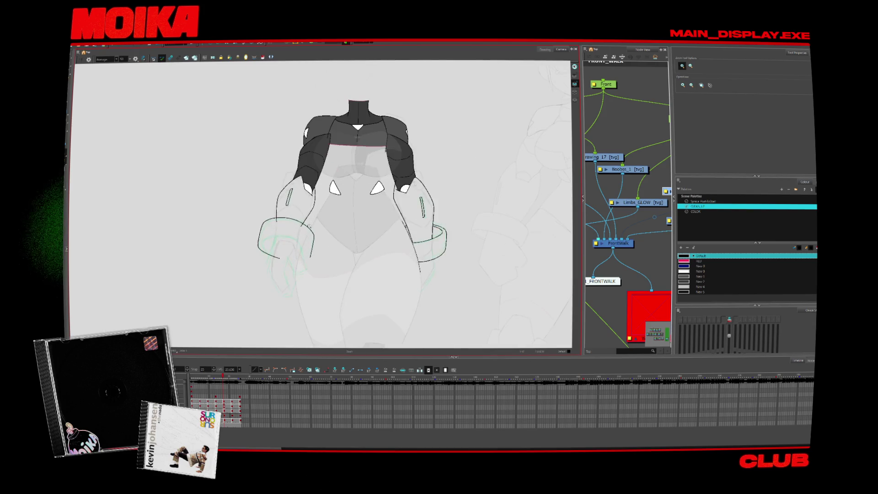
pyautogui.scroll(8, 264, 274)
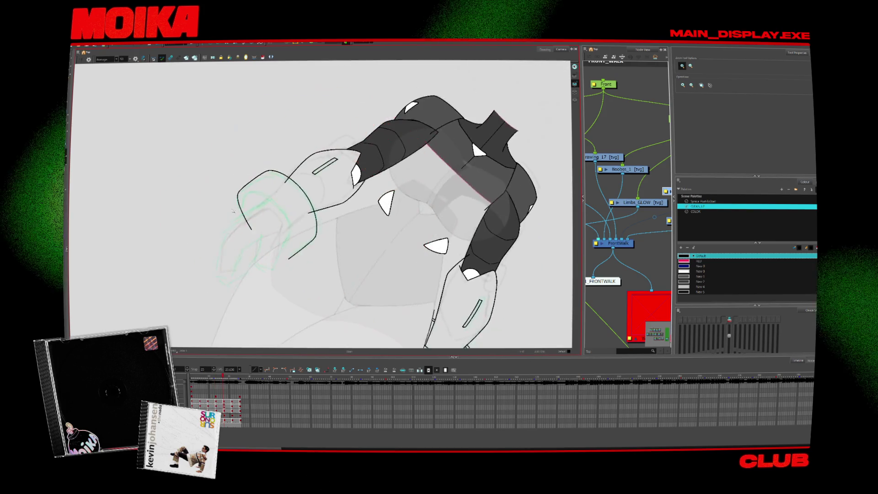
# - Try an outer curve beside the left cuff, undo it, and rotate the view around the oval cuff
pyautogui.hotkey('alt', 'b')
pyautogui.moveTo(249, 252); pyautogui.dragTo(246, 183)
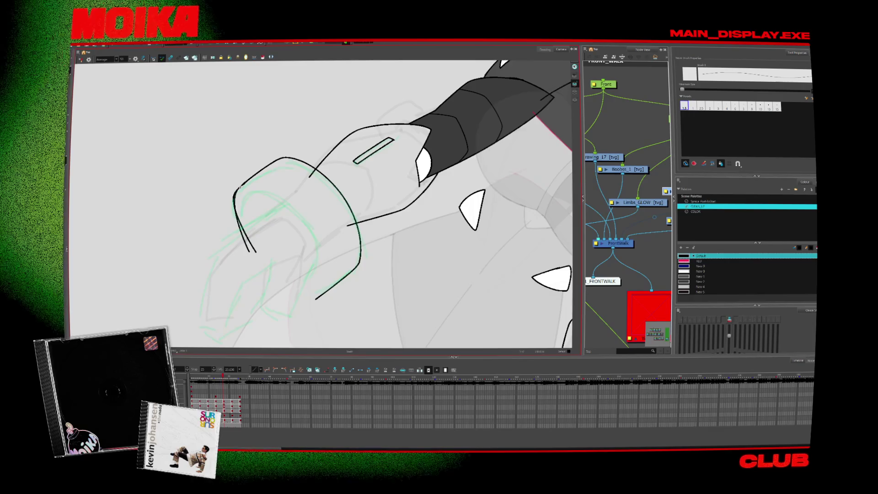
pyautogui.hotkey('ctrl', 'z')
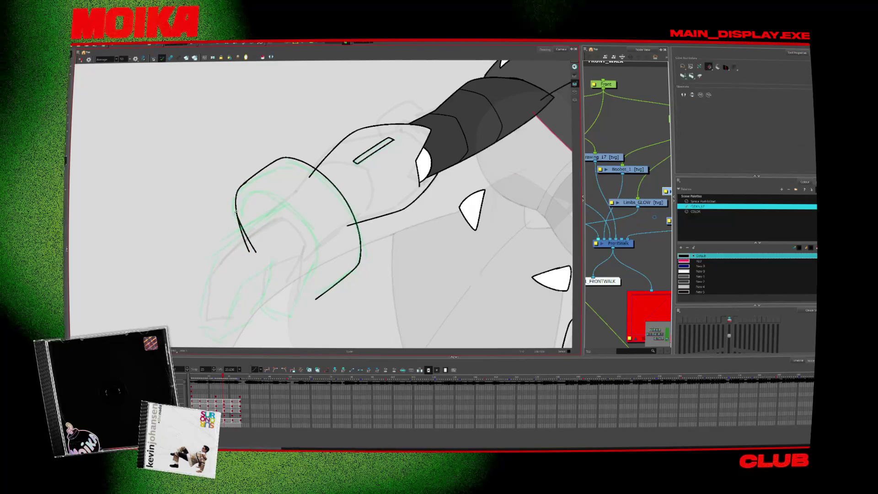
pyautogui.hotkey('alt', 'b')
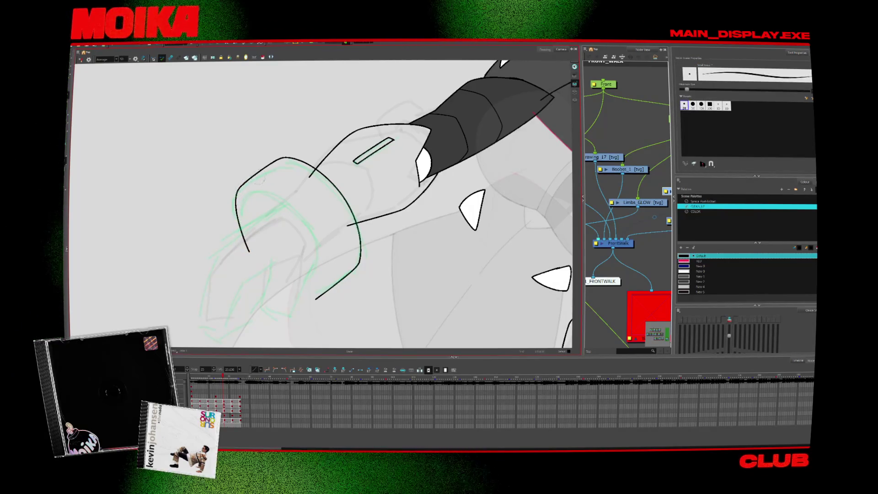
pyautogui.moveTo(316, 138)
pyautogui.mouseDown()
pyautogui.moveTo(353, 113)
pyautogui.moveTo(387, 235)
pyautogui.mouseUp()
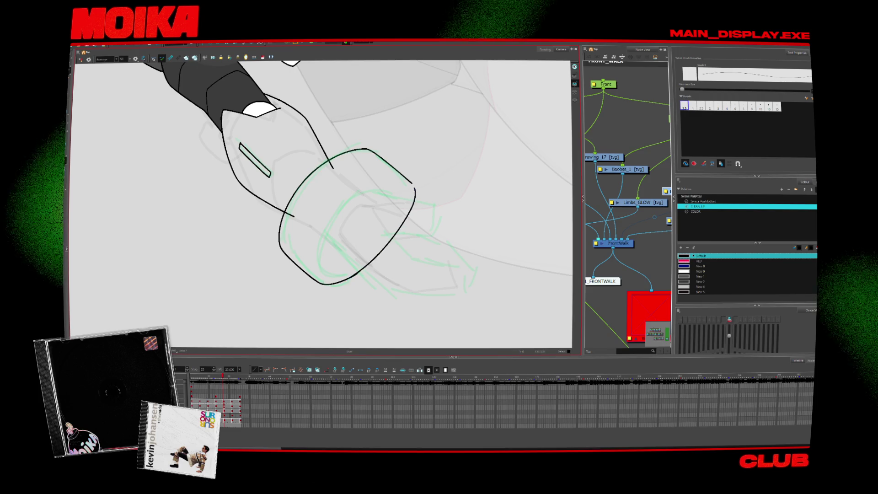
pyautogui.moveTo(275, 105); pyautogui.dragTo(239, 153)
pyautogui.moveTo(347, 114)
pyautogui.mouseDown()
pyautogui.moveTo(410, 211)
pyautogui.moveTo(395, 254)
pyautogui.mouseUp()
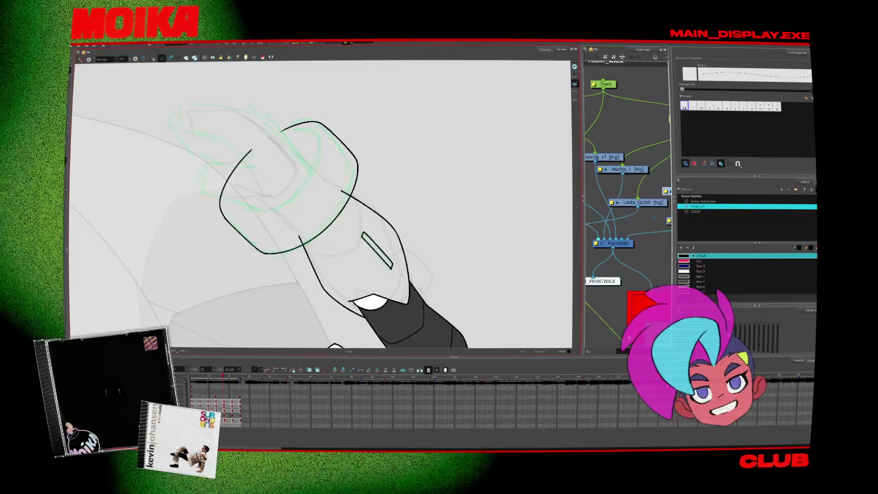
pyautogui.click(263, 141)
pyautogui.moveTo(275, 138)
pyautogui.mouseDown()
pyautogui.moveTo(393, 250)
pyautogui.moveTo(226, 215)
pyautogui.mouseUp()
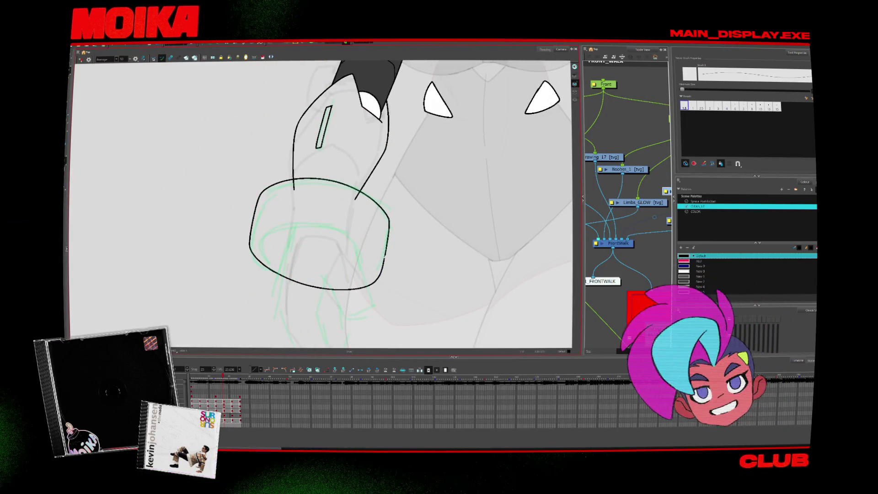
# - Close the cuff's bottom edge with a new stroke, comparing it against the neighbouring frame
pyautogui.press(',')
pyautogui.press('.')
pyautogui.press(',')
pyautogui.moveTo(293, 264)
pyautogui.mouseDown()
pyautogui.moveTo(388, 251)
pyautogui.moveTo(395, 217)
pyautogui.mouseUp()
pyautogui.press('.')
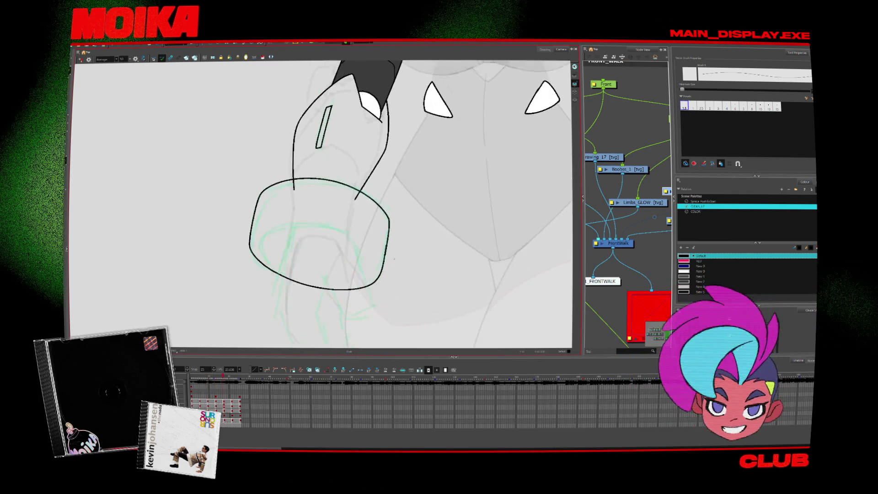
pyautogui.press(',')
pyautogui.click(342, 272)
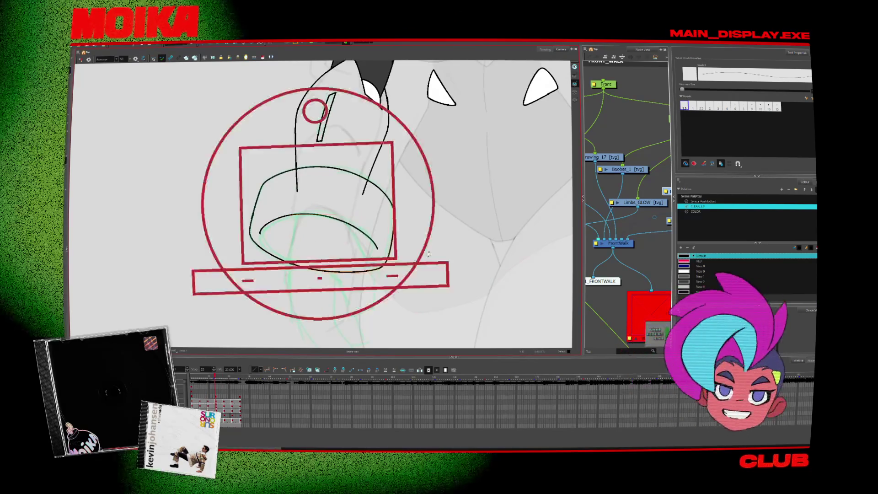
pyautogui.moveTo(348, 137); pyautogui.dragTo(394, 215)
# - Erase and trim the lower end of the cuff stroke, flipping between frames to check the cup rim
pyautogui.hotkey('alt', 'b')
pyautogui.hotkey('alt', 'e')
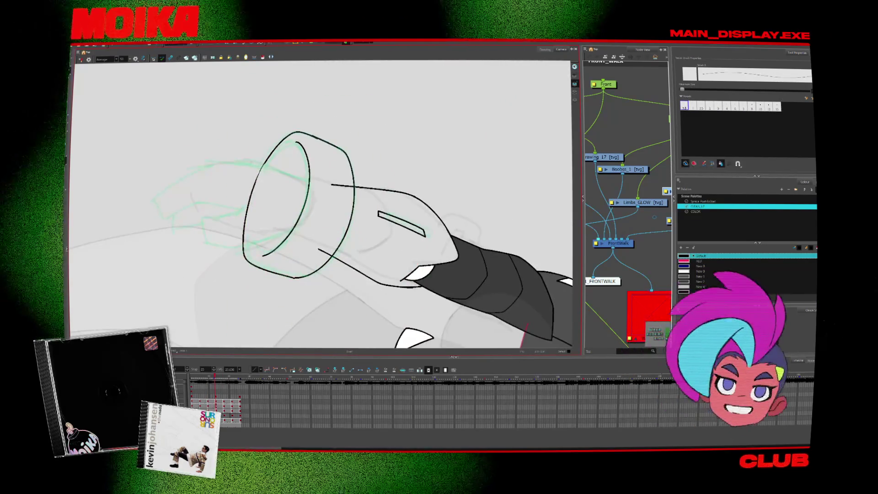
pyautogui.moveTo(439, 256)
pyautogui.mouseDown()
pyautogui.moveTo(411, 204)
pyautogui.moveTo(380, 246)
pyautogui.moveTo(392, 221)
pyautogui.mouseUp()
pyautogui.hotkey('alt', 'b')
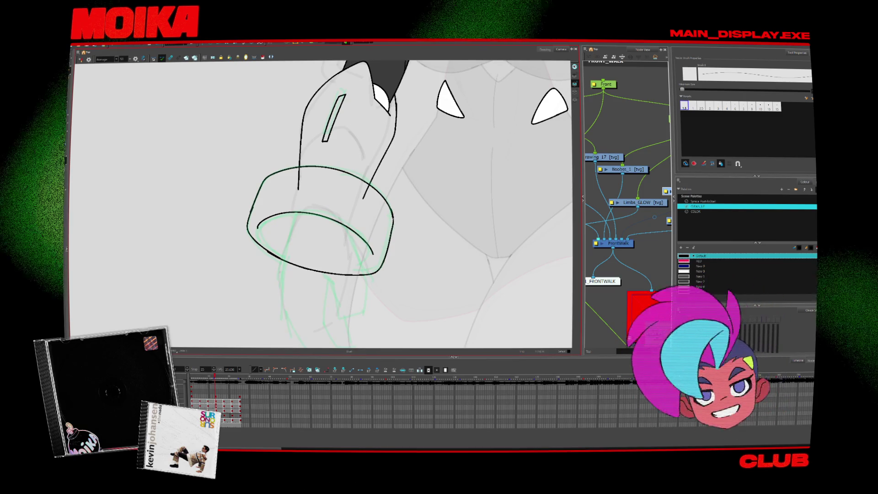
pyautogui.hotkey('alt', 't')
pyautogui.press(',')
pyautogui.press('.')
pyautogui.hotkey('alt', 'b')
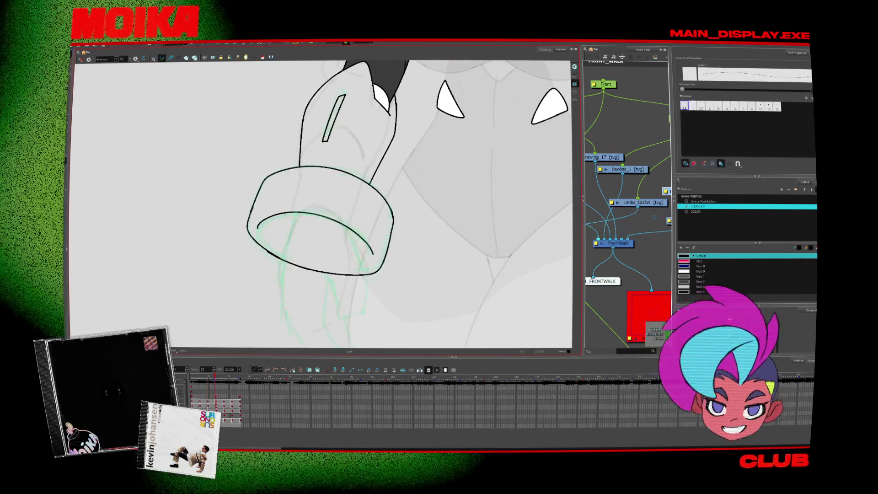
pyautogui.press(',')
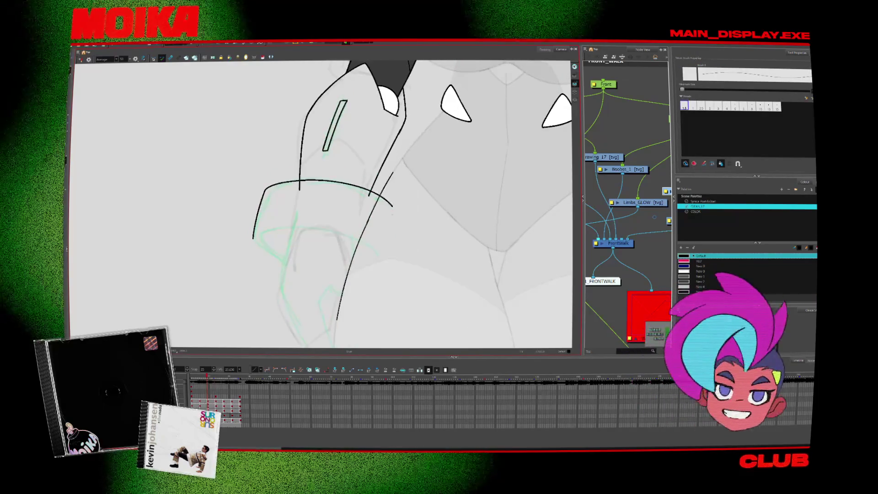
# - On the cup-rim frame, rotate the view and undo then restore the inner curve's hooked tail
pyautogui.press('.')
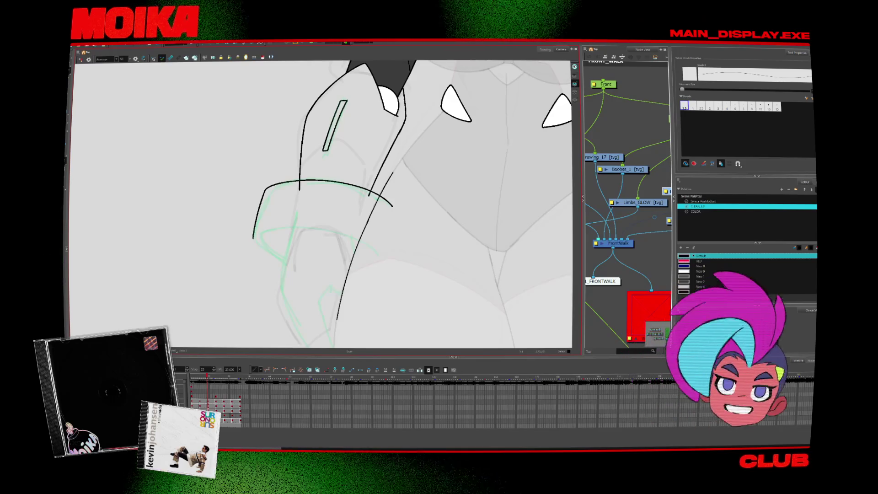
pyautogui.press('c')
pyautogui.press('c')
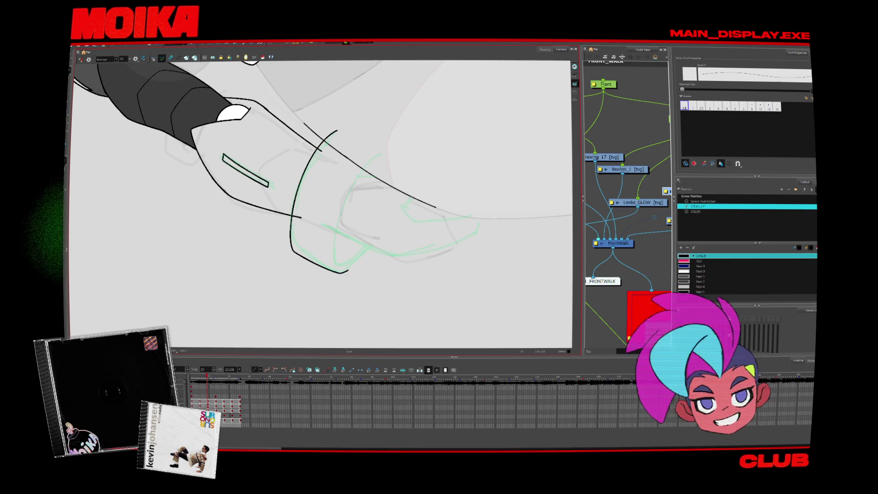
pyautogui.press('v')
pyautogui.press('v')
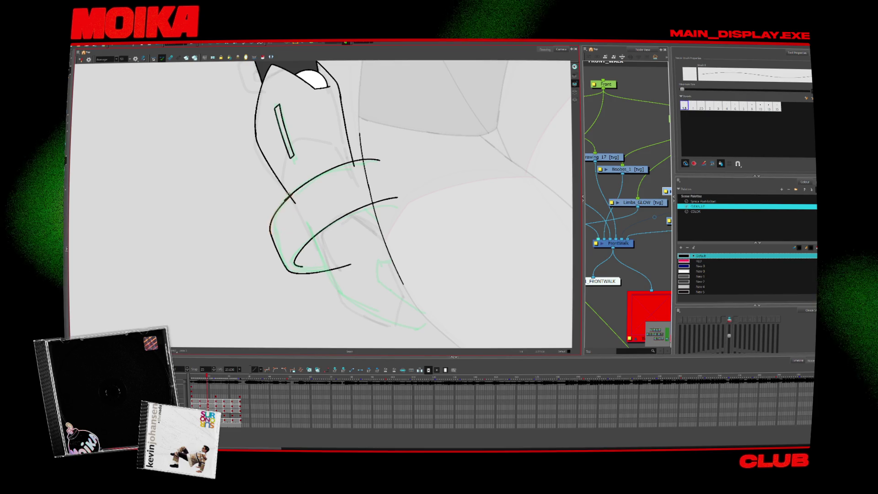
pyautogui.hotkey('alt', 's')
pyautogui.hotkey('ctrl', 'a')
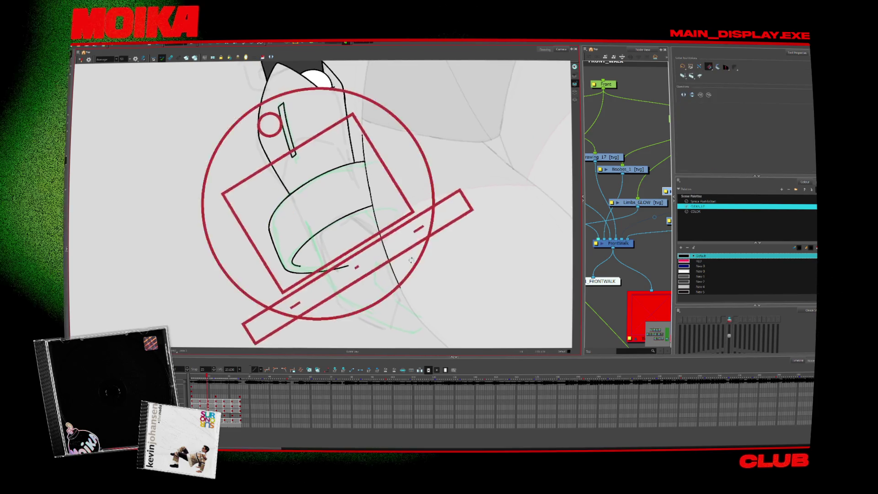
pyautogui.hotkey('alt', 'b')
pyautogui.hotkey('ctrl', 'z')
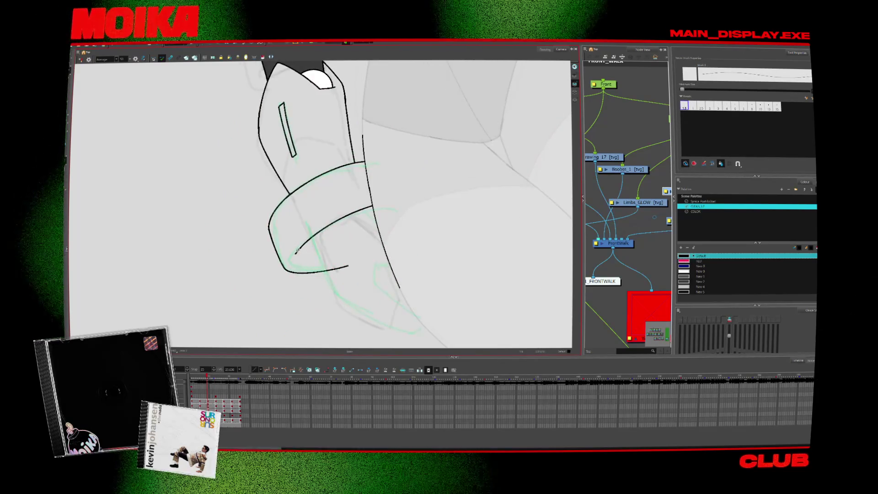
pyautogui.hotkey('ctrl', 'shift', 'z')
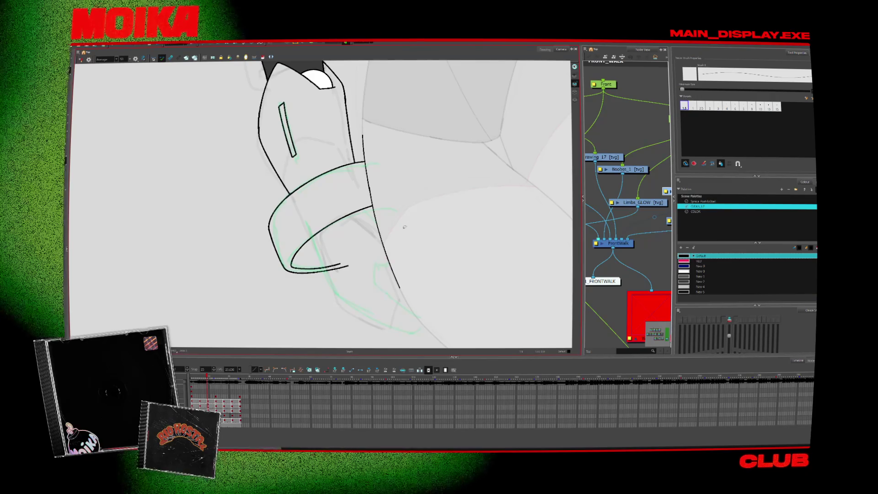
# - Step ahead through frames and extend the inner cuff ellipse down its right side
pyautogui.moveTo(404, 227)
pyautogui.mouseDown()
pyautogui.moveTo(361, 298)
pyautogui.moveTo(273, 316)
pyautogui.mouseUp()
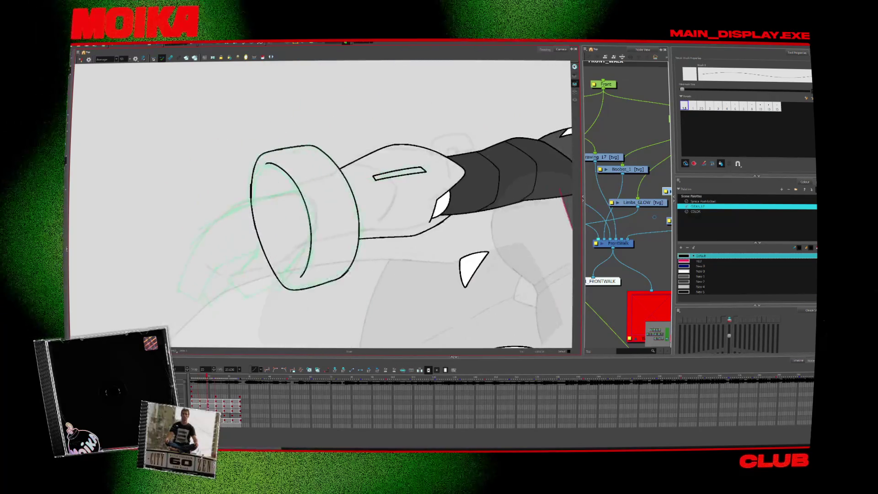
pyautogui.press('.')
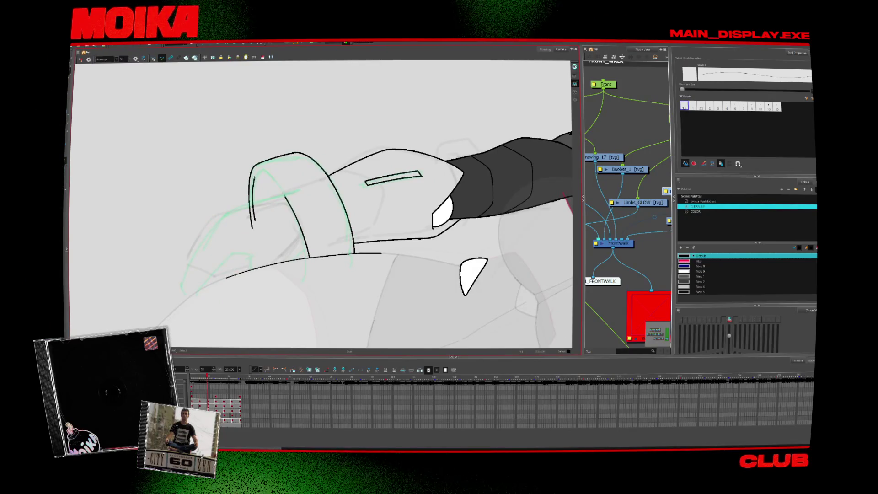
pyautogui.moveTo(317, 223); pyautogui.dragTo(311, 231)
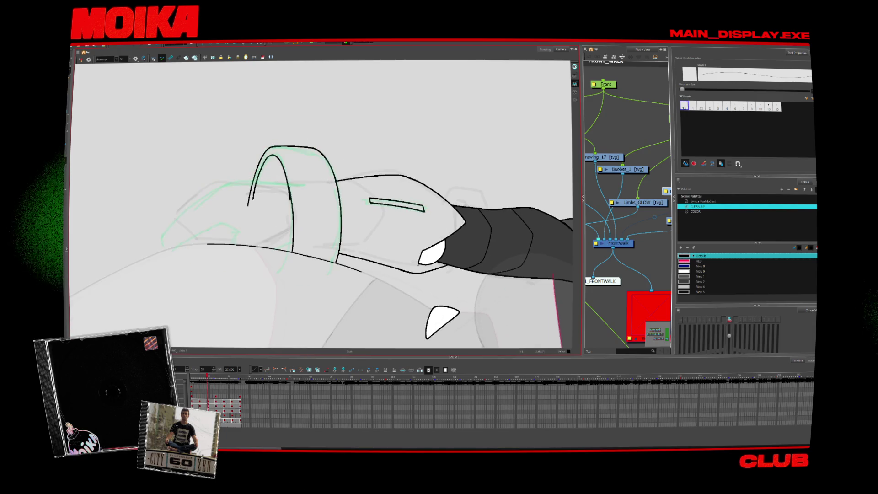
pyautogui.press('.')
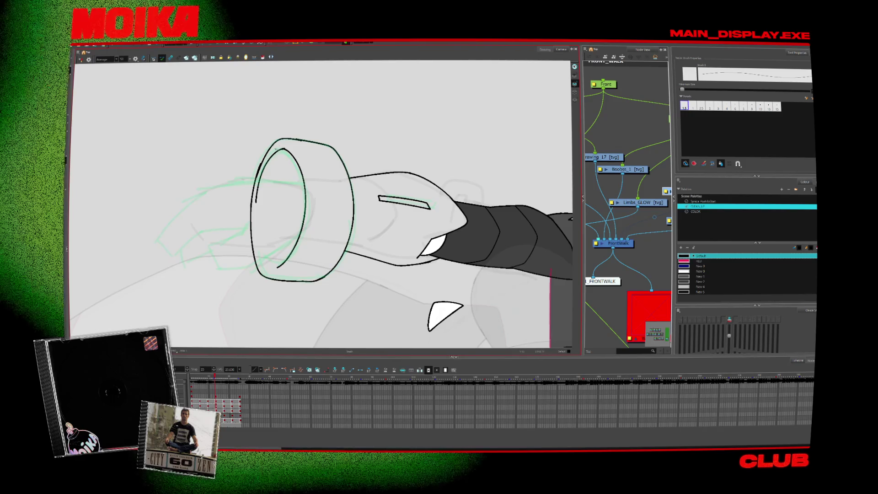
pyautogui.press('.')
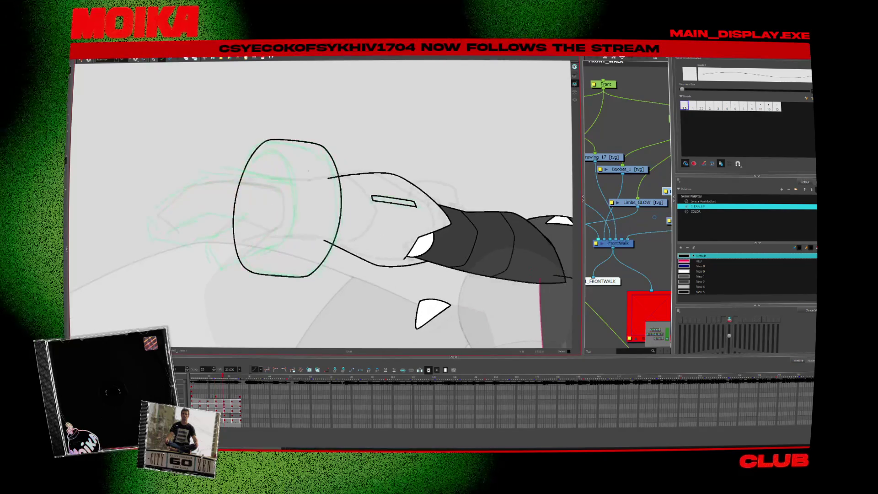
pyautogui.moveTo(286, 166); pyautogui.dragTo(281, 258)
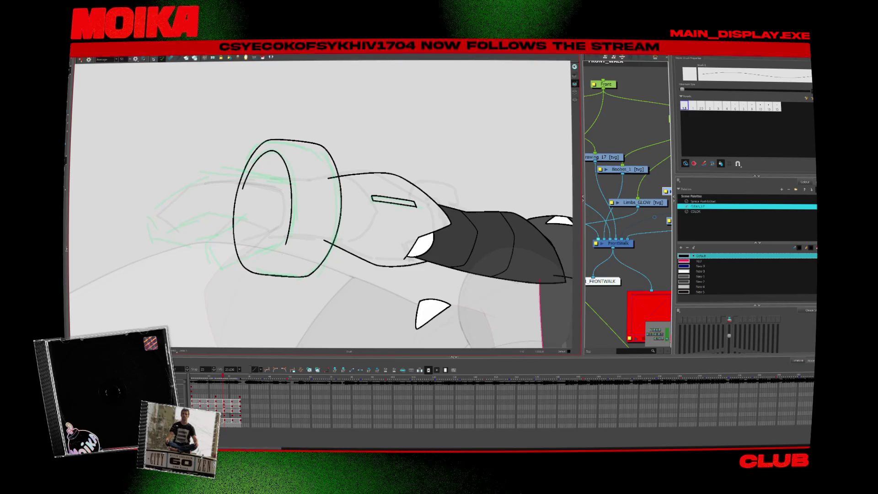
# - Adjust the inner ellipse stroke, then reset the view upright and zoom in on the torso and arms
pyautogui.click(146, 61)
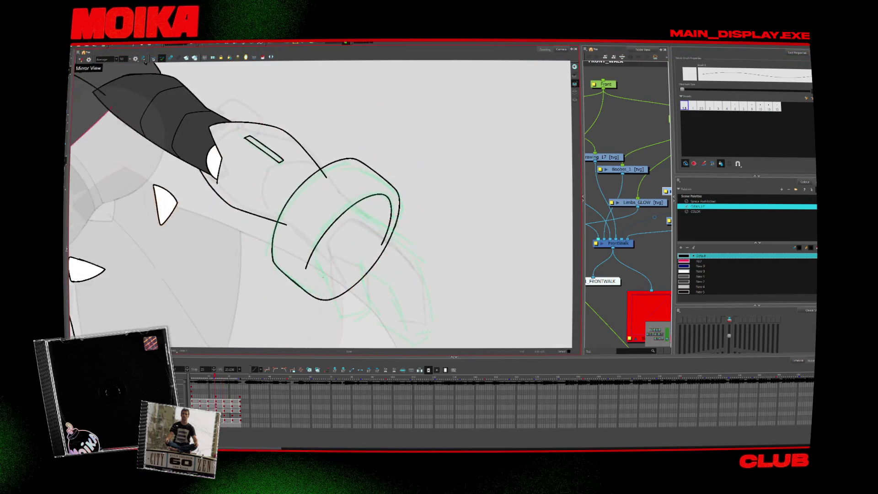
pyautogui.click(146, 61)
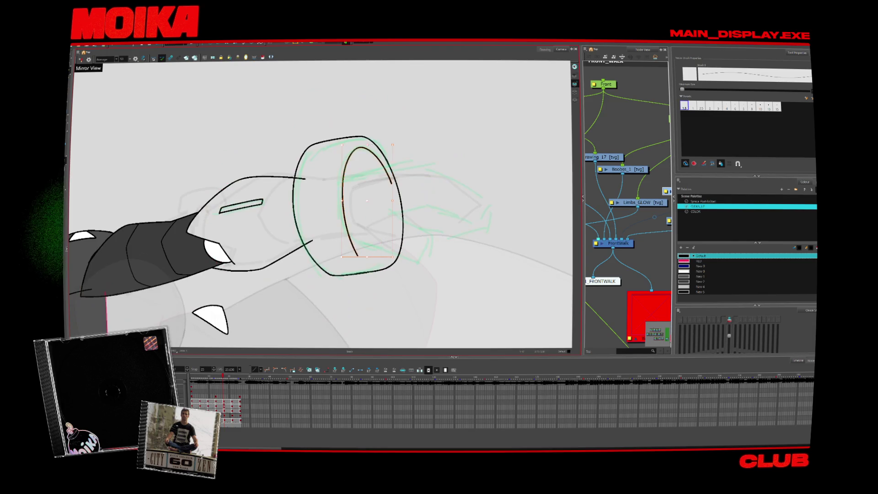
pyautogui.moveTo(386, 153); pyautogui.dragTo(410, 197)
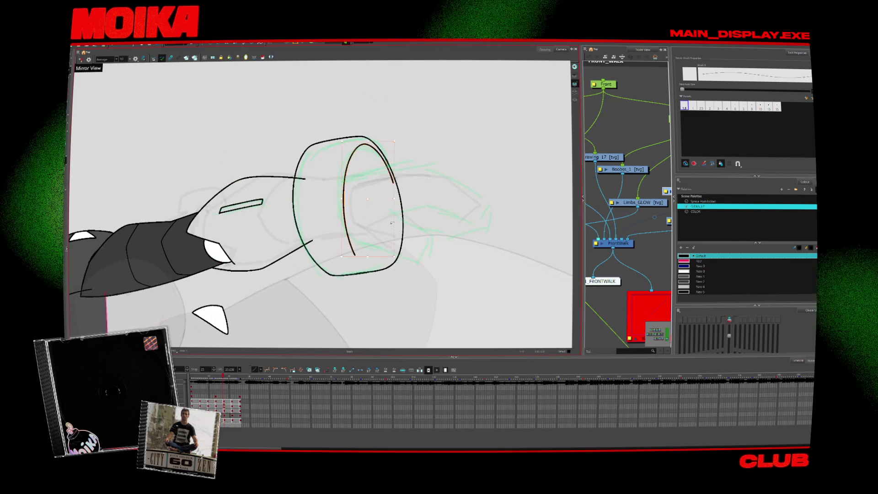
pyautogui.press('v')
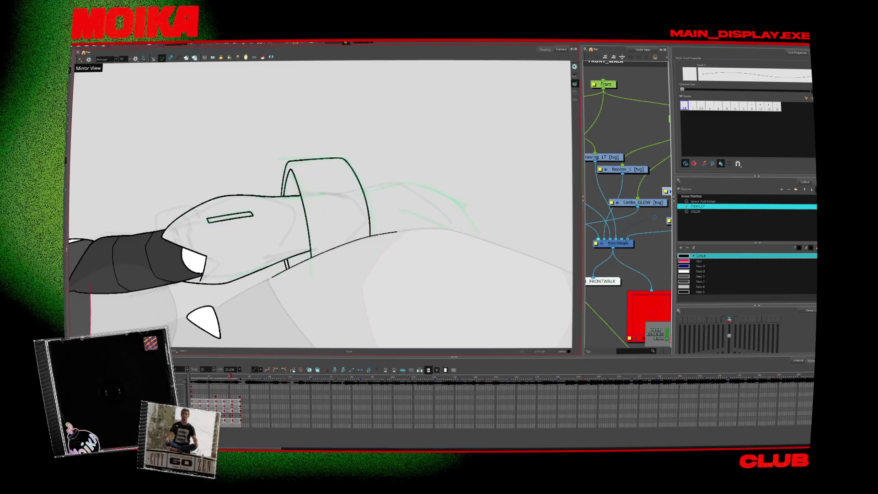
pyautogui.scroll(3, 410, 196)
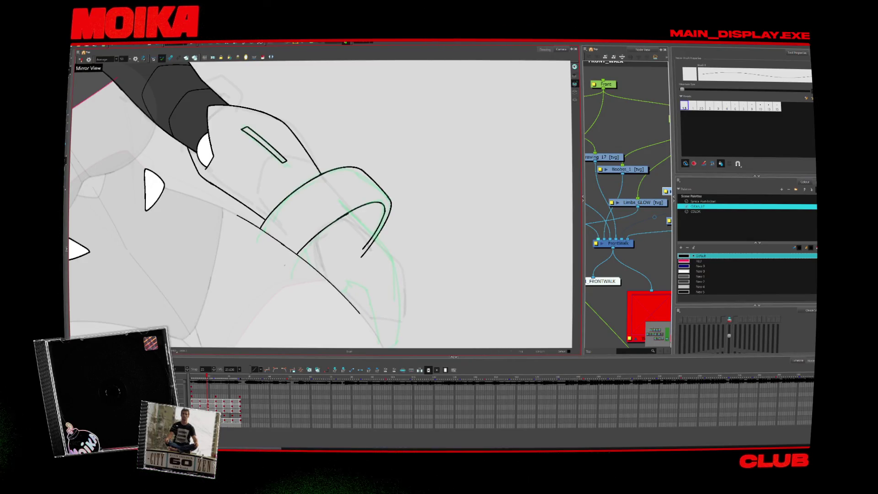
pyautogui.hotkey('shift', 'm')
pyautogui.hotkey('alt', 'z')
pyautogui.click(365, 204)
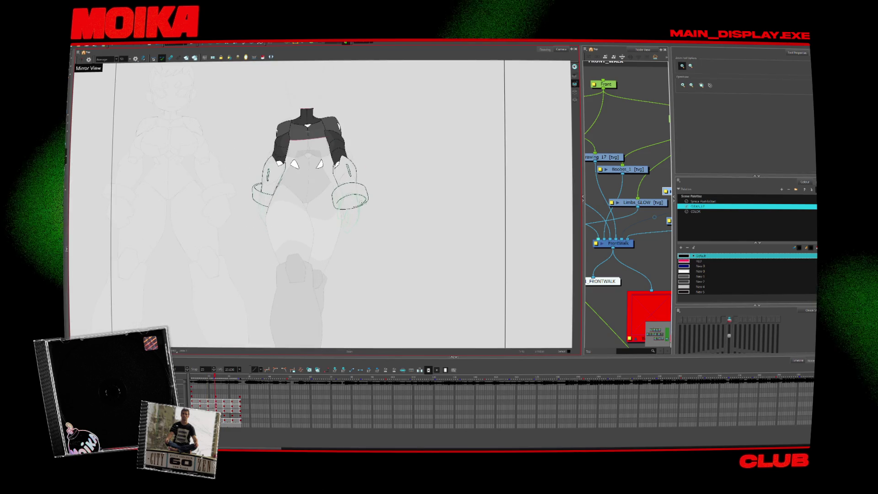
# - Zoom in on the cuff and ink its inner rim, joining the left edge to the top
pyautogui.click(365, 205)
pyautogui.moveTo(365, 205)
pyautogui.mouseDown()
pyautogui.moveTo(402, 167)
pyautogui.moveTo(321, 196)
pyautogui.mouseUp()
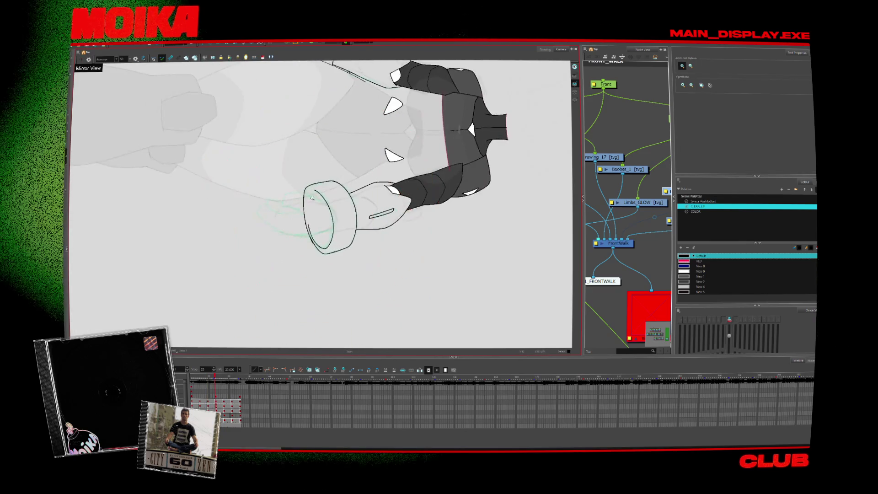
pyautogui.click(304, 192)
pyautogui.hotkey('alt', 'b')
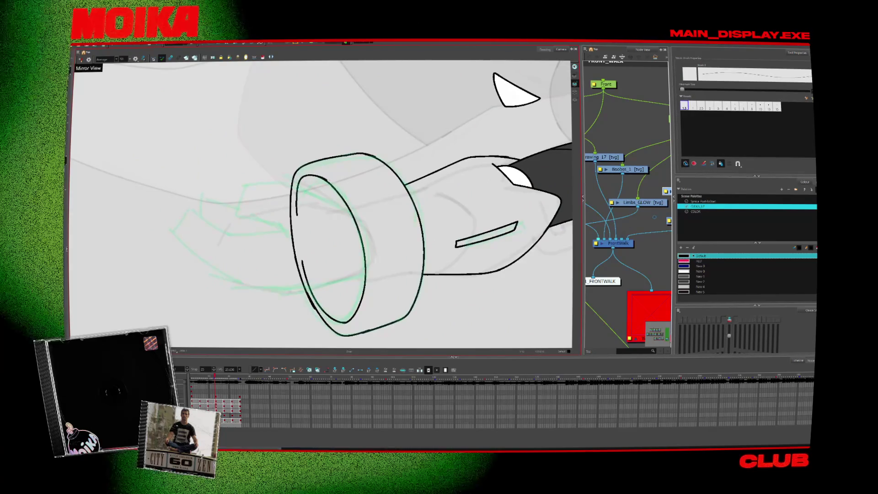
pyautogui.moveTo(297, 215); pyautogui.dragTo(326, 178)
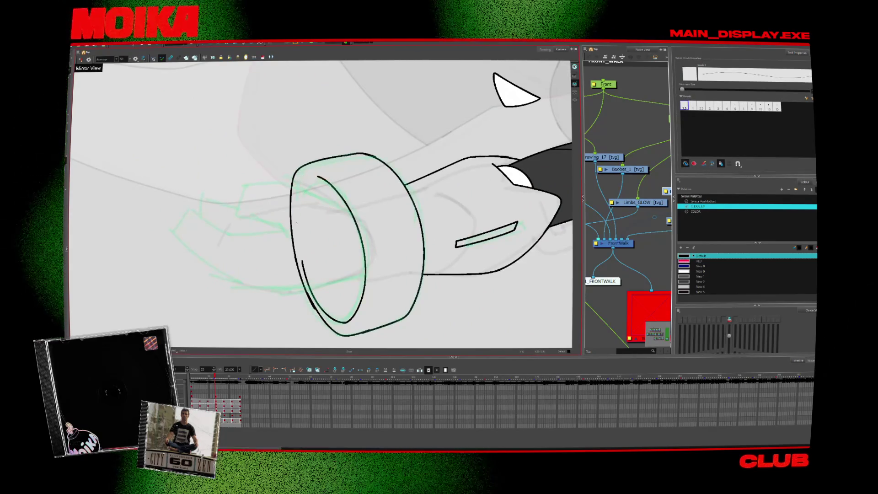
pyautogui.moveTo(296, 215); pyautogui.dragTo(325, 178)
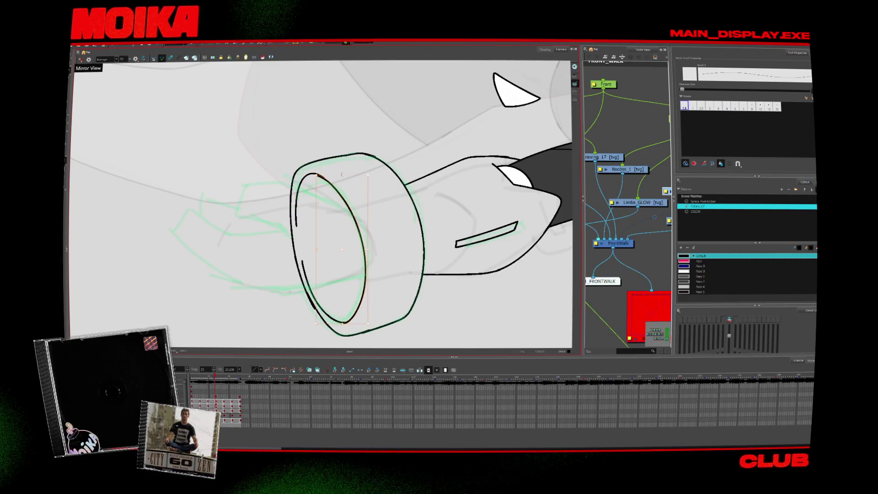
# - Move to the next walk drawing and turn the view toward the other arm's cuff
pyautogui.press('.')
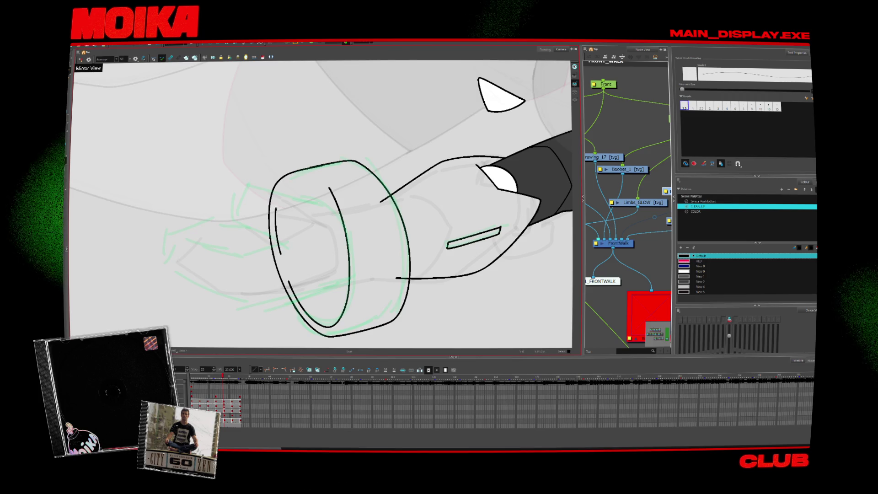
pyautogui.moveTo(348, 206); pyautogui.dragTo(324, 181)
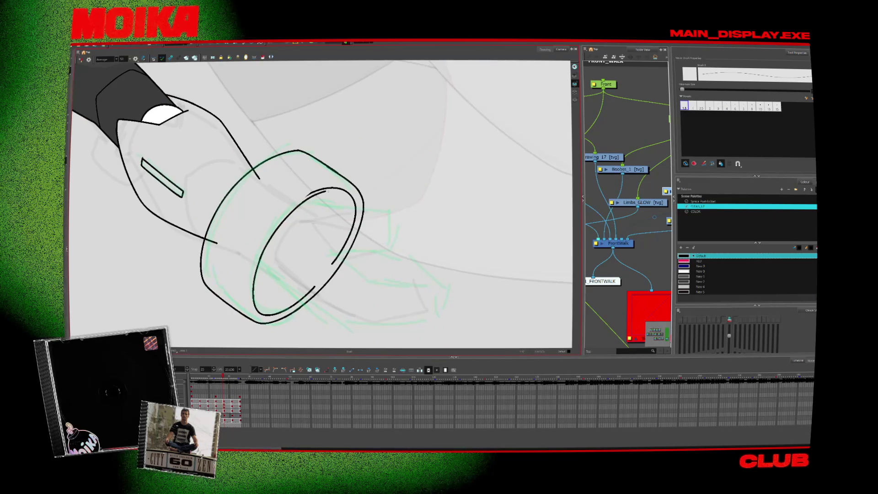
pyautogui.moveTo(339, 185)
pyautogui.mouseDown()
pyautogui.moveTo(362, 257)
pyautogui.moveTo(321, 215)
pyautogui.mouseUp()
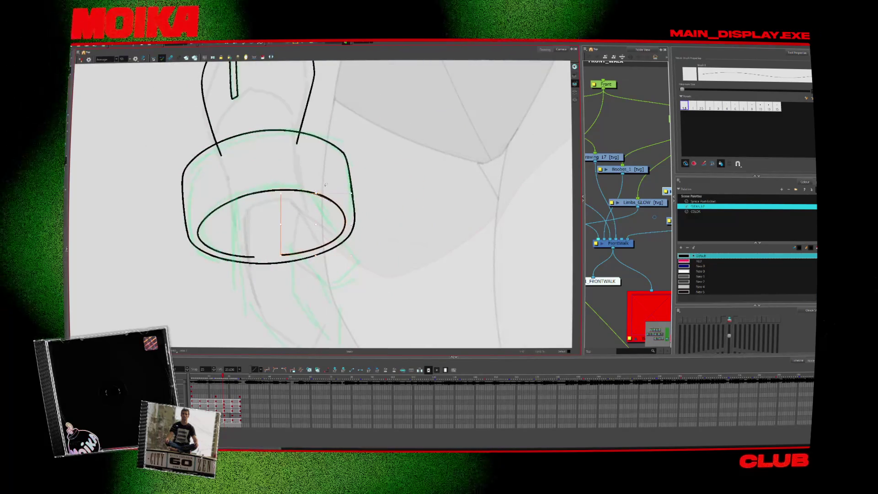
pyautogui.hotkey('alt', 's')
pyautogui.press('.')
pyautogui.press('.')
pyautogui.scroll(-3, 341, 235)
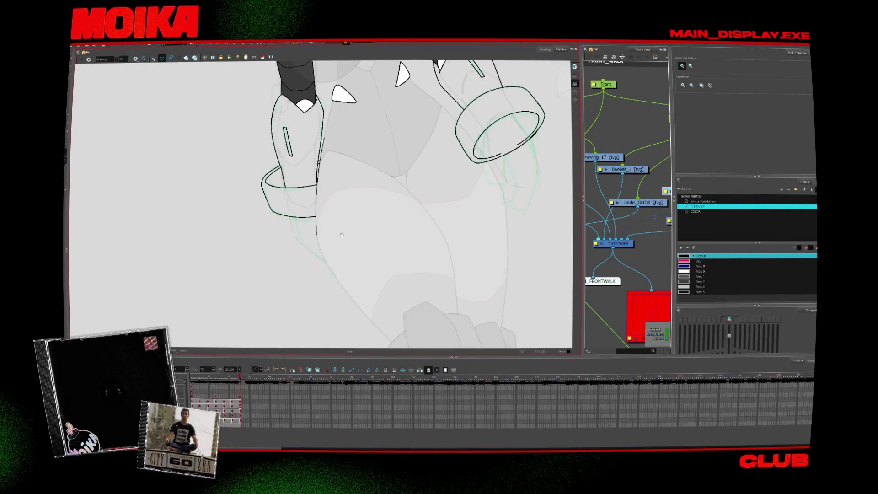
pyautogui.scroll(-2, 341, 235)
pyautogui.moveTo(341, 235); pyautogui.dragTo(314, 133)
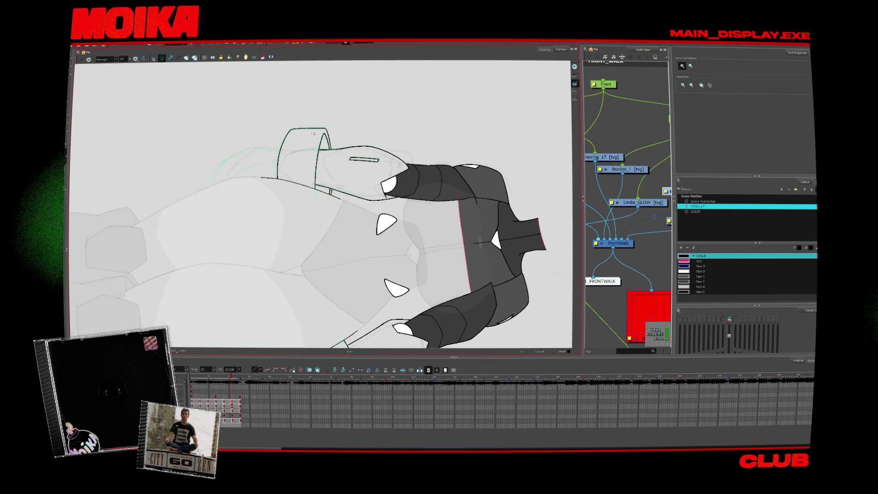
pyautogui.press('.')
pyautogui.press('.')
pyautogui.press('.')
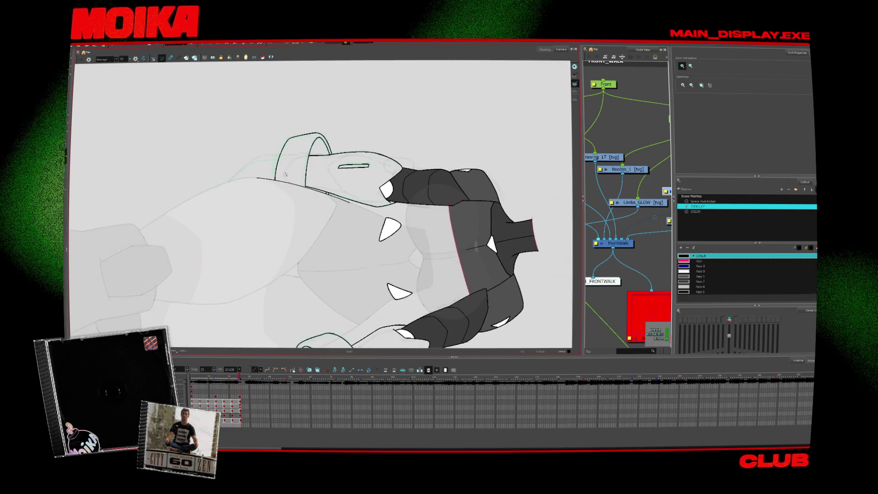
pyautogui.scroll(3, 286, 174)
# - Re-angle the view around the cuff, reset it upright, and step back to another pose
pyautogui.hotkey('alt', 'b')
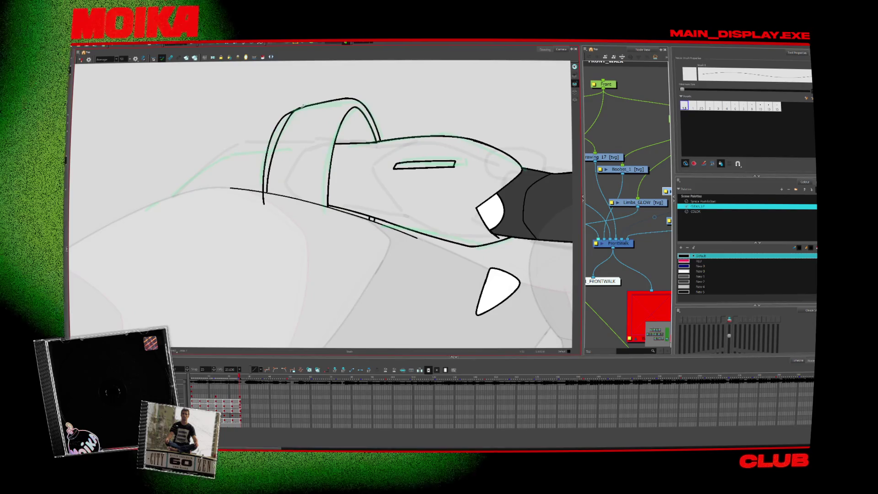
pyautogui.hotkey('alt', 's')
pyautogui.moveTo(320, 192); pyautogui.dragTo(475, 298)
pyautogui.scroll(-3, 392, 241)
pyautogui.hotkey('alt', 'z')
pyautogui.press(',')
pyautogui.press(',')
pyautogui.press(',')
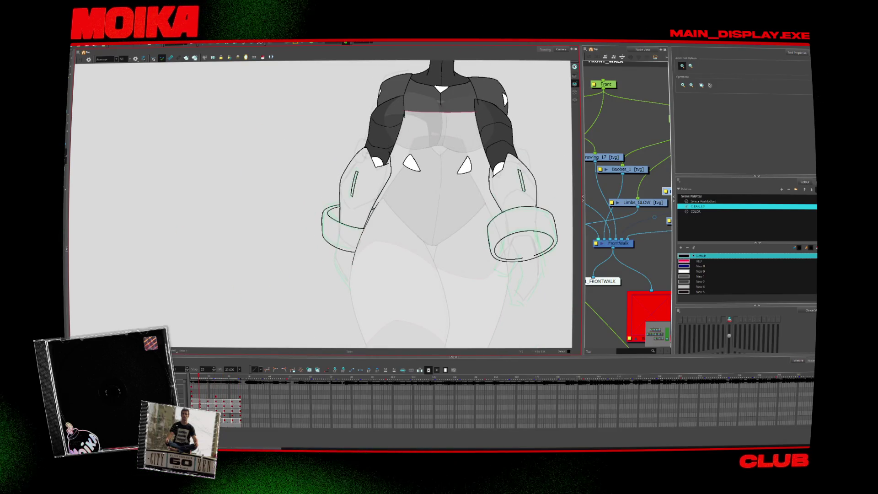
# - Zoom out, jump to a later walk frame in the timeline, and step forward three frames reviewing the cuffs
pyautogui.scroll(-5, 246, 297)
pyautogui.click(224, 405)
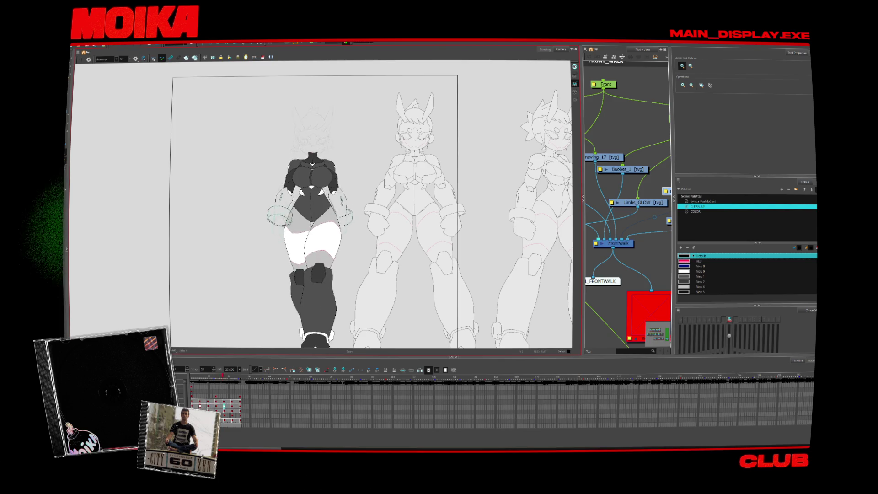
pyautogui.press('.')
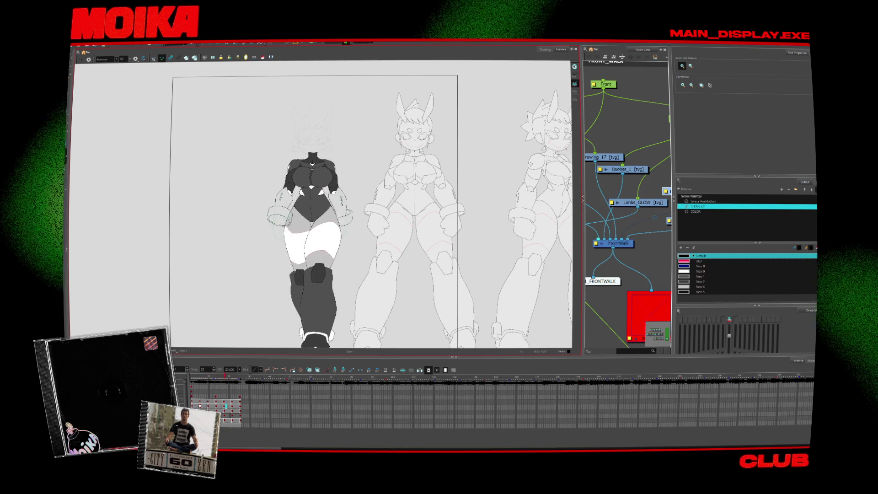
pyautogui.press('.')
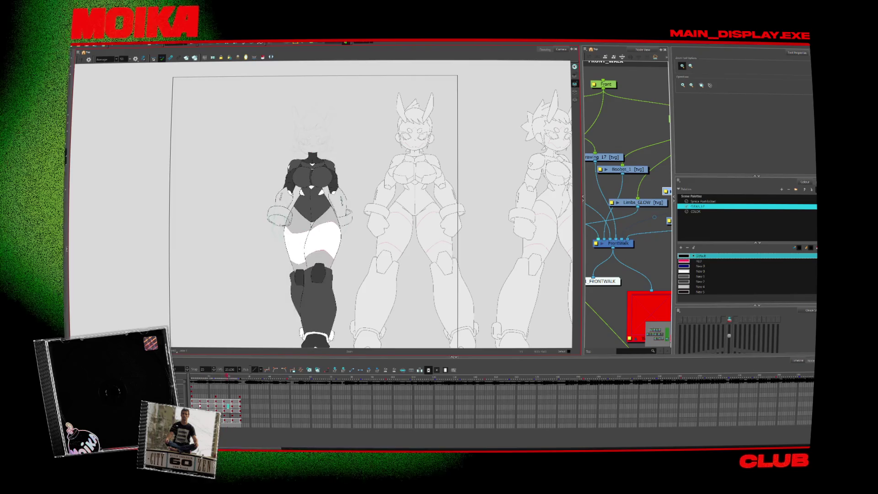
pyautogui.scroll(5, 325, 262)
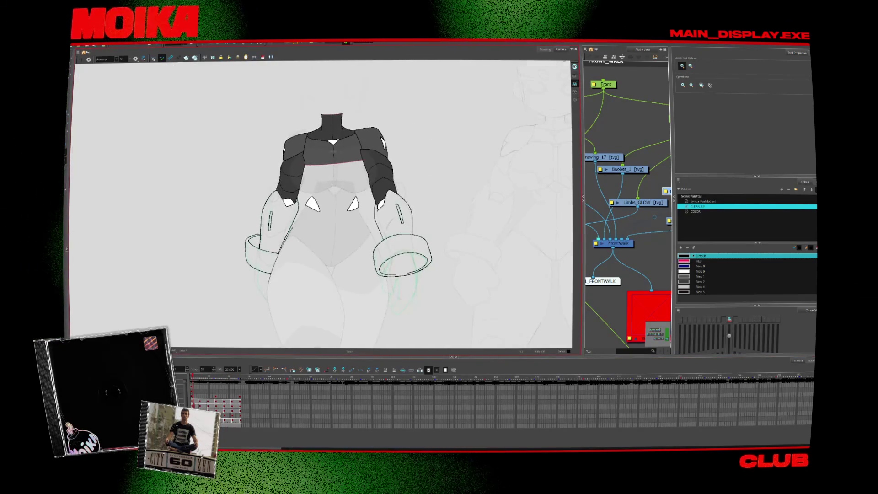
pyautogui.press('.')
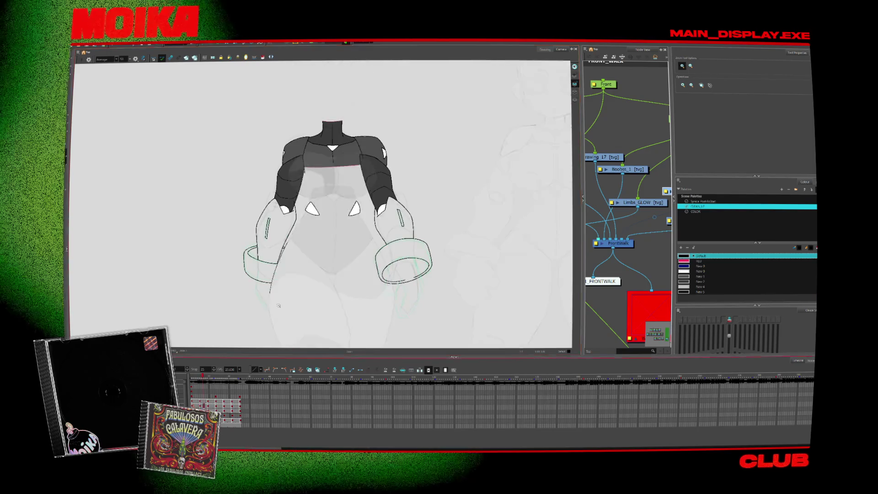
# - Zoom in and out, compare neighbouring walk poses, and play back the walk cycle
pyautogui.scroll(5, 311, 278)
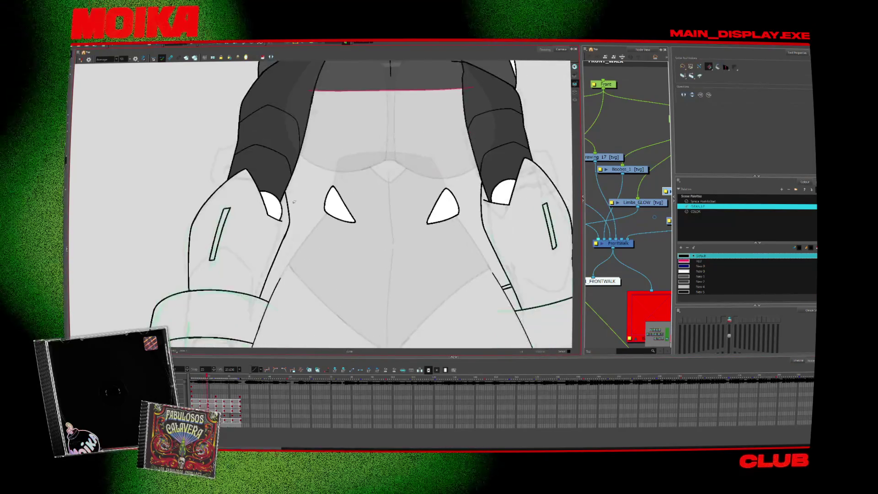
pyautogui.scroll(-3, 311, 278)
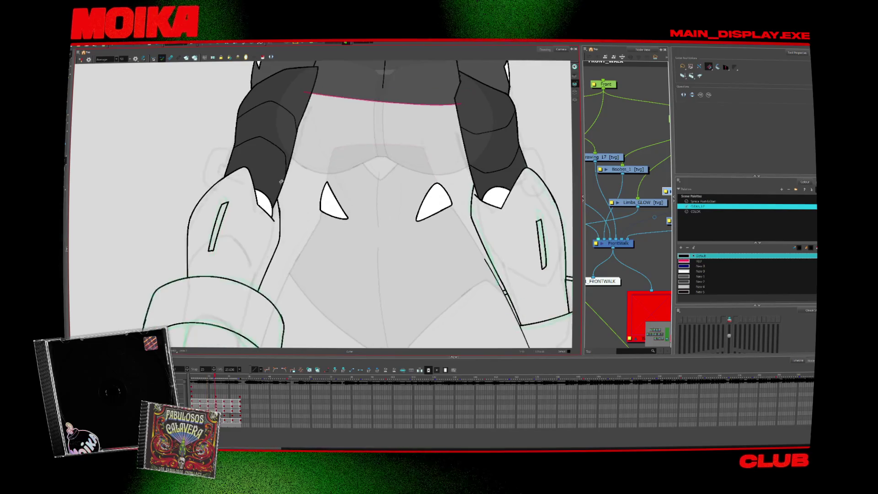
pyautogui.scroll(-2, 346, 271)
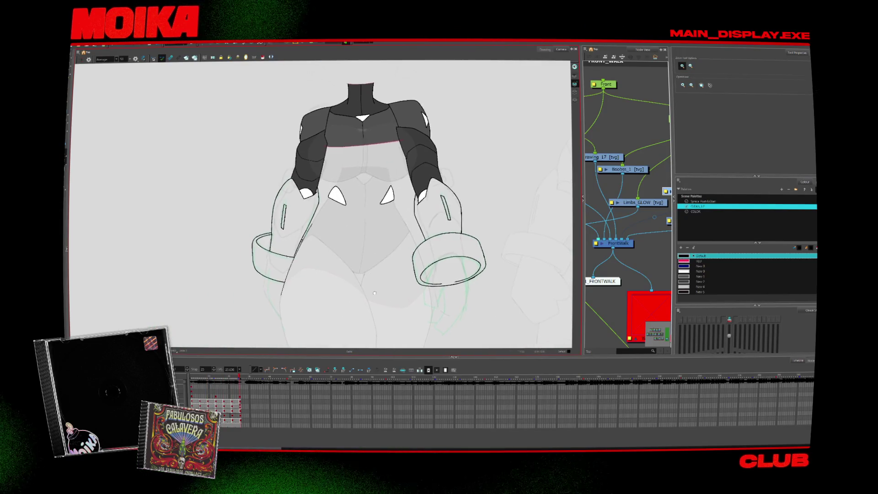
pyautogui.scroll(3, 306, 181)
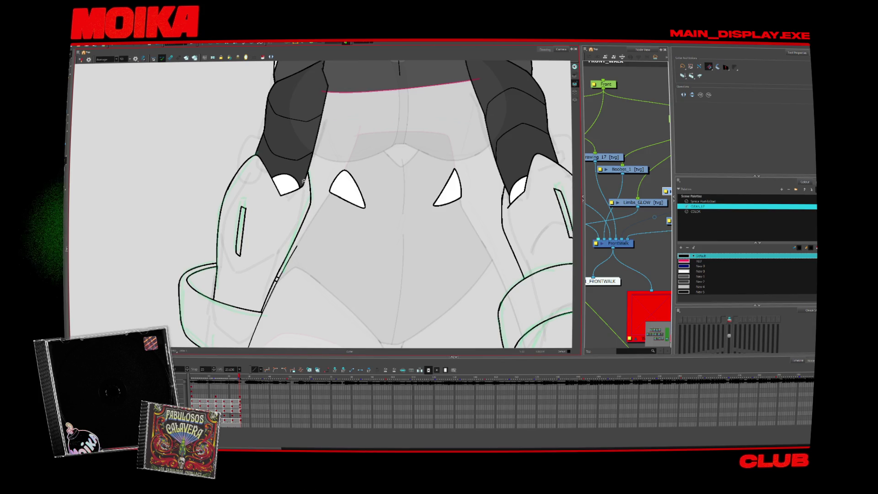
pyautogui.scroll(1, 303, 181)
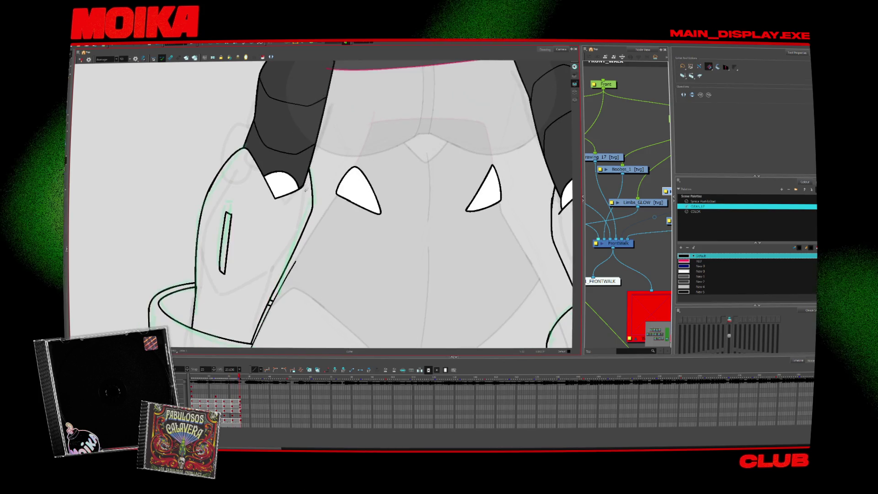
pyautogui.press(',')
pyautogui.press(',')
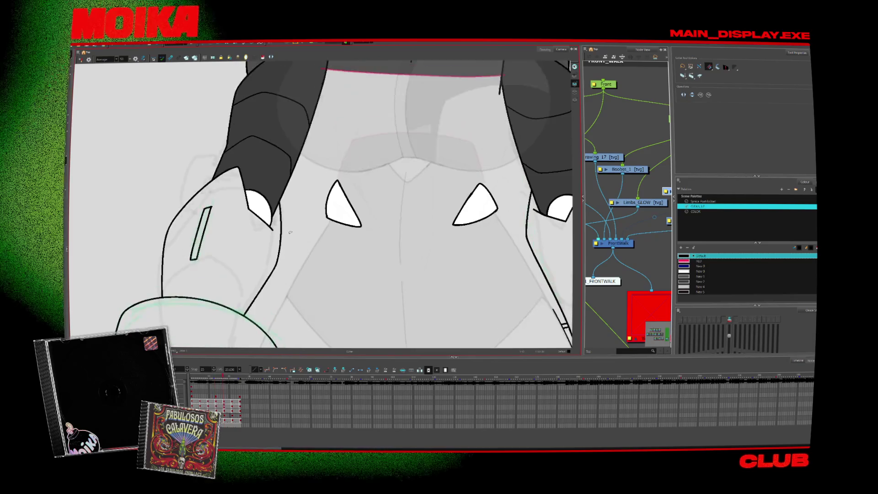
pyautogui.scroll(-5, 293, 229)
pyautogui.press('.')
pyautogui.press('.')
pyautogui.press('Return')
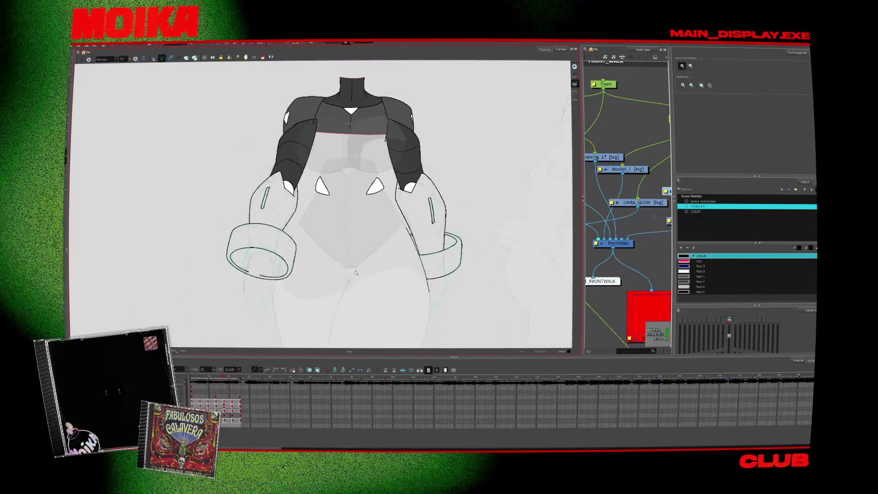
pyautogui.scroll(2, 299, 170)
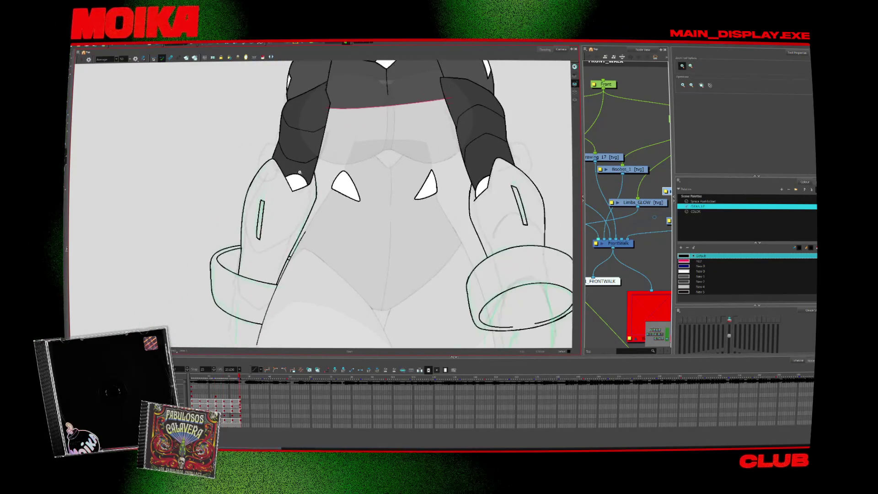
pyautogui.scroll(-3, 330, 227)
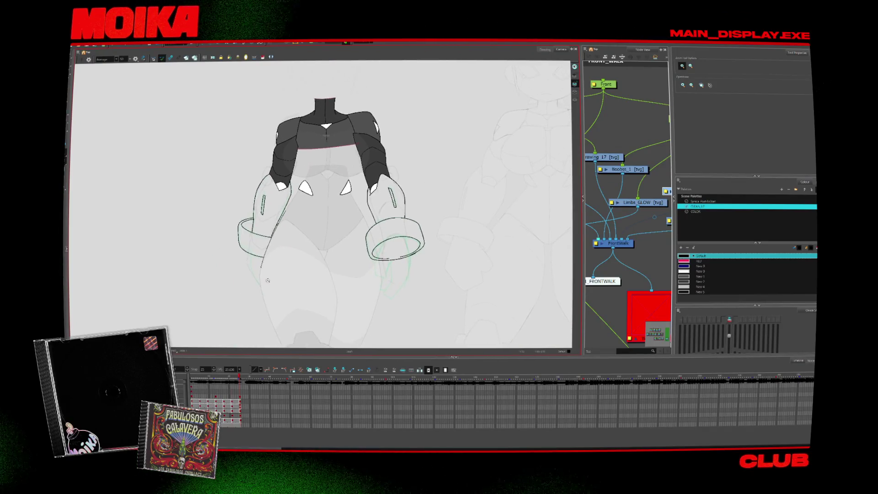
# - Angle the view onto the wrist cuff, then undo the stray diagonal stroke crossing it
pyautogui.moveTo(225, 296); pyautogui.dragTo(274, 137)
pyautogui.scroll(3, 274, 129)
pyautogui.scroll(-2, 275, 129)
pyautogui.hotkey('shift', 'x')
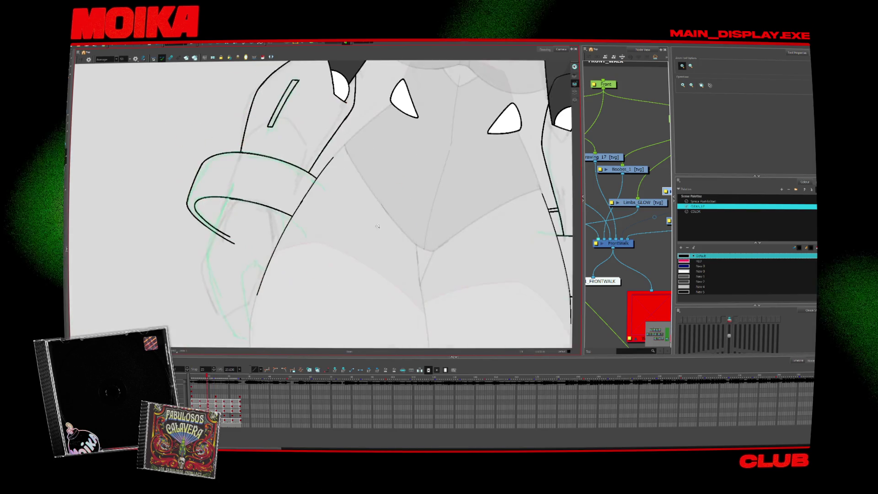
pyautogui.hotkey('alt', 'b')
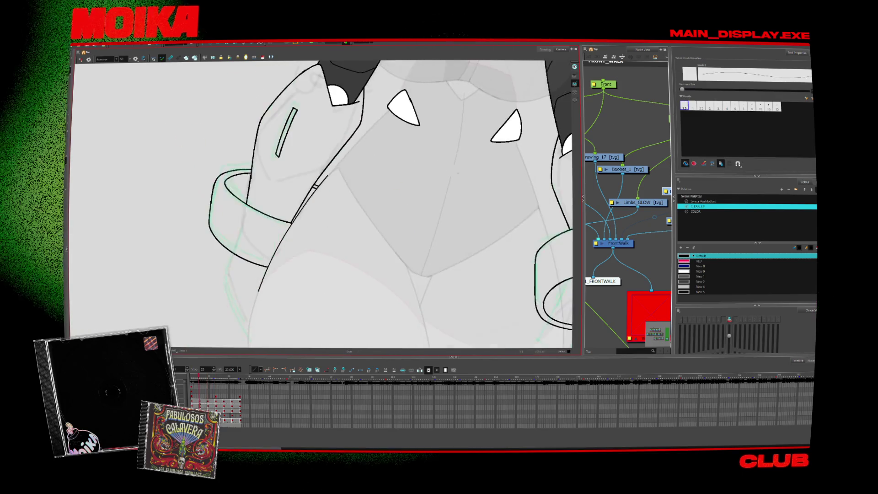
pyautogui.hotkey('ctrl', 'z')
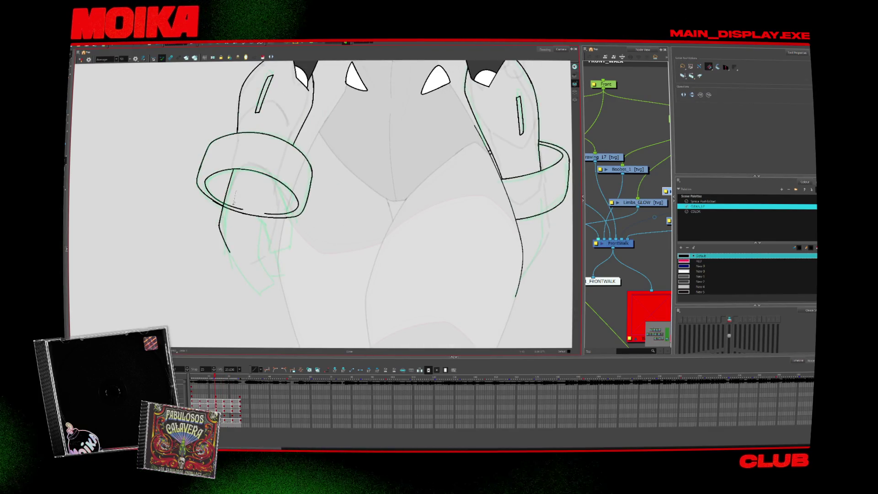
# - Step back and forth through the front-walk drawings to review the arm outlines near the cuffs
pyautogui.hotkey('alt', 'b')
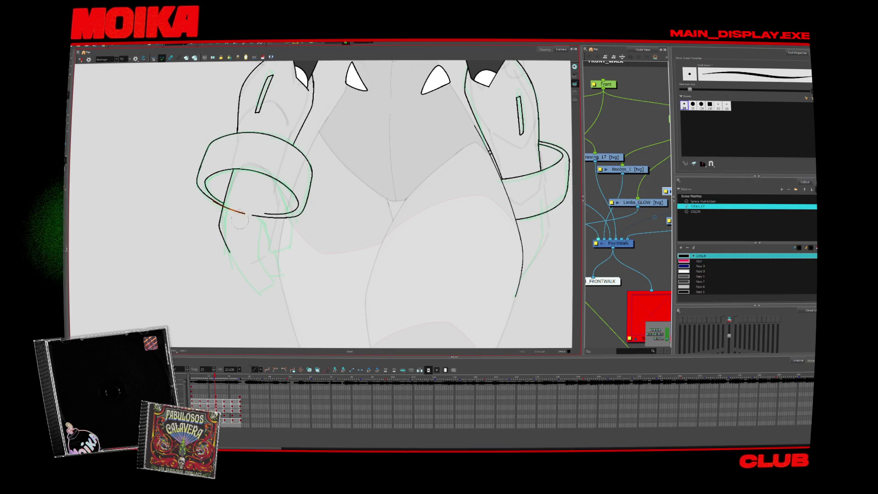
pyautogui.hotkey('alt', 's')
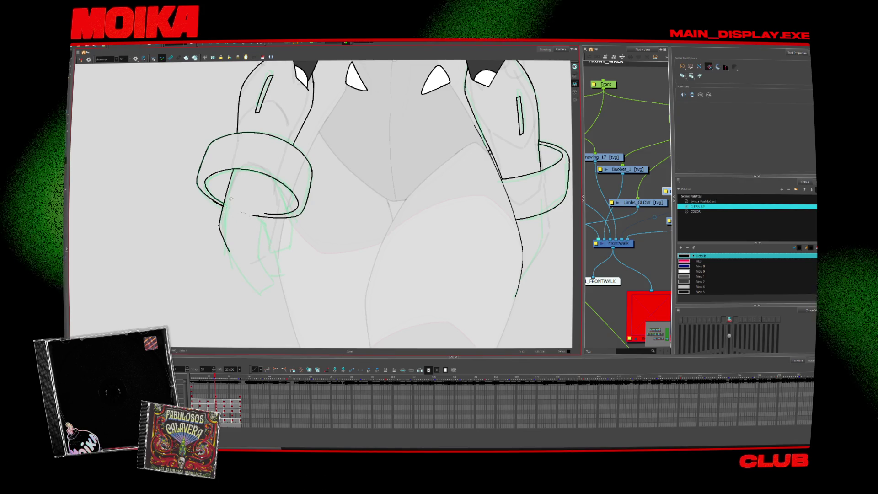
pyautogui.press('.')
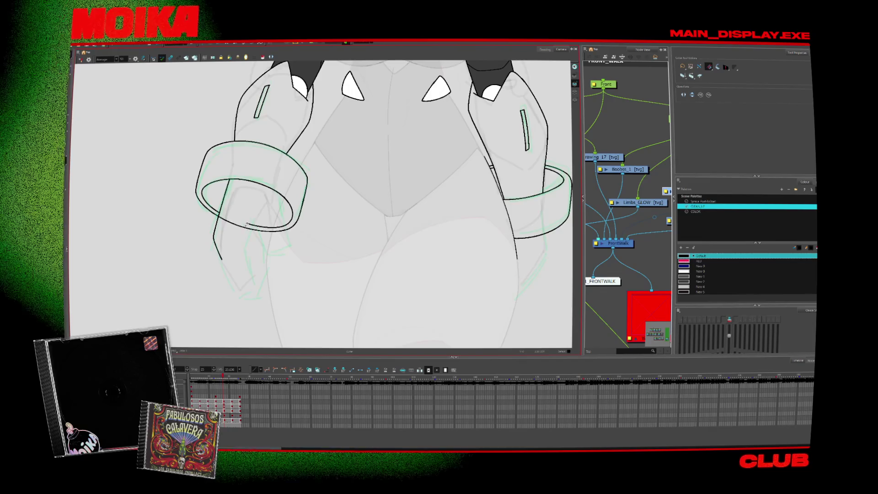
pyautogui.hotkey('alt', 'b')
pyautogui.hotkey('alt', 's')
pyautogui.press('.')
pyautogui.press('.')
pyautogui.press('.')
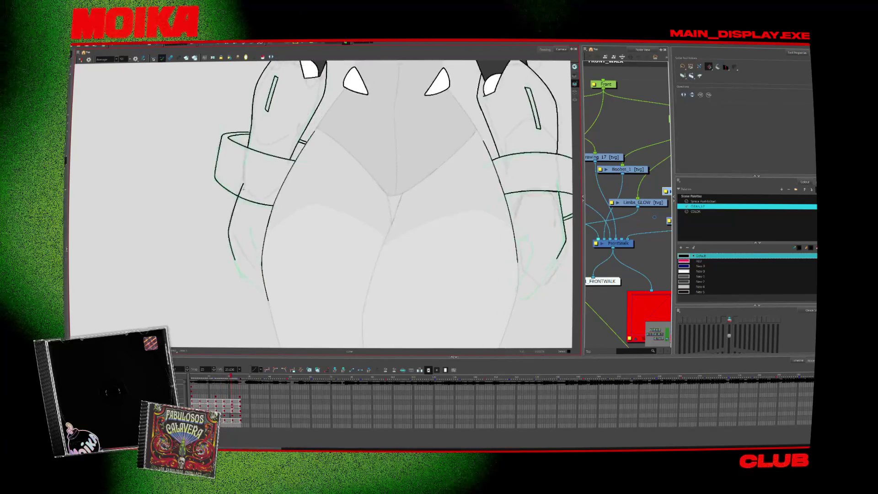
pyautogui.press(',')
pyautogui.hotkey('alt', 'b')
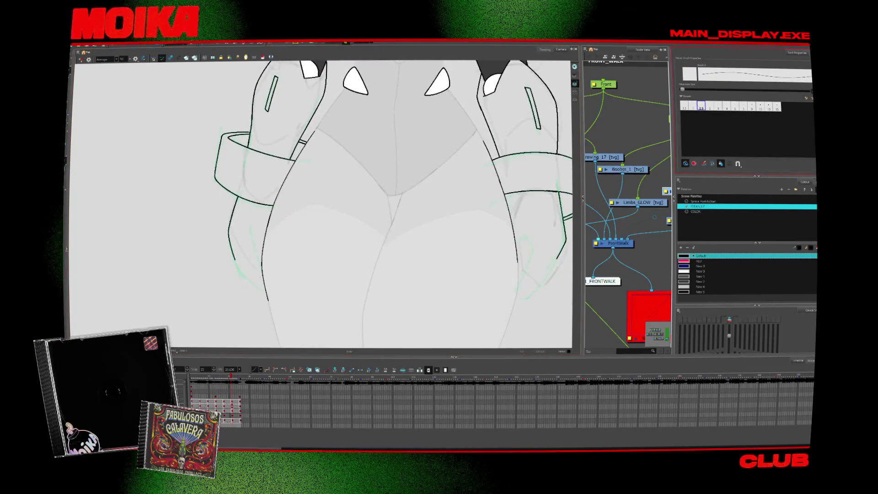
pyautogui.press(',')
pyautogui.press('.')
pyautogui.press('.')
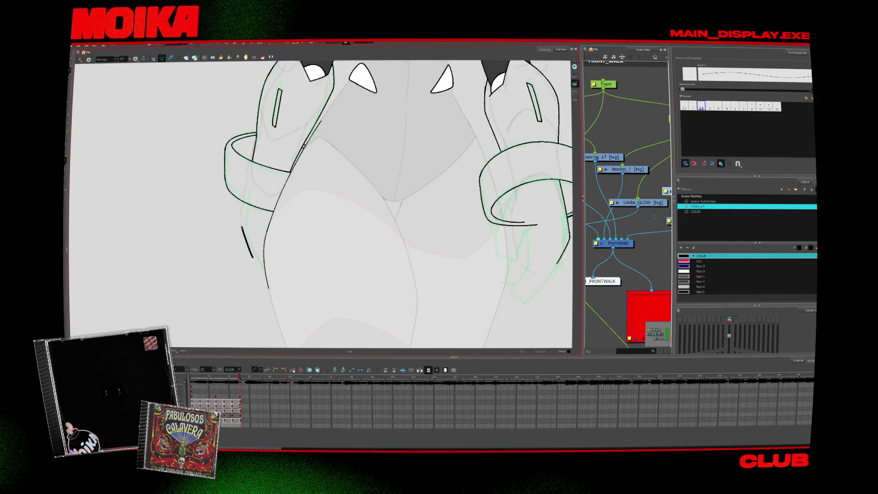
pyautogui.press('.')
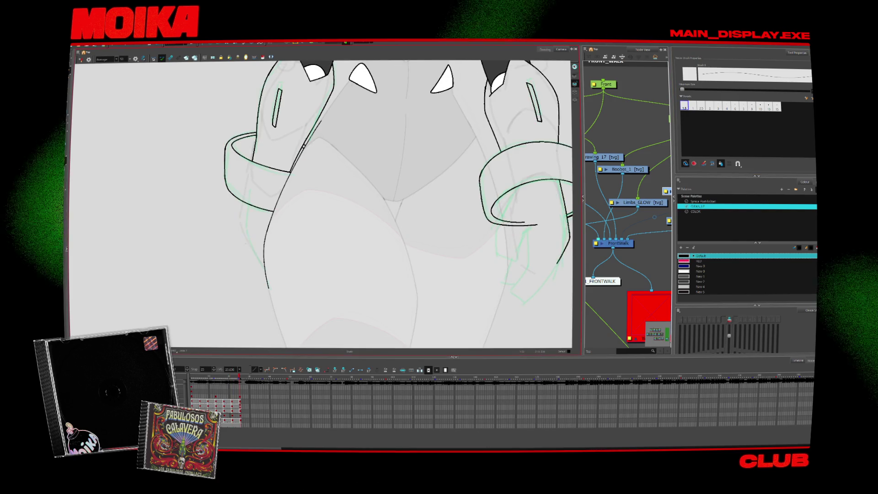
# - Extend the left arm's lower outline, then go back a few frames to an earlier pose
pyautogui.moveTo(241, 224); pyautogui.dragTo(256, 261)
pyautogui.hotkey('alt', 's')
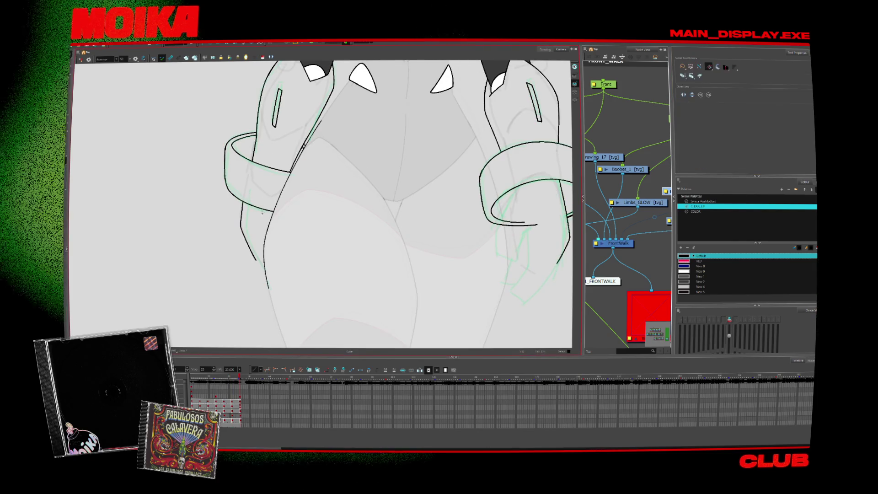
pyautogui.press(',')
pyautogui.press(',')
pyautogui.press(',')
pyautogui.press(',')
pyautogui.hotkey('alt', 'b')
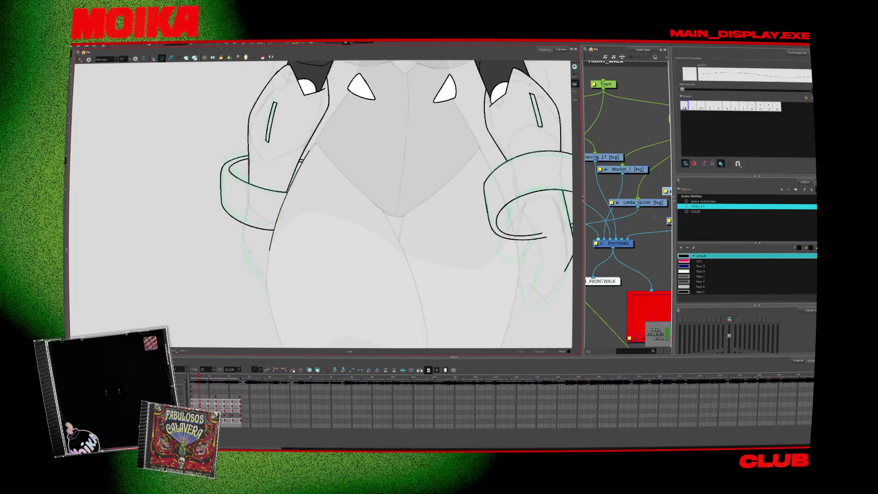
pyautogui.press(',')
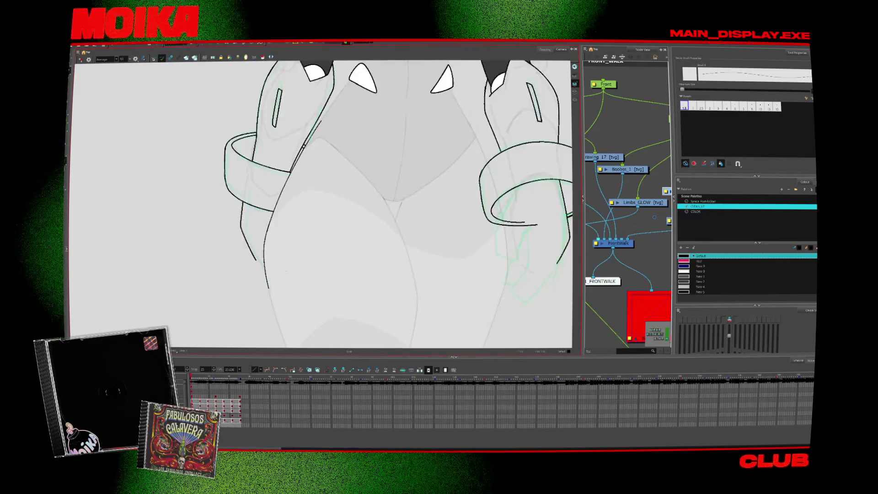
pyautogui.press(',')
pyautogui.press(',')
# - Advance to the next drawing and zoom in on the arm beside the wrist cuff
pyautogui.hotkey('alt', 'z')
pyautogui.press('1')
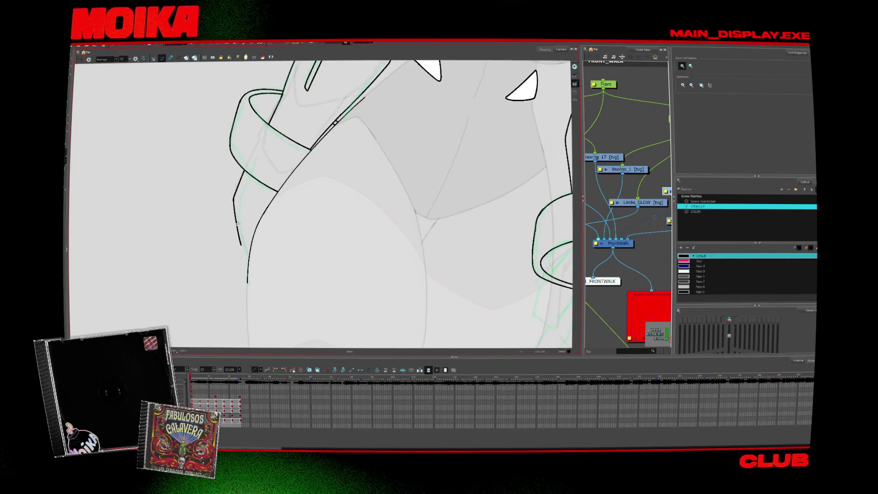
pyautogui.hotkey('alt', 'b')
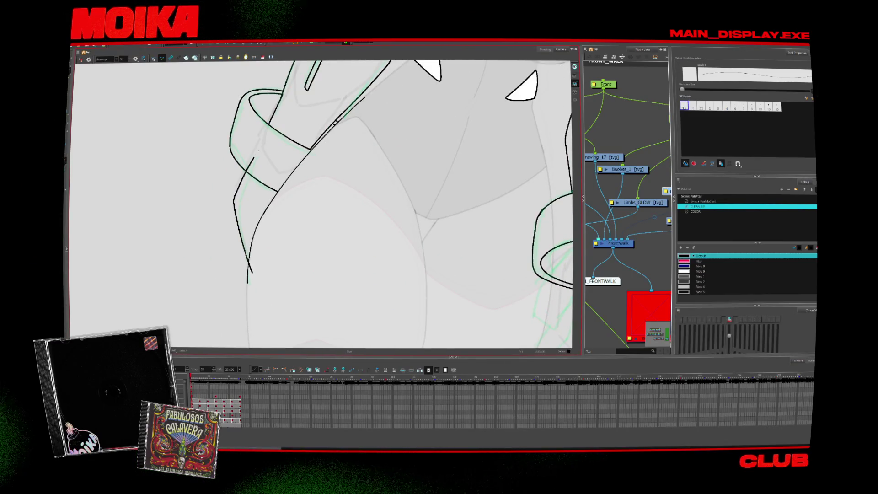
pyautogui.hotkey('alt', 's')
pyautogui.press('.')
pyautogui.hotkey('alt', 'b')
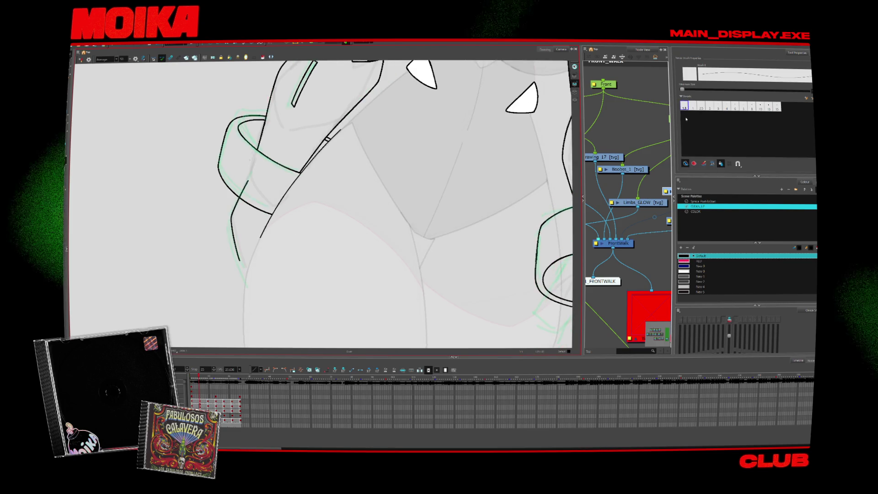
pyautogui.hotkey('alt', 'z')
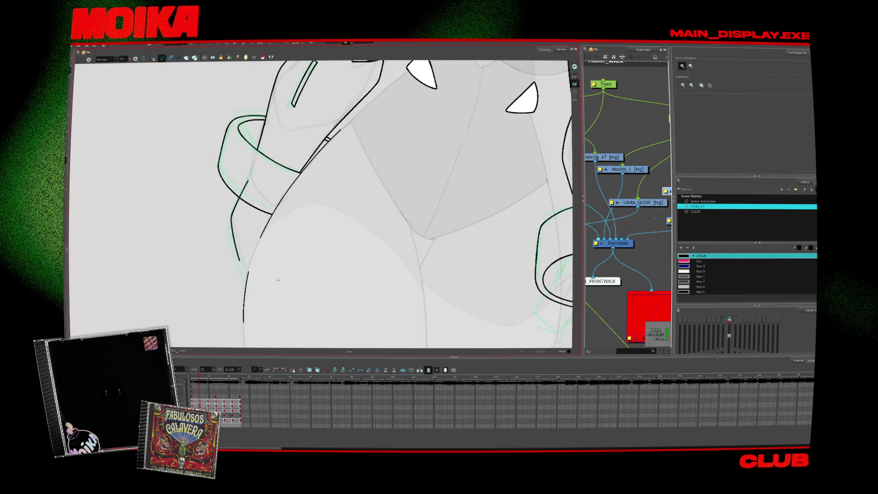
pyautogui.click(190, 282)
# - Brush a long curved contour beneath the wrist cuff, adjusting brush size and view rotation
pyautogui.hotkey('alt', 'b')
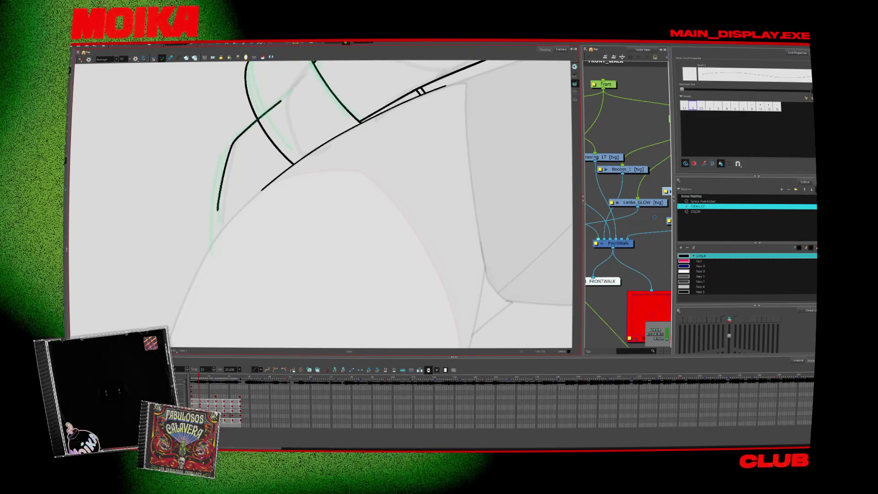
pyautogui.moveTo(185, 299); pyautogui.dragTo(293, 164)
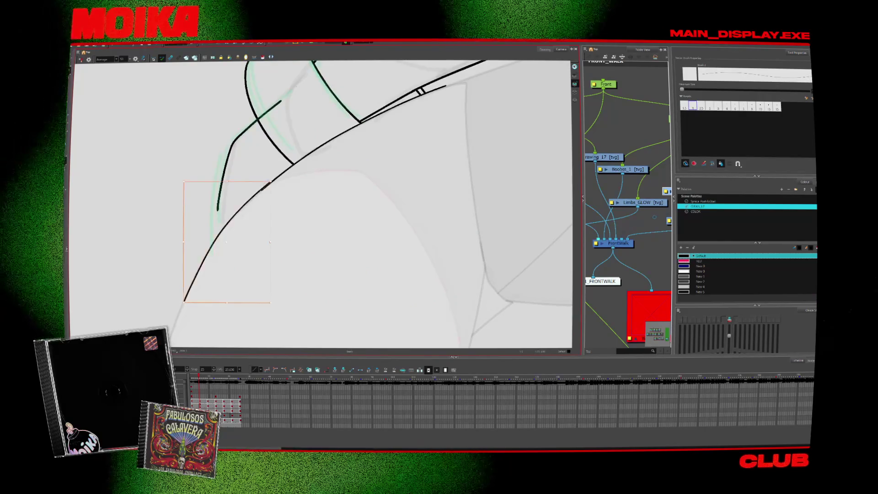
pyautogui.click(701, 106)
pyautogui.moveTo(412, 137)
pyautogui.mouseDown()
pyautogui.moveTo(320, 293)
pyautogui.moveTo(267, 313)
pyautogui.mouseUp()
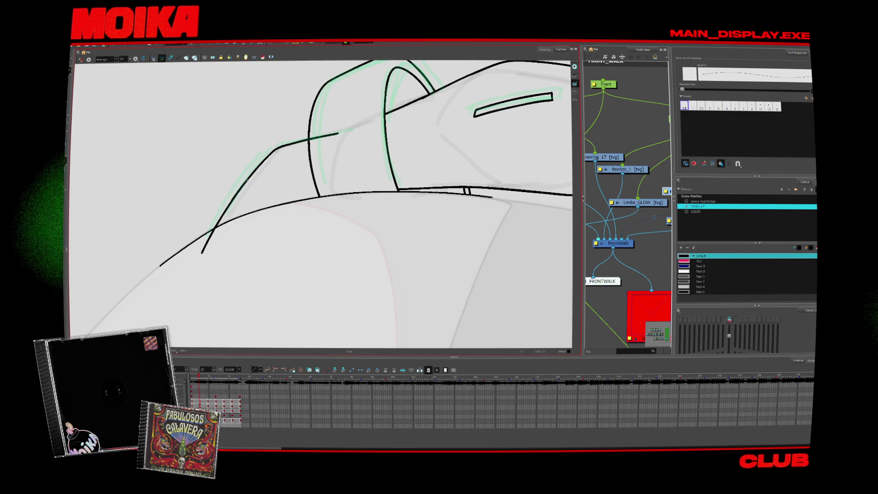
pyautogui.hotkey('ctrl', 'z')
pyautogui.hotkey('alt', 's')
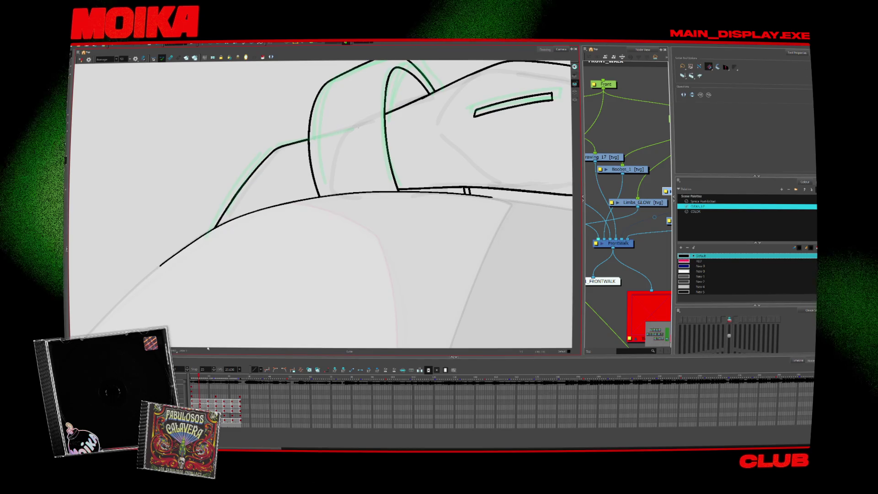
pyautogui.scroll(1, 174, 316)
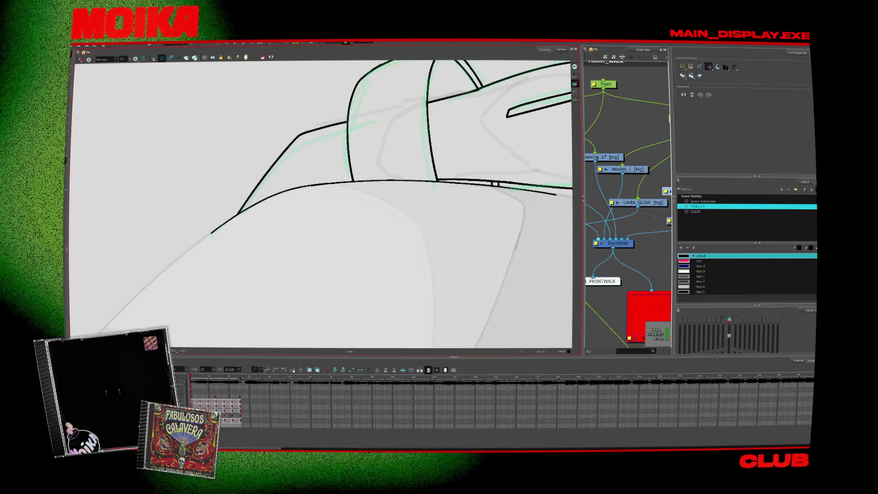
pyautogui.scroll(-6, 243, 276)
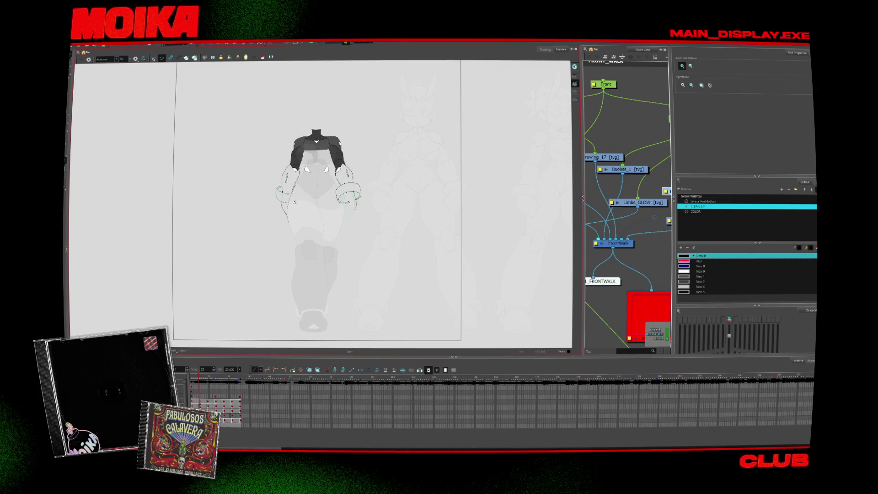
pyautogui.scroll(1, 294, 201)
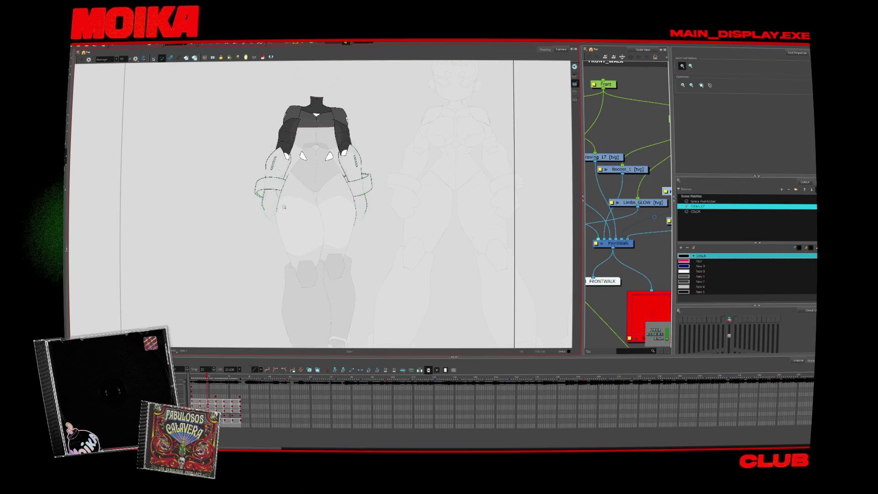
pyautogui.scroll(2, 284, 207)
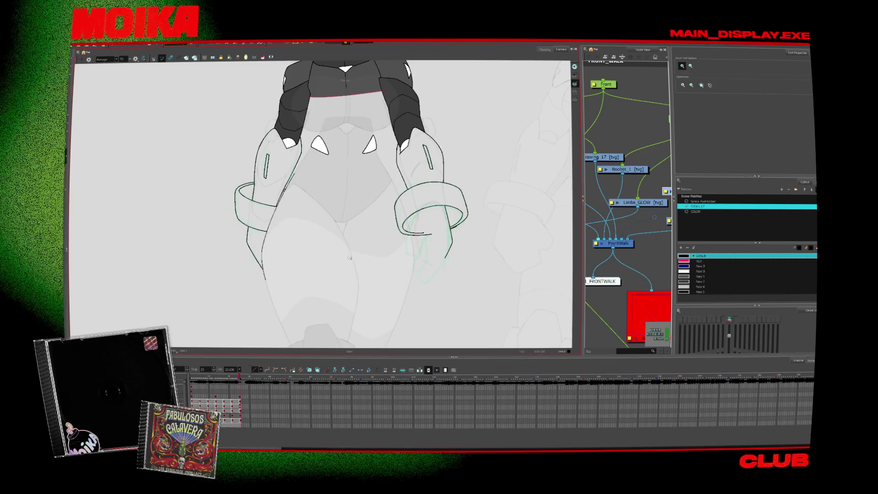
pyautogui.scroll(-2, 350, 257)
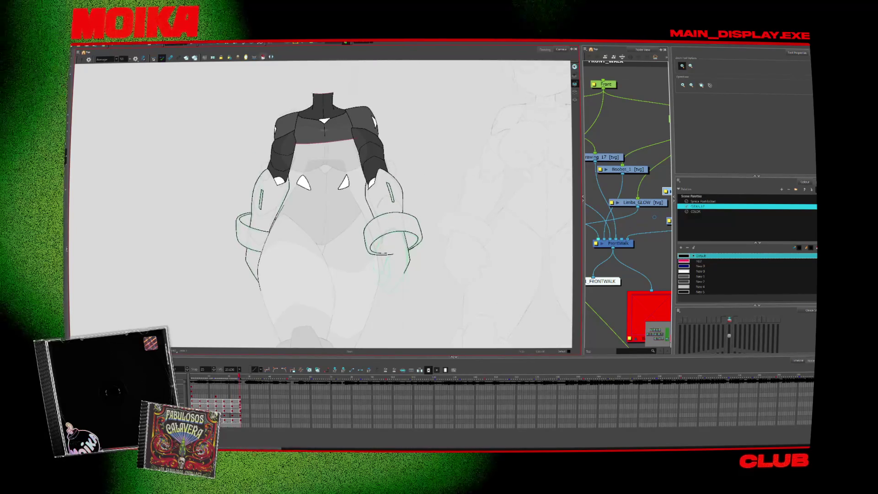
pyautogui.hotkey('alt', 'q')
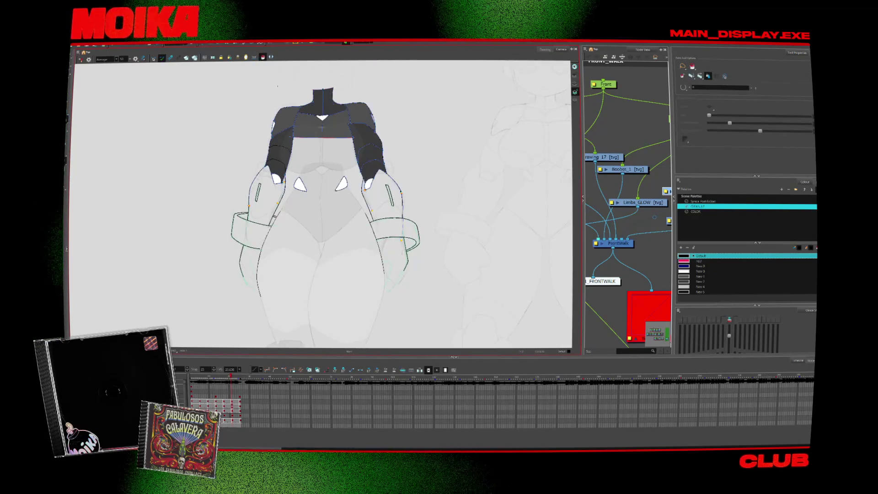
pyautogui.press('.')
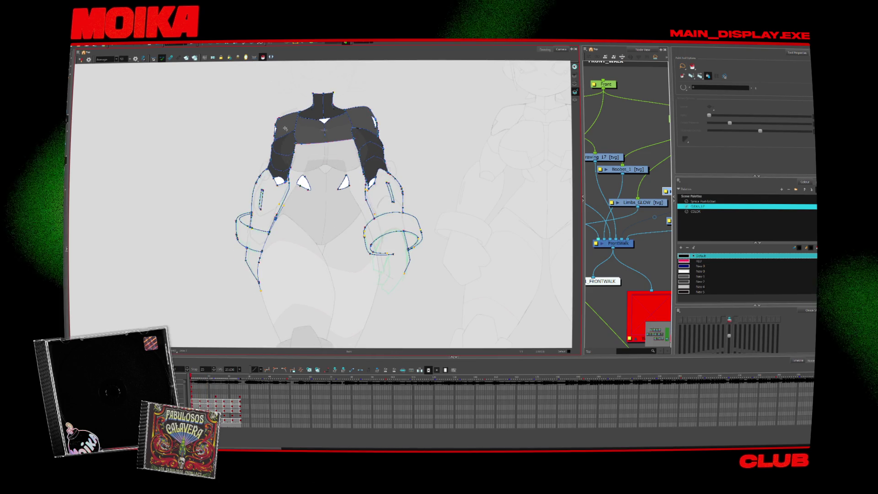
# - Fill the left wrist cuff with white and play back the animation to check it
pyautogui.press('d')
pyautogui.click(700, 277)
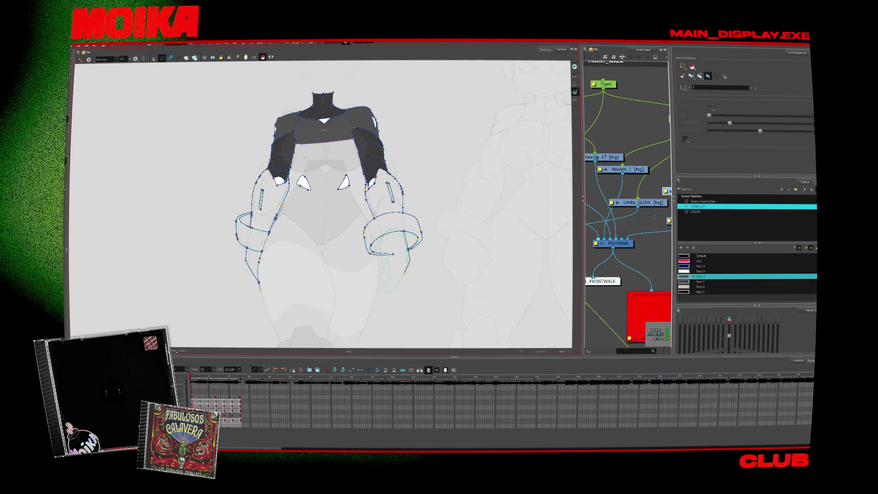
pyautogui.hotkey('alt', 'i')
pyautogui.click(699, 271)
pyautogui.click(249, 234)
pyautogui.press('Return')
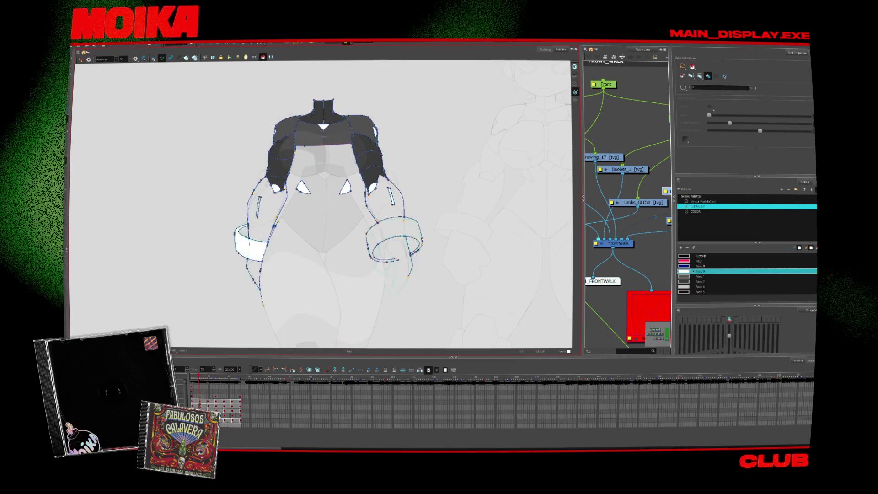
# - Paint the left arm dark grey on each of the five successive walk poses
pyautogui.click(700, 276)
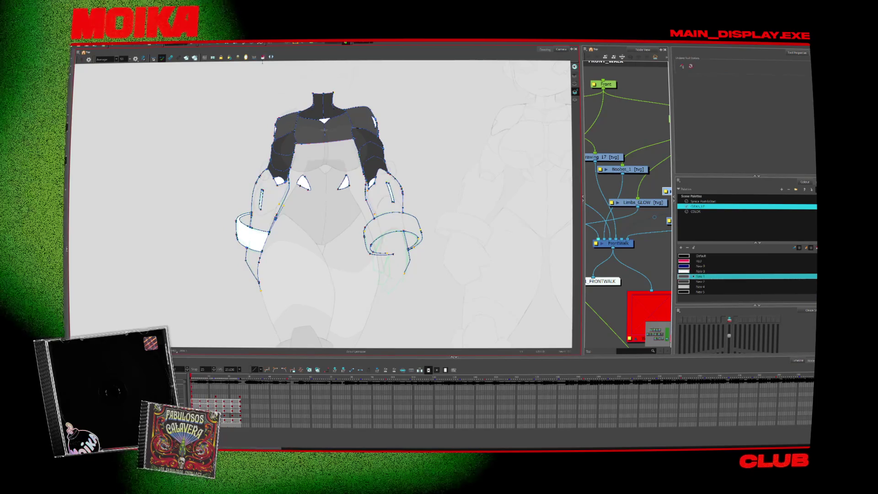
pyautogui.click(268, 202)
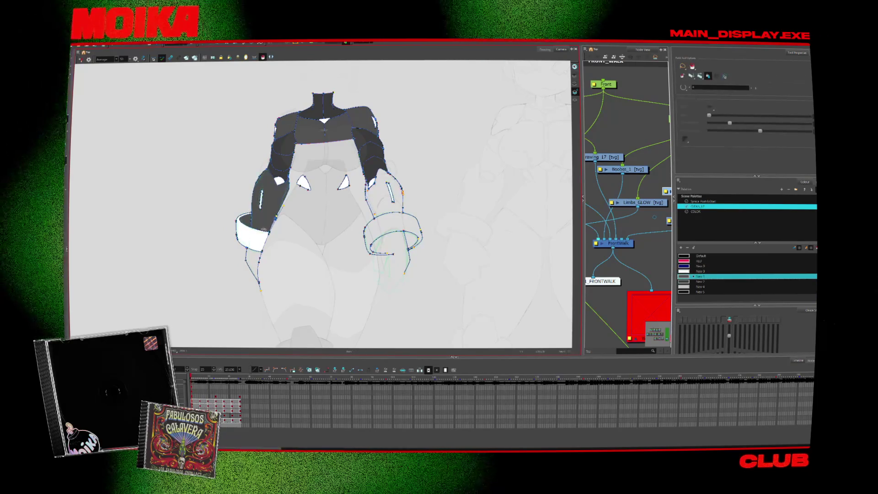
pyautogui.press('.')
pyautogui.click(287, 234)
pyautogui.press('.')
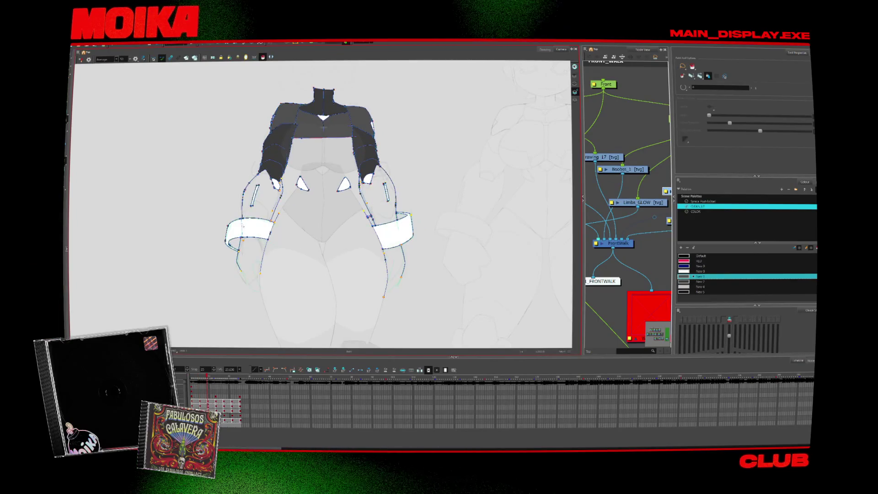
pyautogui.press('.')
pyautogui.click(260, 211)
pyautogui.press('.')
pyautogui.click(270, 210)
pyautogui.press('.')
pyautogui.click(277, 210)
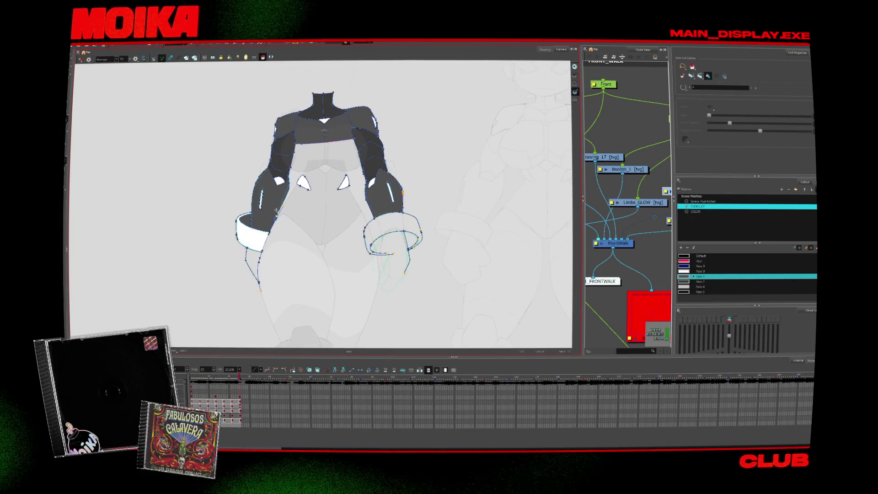
# - Select the New 5 colour and zoom in on the left wrist cuff
pyautogui.click(694, 291)
pyautogui.hotkey('alt', 'z')
pyautogui.moveTo(247, 219); pyautogui.dragTo(259, 88)
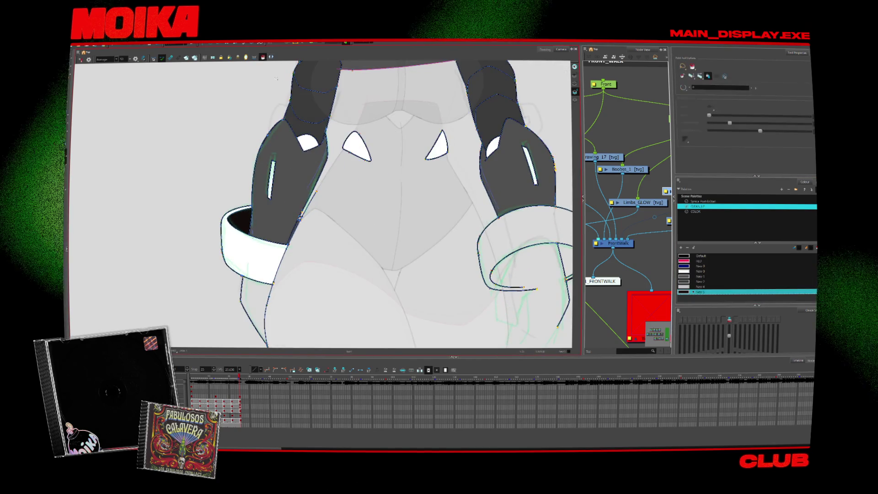
# - Step back and forth through the walk poses to inspect the white wrist cuffs
pyautogui.press(',')
pyautogui.hotkey('alt', 'i')
pyautogui.press(',')
pyautogui.press('.')
pyautogui.press('.')
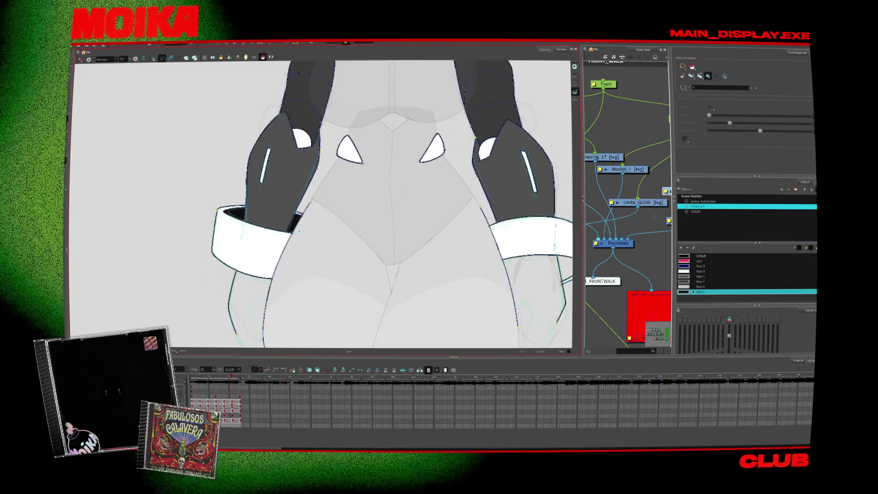
pyautogui.press('.')
pyautogui.press(',')
pyautogui.press(',')
pyautogui.press(',')
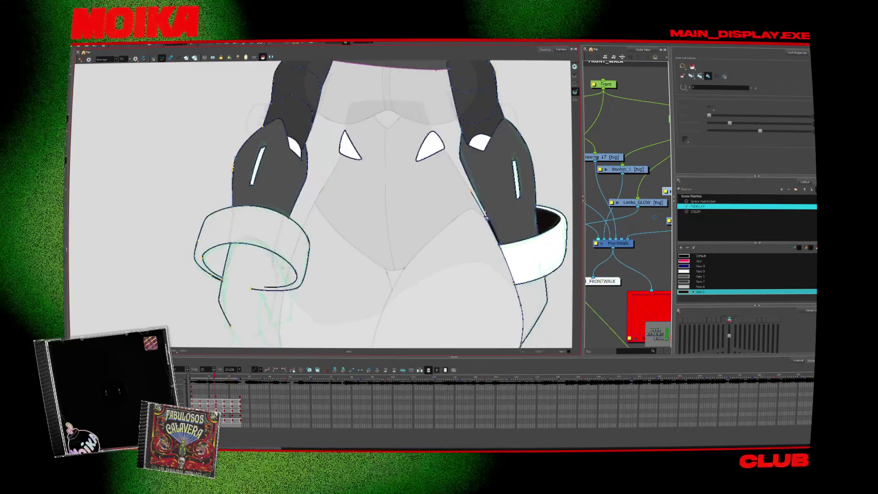
pyautogui.press(',')
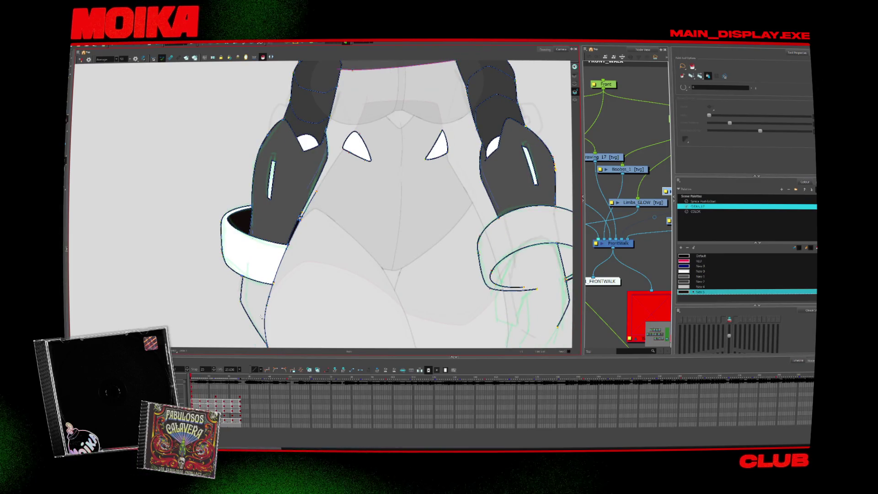
# - Pick the swatch above New 5, advance through the poses, zoom out and play the walk
pyautogui.click(694, 282)
pyautogui.press('.')
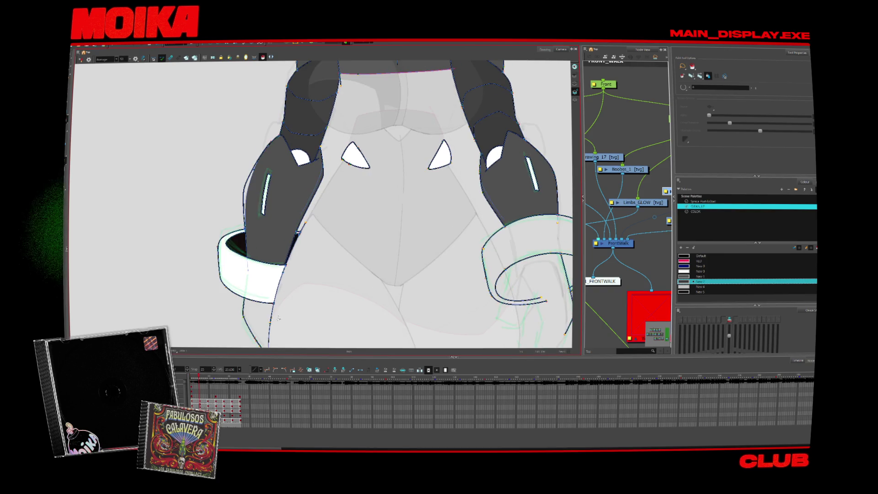
pyautogui.press('.')
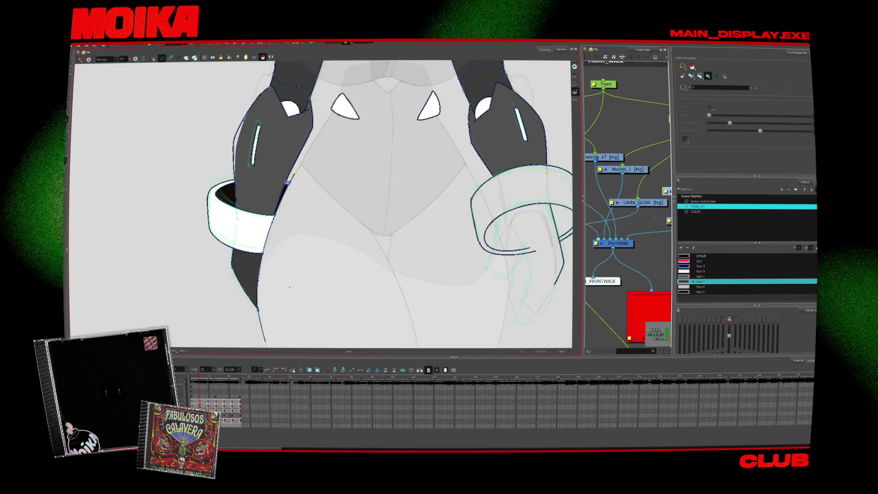
pyautogui.press('.')
pyautogui.scroll(-5, 288, 285)
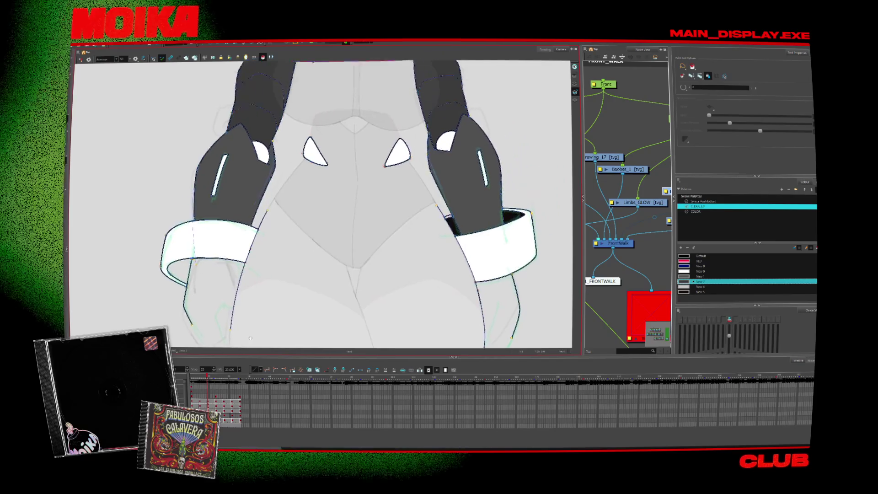
pyautogui.press('.')
pyautogui.press('.')
pyautogui.press('.')
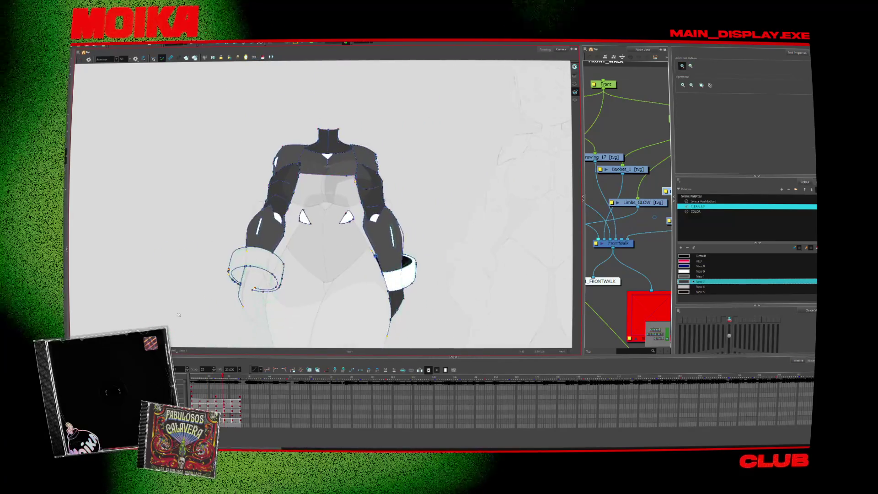
pyautogui.press('Return')
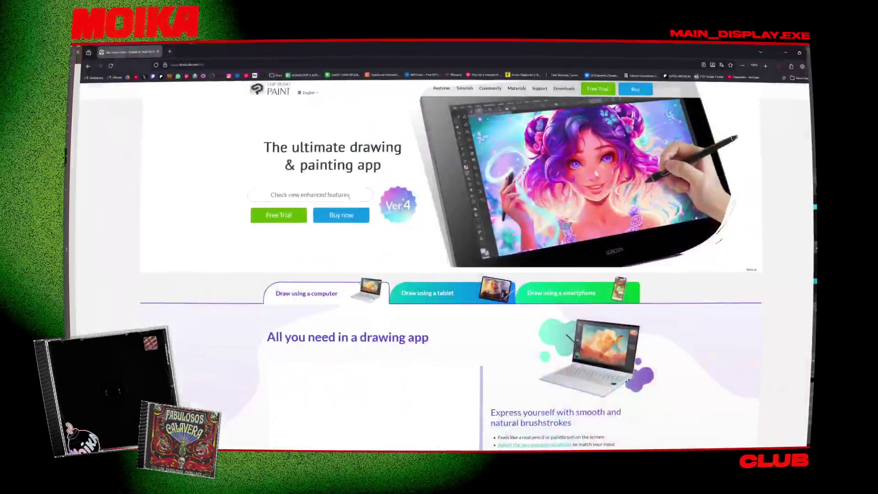
# - Scroll past the 3D model features on the Clip Studio Paint homepage and open its X profile
pyautogui.scroll(-13, 204, 256)
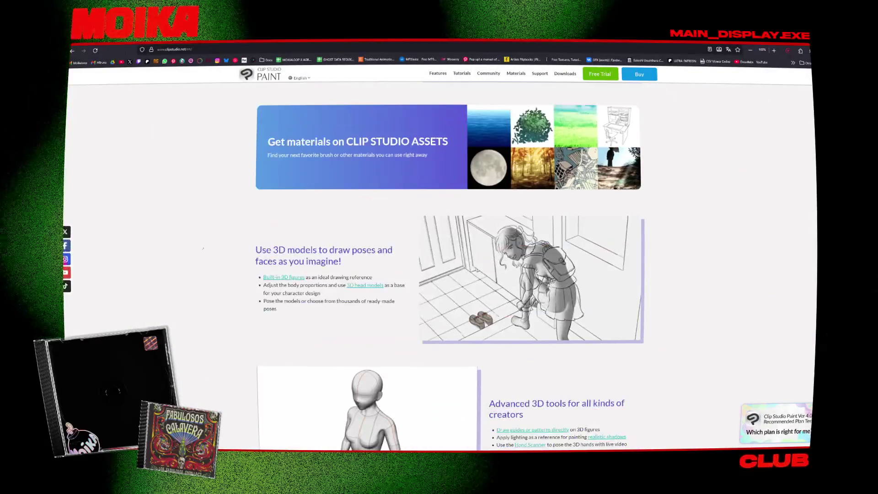
pyautogui.scroll(-6, 204, 256)
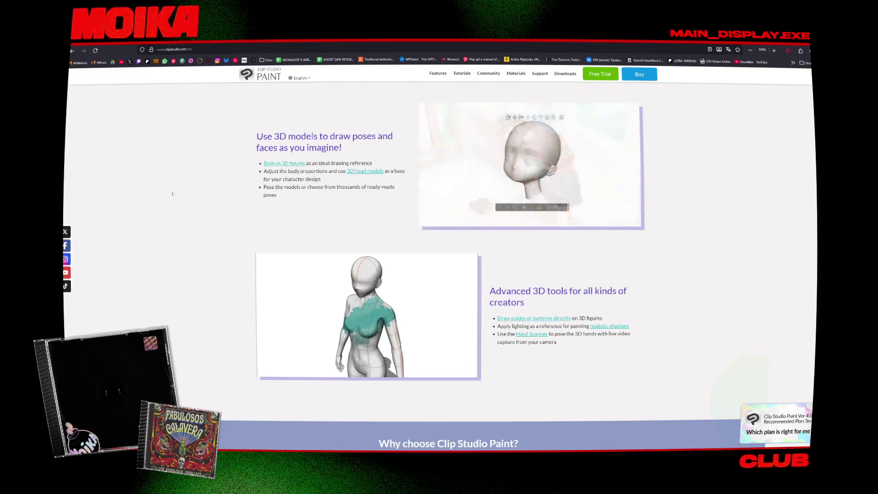
pyautogui.click(65, 231)
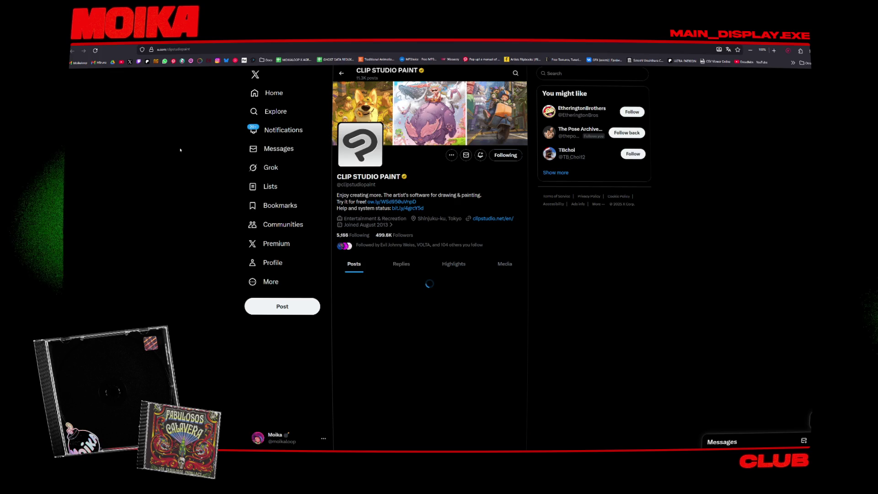
# - Browse the CLIP STUDIO PAINT profile feed on X
pyautogui.scroll(-3, 179, 152)
pyautogui.scroll(-6, 185, 160)
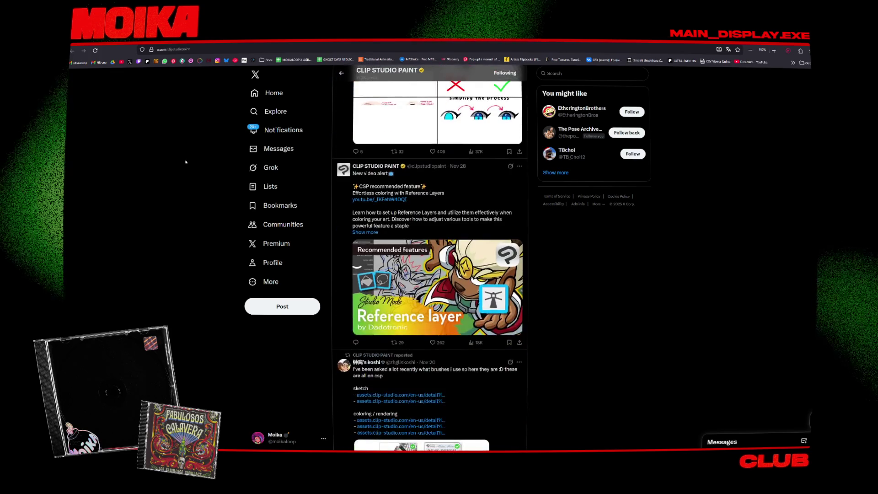
pyautogui.scroll(3, 256, 183)
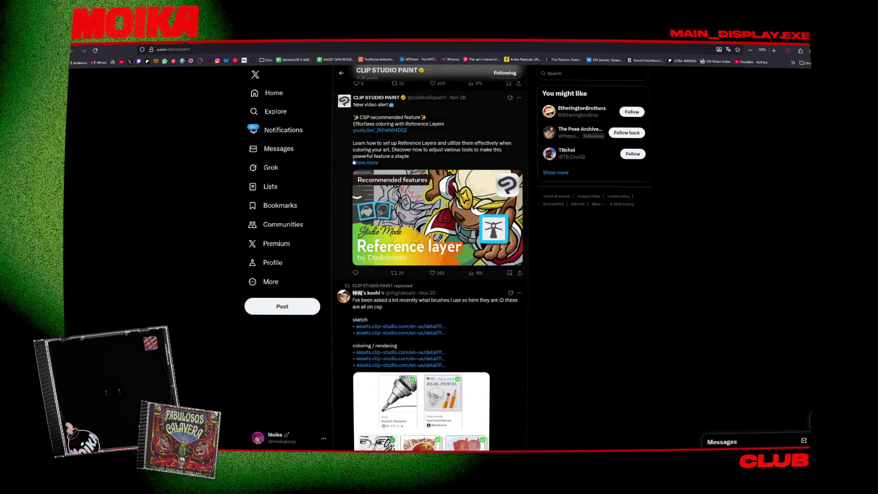
pyautogui.scroll(-3, 339, 203)
pyautogui.scroll(-10, 339, 202)
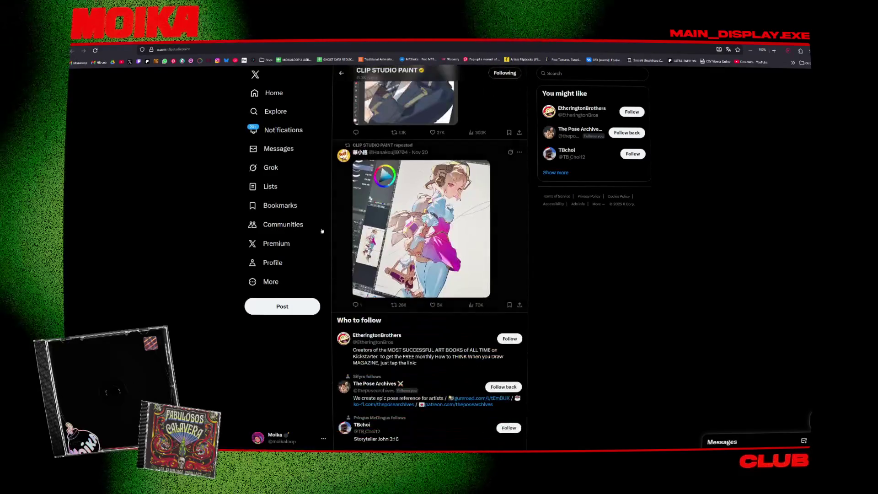
pyautogui.scroll(20, 346, 340)
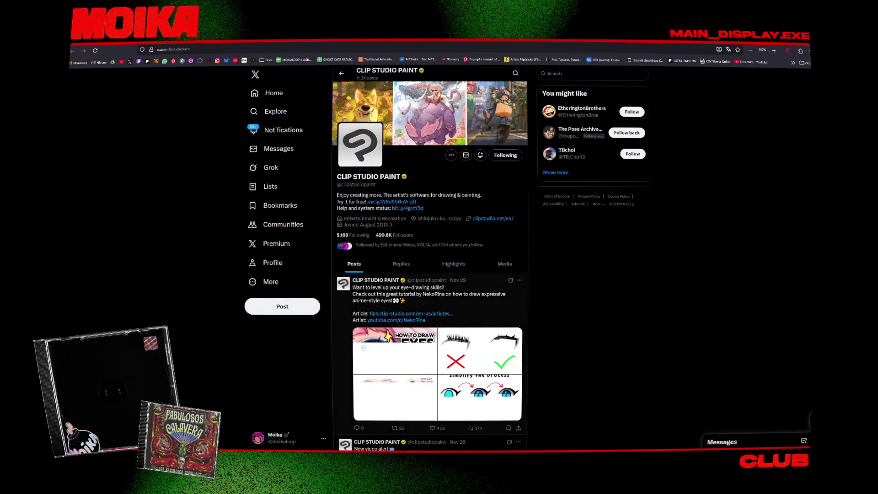
pyautogui.scroll(-5, 346, 341)
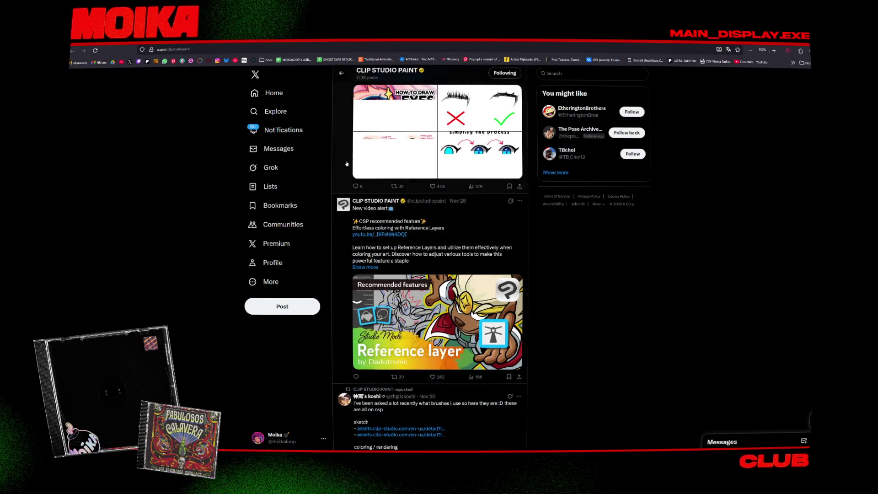
# - Open the expressive anime-eye drawing tutorial post and scroll through its replies
pyautogui.click(346, 164)
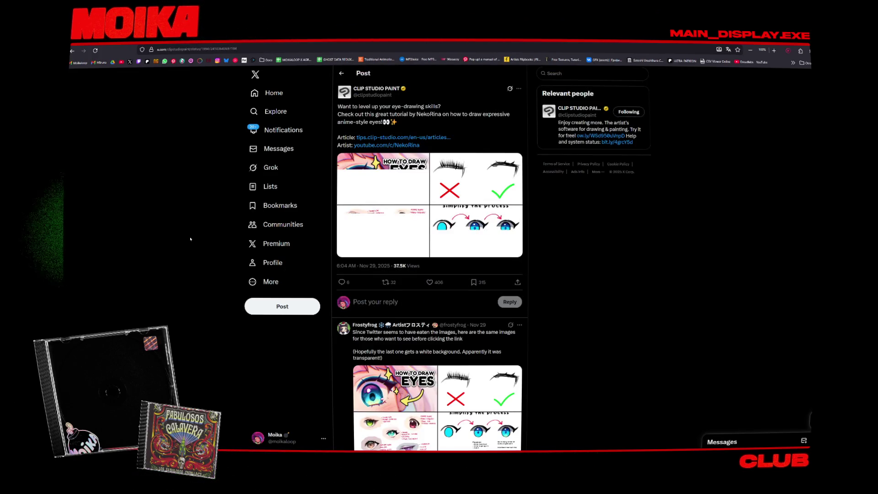
pyautogui.scroll(-4, 181, 269)
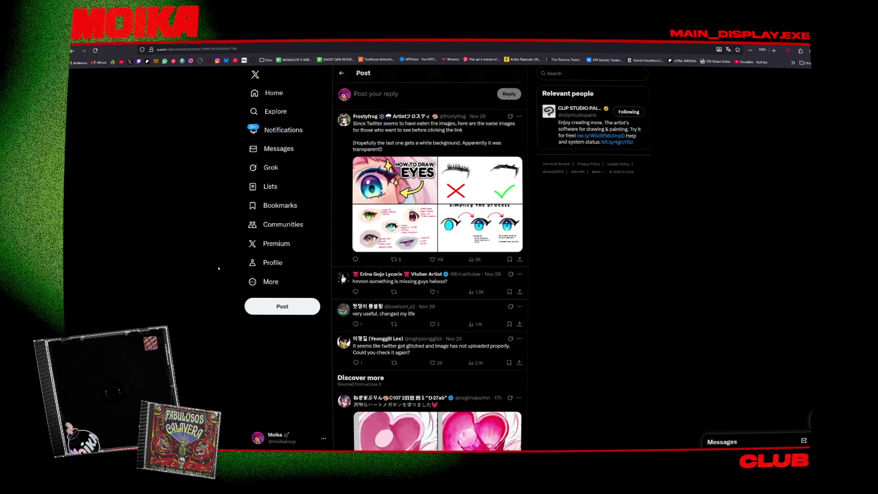
pyautogui.scroll(-2, 219, 269)
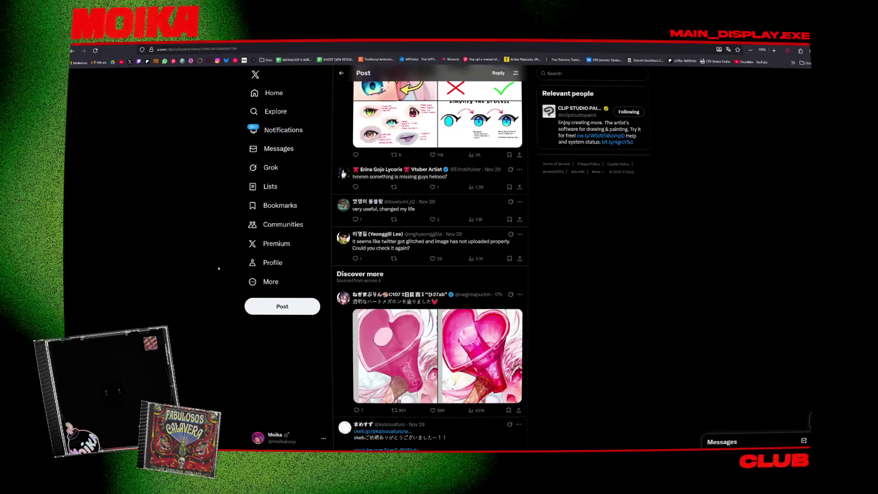
pyautogui.scroll(-6, 219, 269)
pyautogui.scroll(-1, 219, 268)
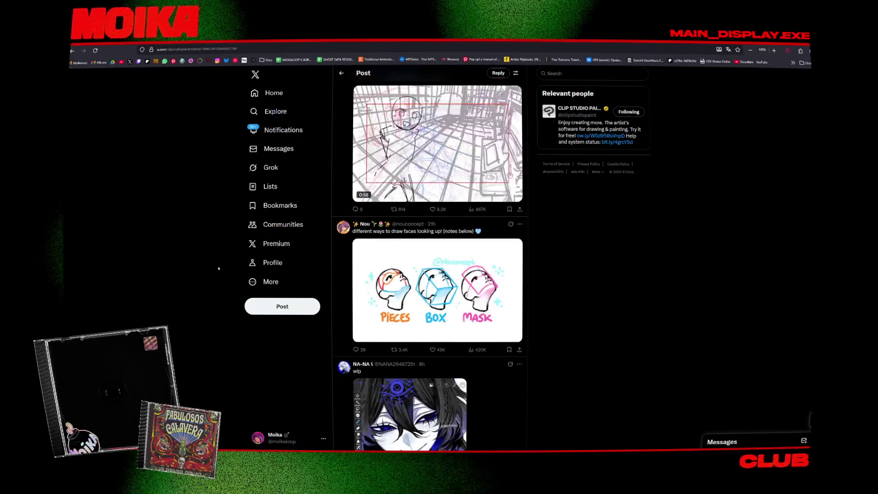
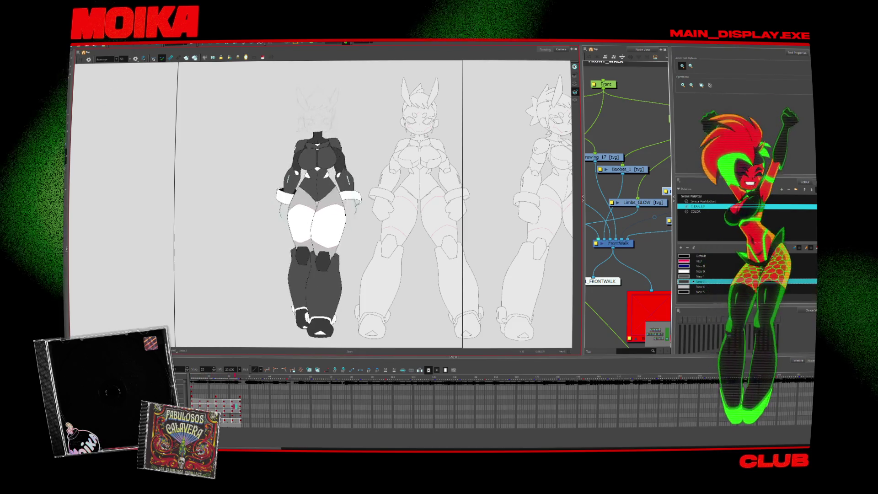
# - Marquee-select the arm strokes, zoom in to inspect the cuff, then zoom back out
pyautogui.click(82, 60)
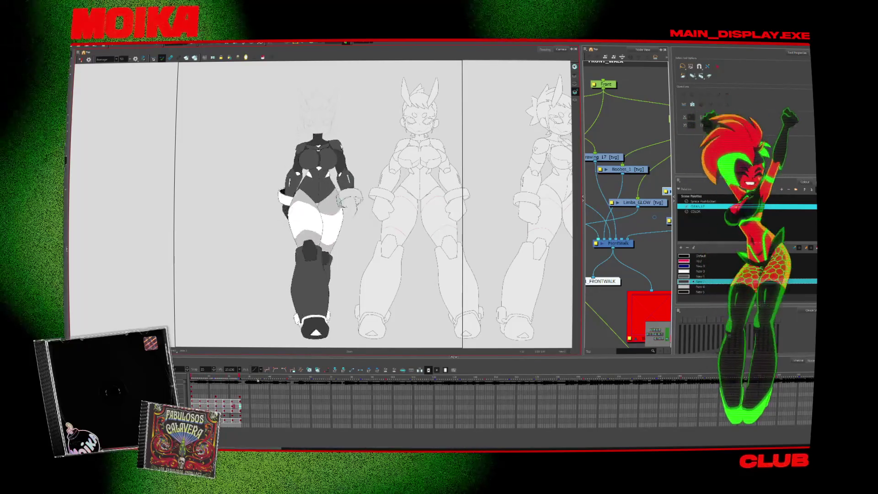
pyautogui.moveTo(379, 123); pyautogui.dragTo(247, 307)
pyautogui.scroll(5, 232, 261)
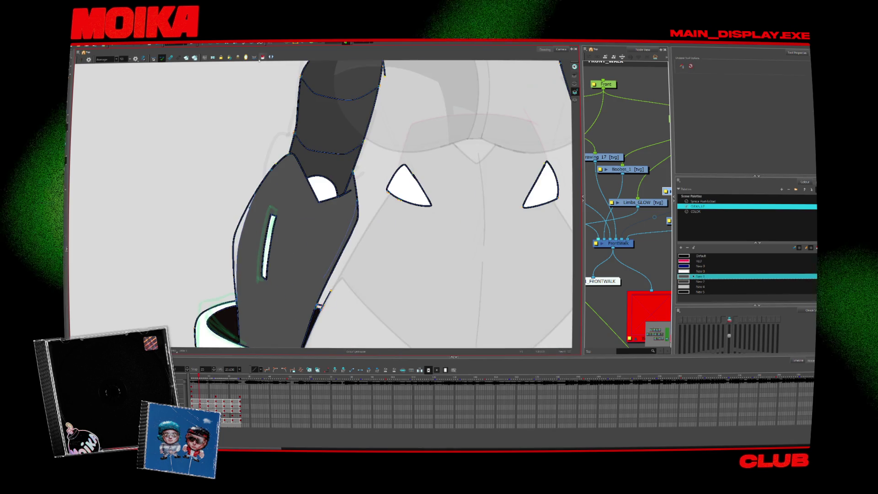
pyautogui.scroll(-5, 323, 203)
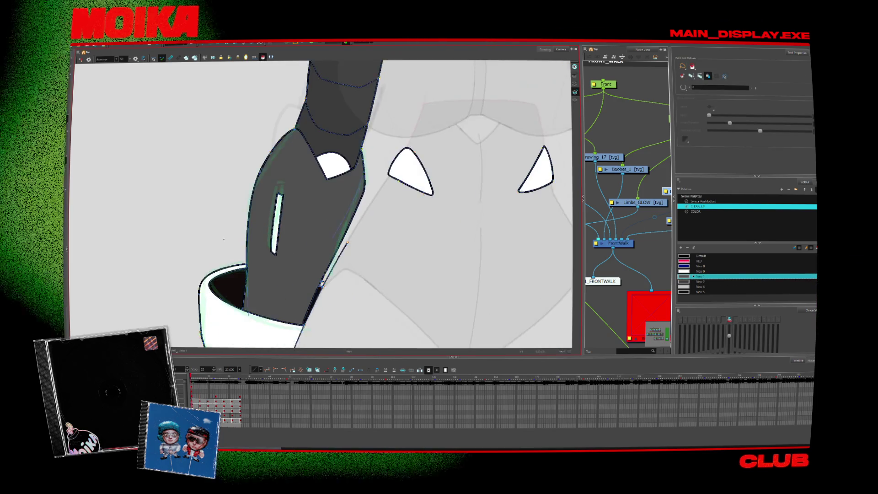
pyautogui.scroll(-3, 228, 261)
pyautogui.hotkey('alt', 's')
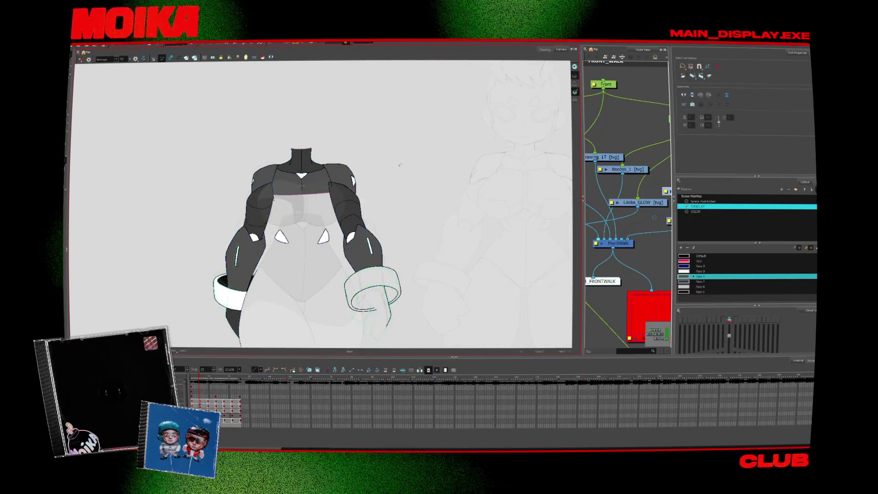
# - Select the arms and both cuffs and pick NAIJA from the first scene palette
pyautogui.scroll(-2, 407, 210)
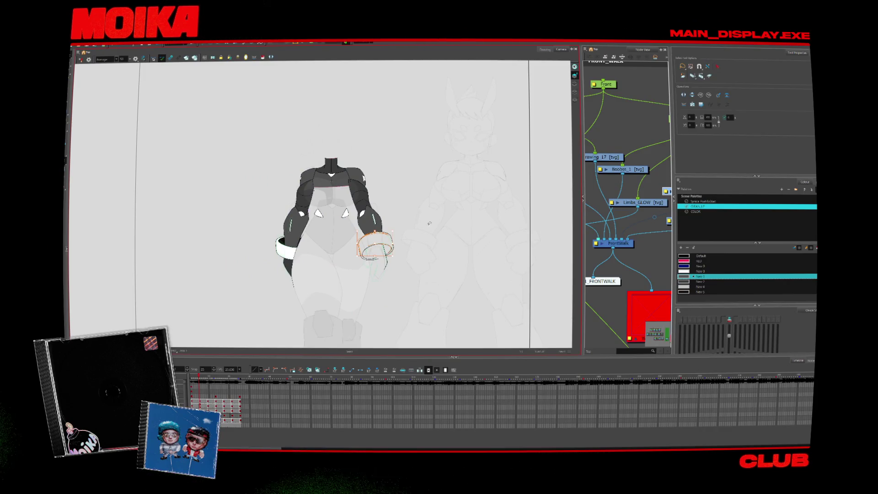
pyautogui.click(417, 241)
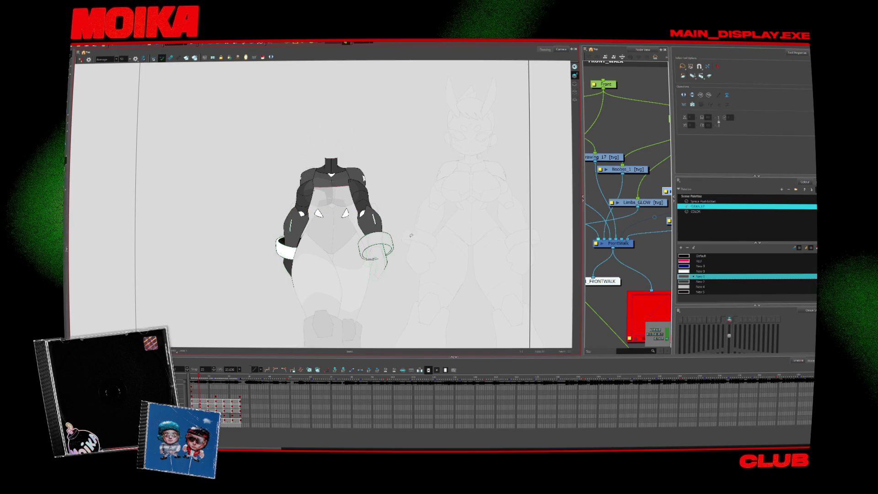
pyautogui.click(382, 244)
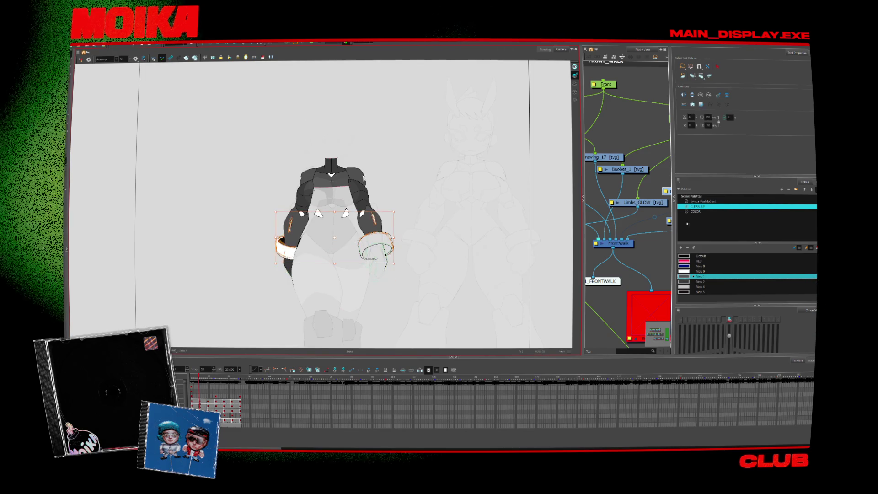
pyautogui.click(703, 202)
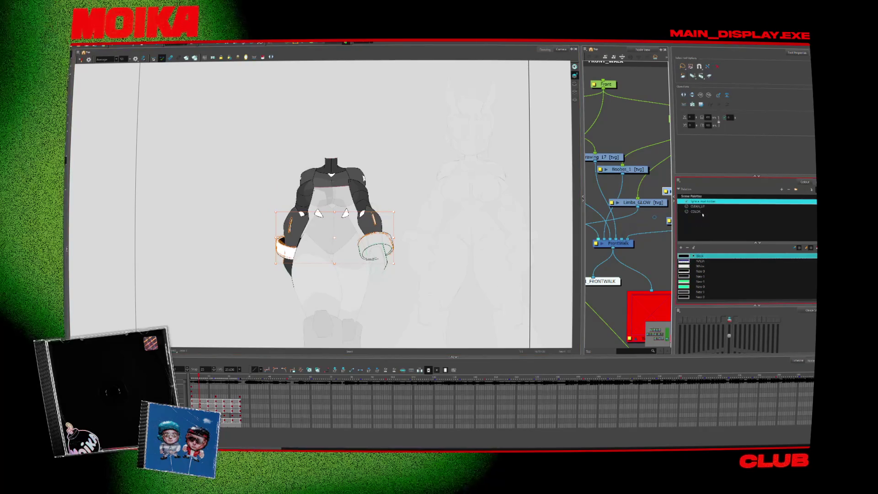
pyautogui.click(700, 261)
# - Select the arms and cuffs on each of the following arm poses
pyautogui.press('.')
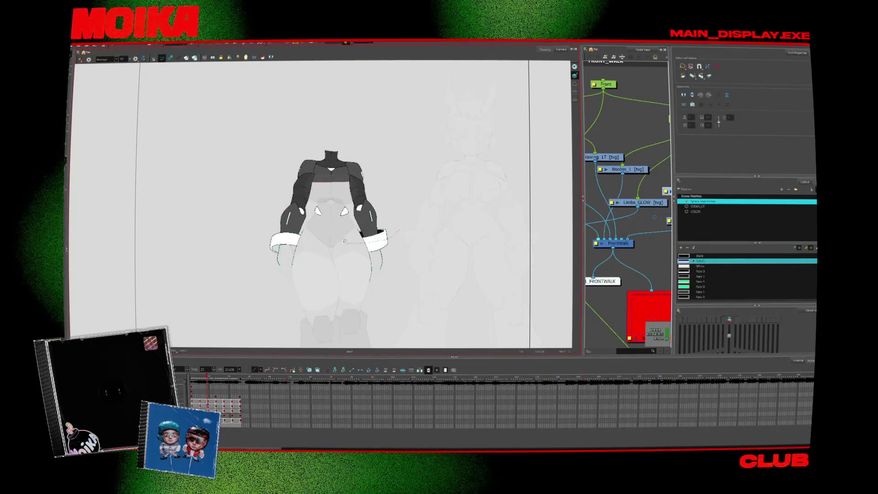
pyautogui.moveTo(398, 231); pyautogui.dragTo(262, 235)
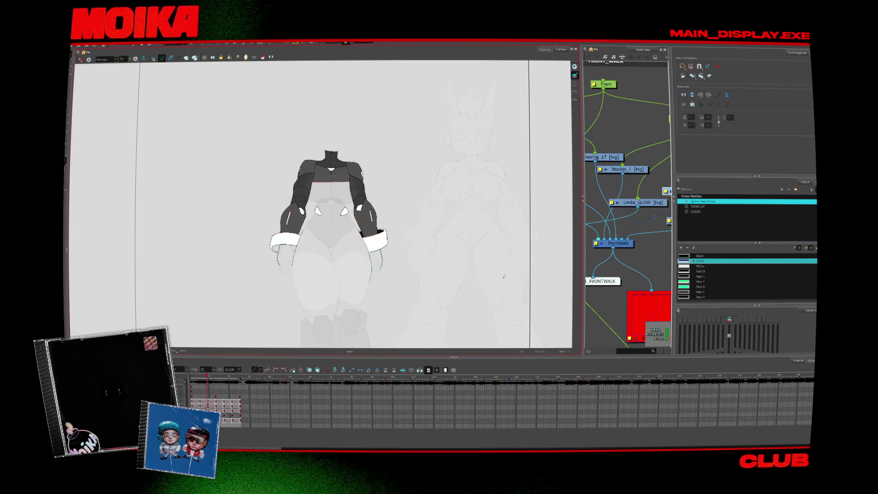
pyautogui.press('.')
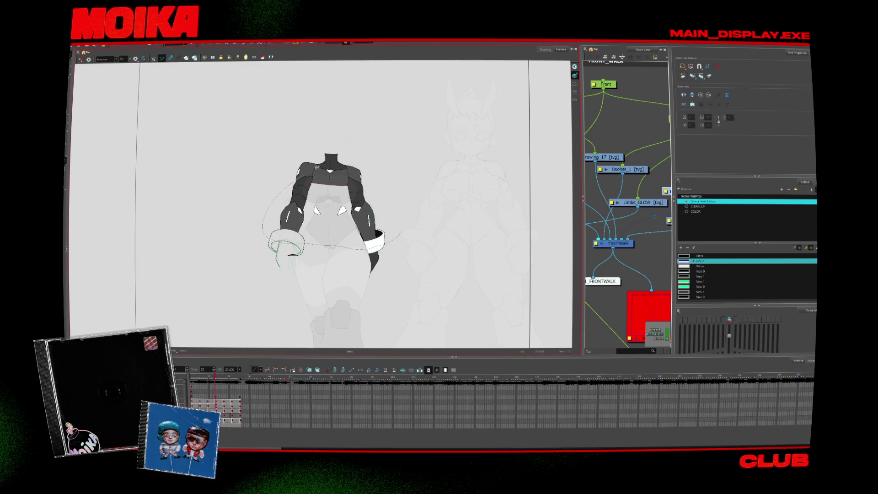
pyautogui.moveTo(312, 234)
pyautogui.mouseDown()
pyautogui.moveTo(332, 242)
pyautogui.moveTo(277, 265)
pyautogui.mouseUp()
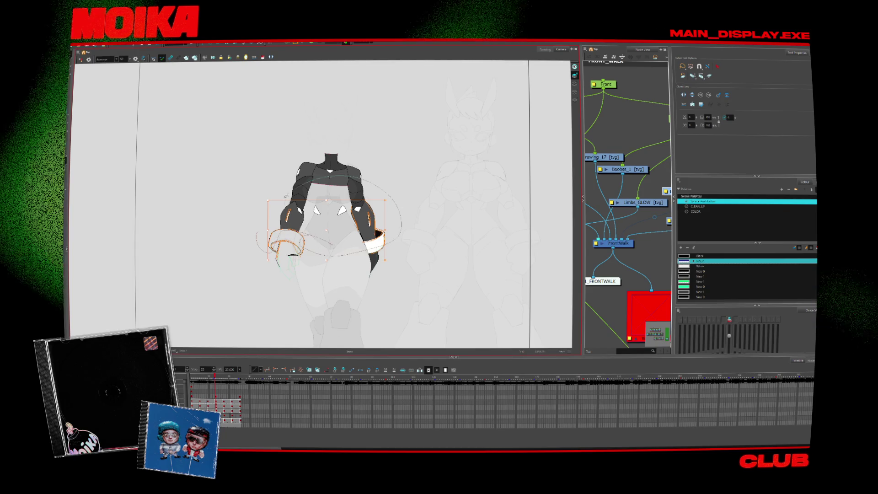
pyautogui.click(689, 262)
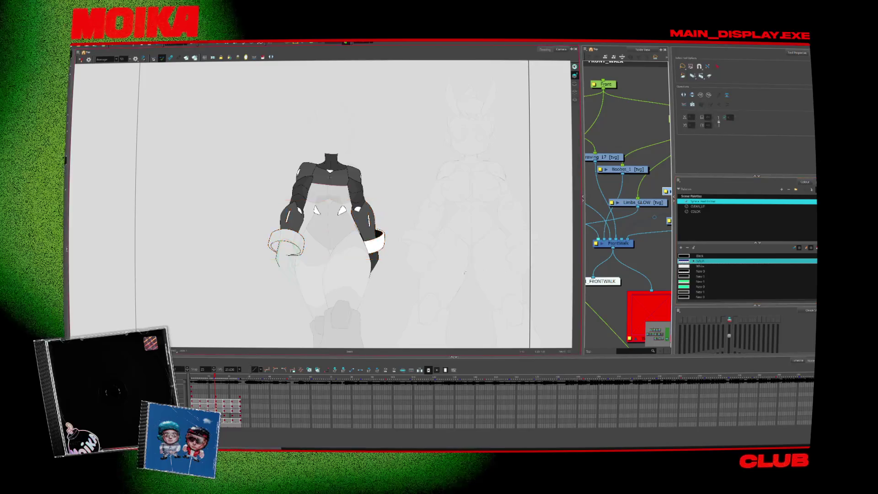
pyautogui.press('.')
pyautogui.moveTo(356, 251); pyautogui.dragTo(259, 241)
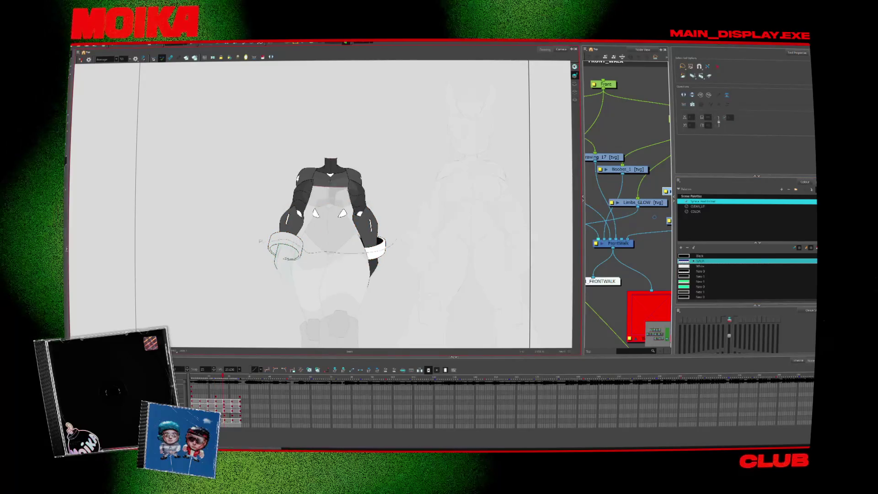
pyautogui.press('.')
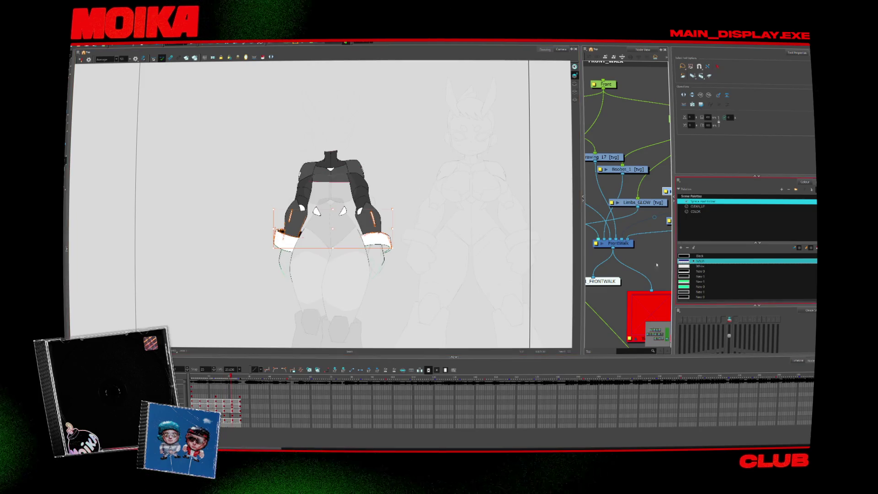
pyautogui.scroll(2, 333, 204)
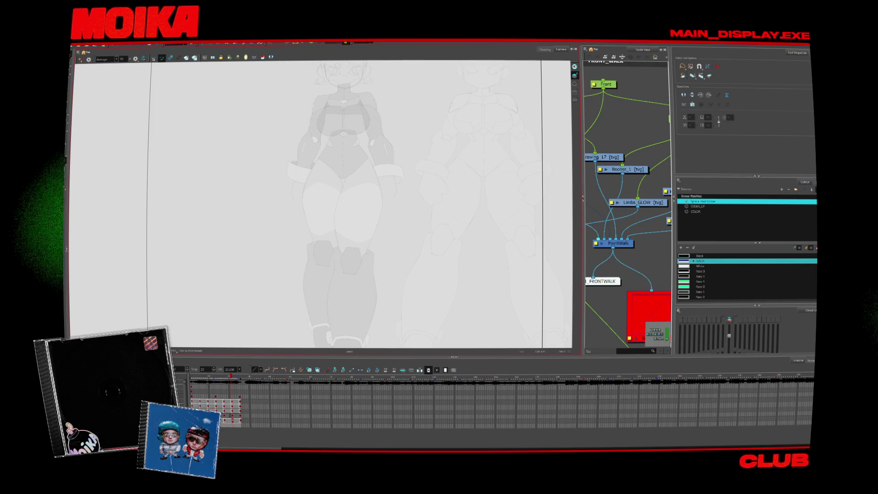
# - Recentre the view on the legs, select all leg strokes and step through the leg poses
pyautogui.scroll(-2, 481, 223)
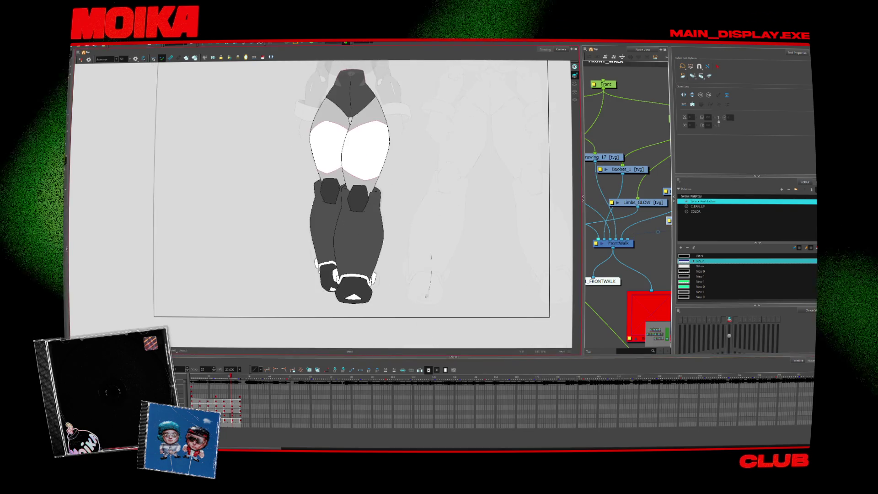
pyautogui.scroll(1, 481, 222)
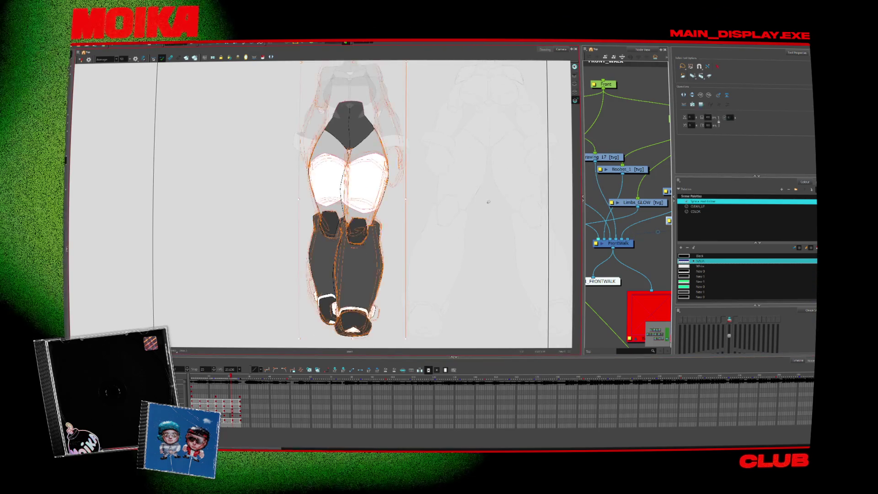
pyautogui.moveTo(465, 222); pyautogui.dragTo(451, 265)
pyautogui.scroll(-1, 451, 265)
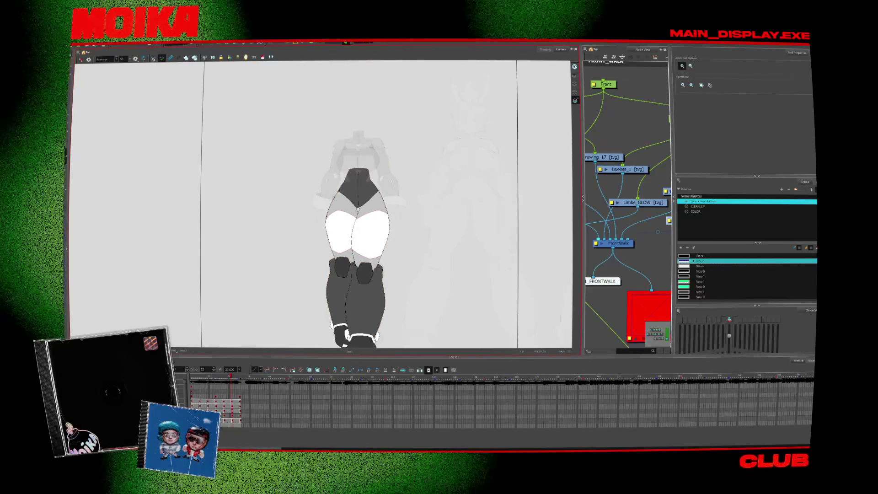
pyautogui.hotkey('ctrl', 'a')
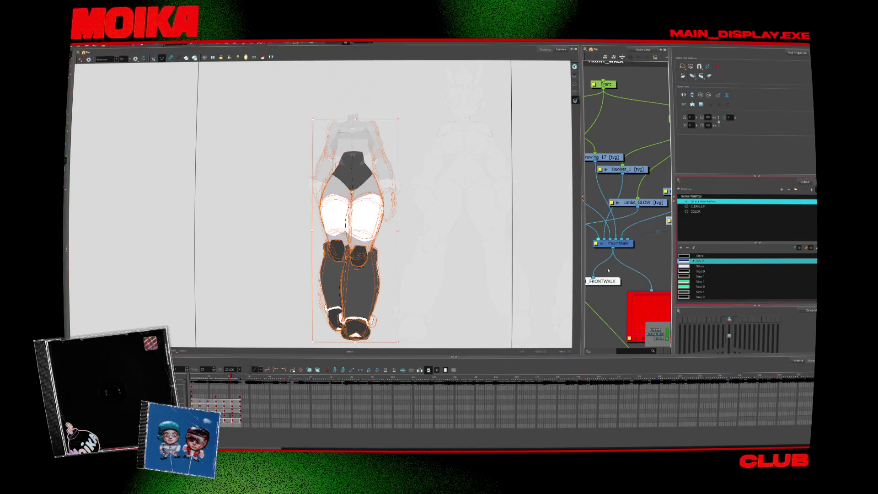
pyautogui.press('.')
pyautogui.press('.')
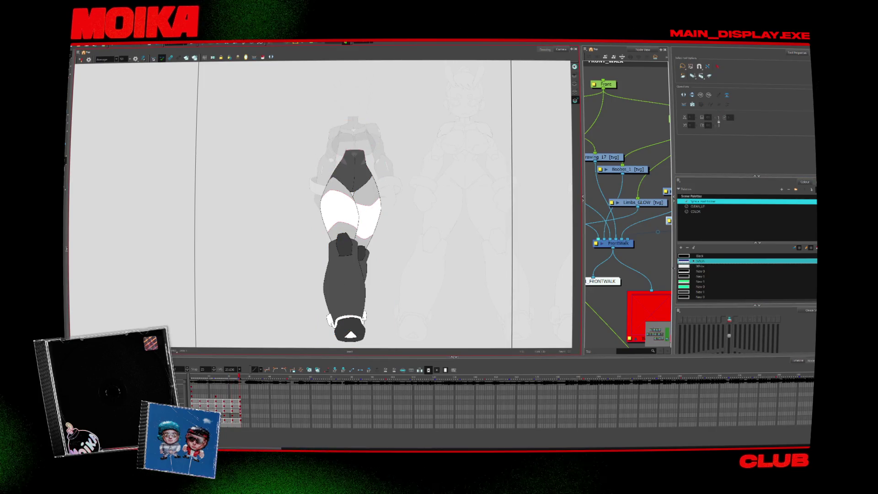
pyautogui.press(',')
pyautogui.press(',')
pyautogui.press(',')
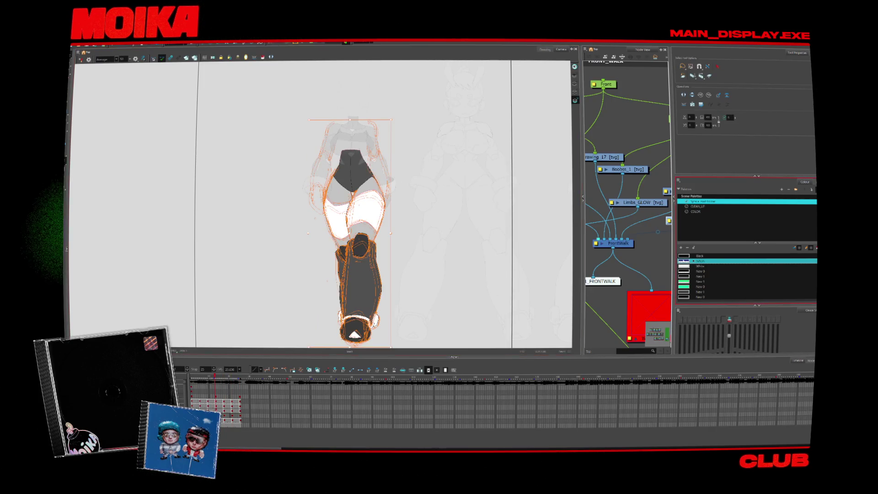
# - Select all strokes of the arms drawing, return to frame 1 and toggle the Boobs layer
pyautogui.click(386, 279)
pyautogui.press('/')
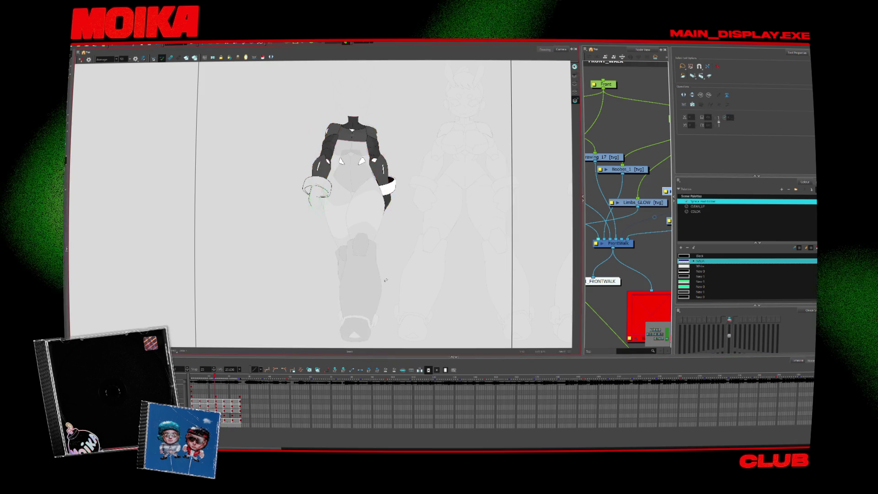
pyautogui.hotkey('ctrl', 'a')
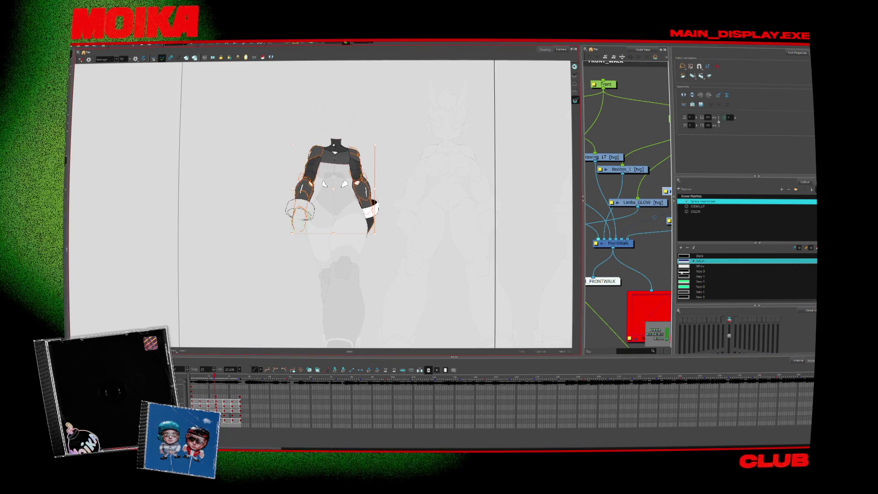
pyautogui.press(',')
pyautogui.press(',')
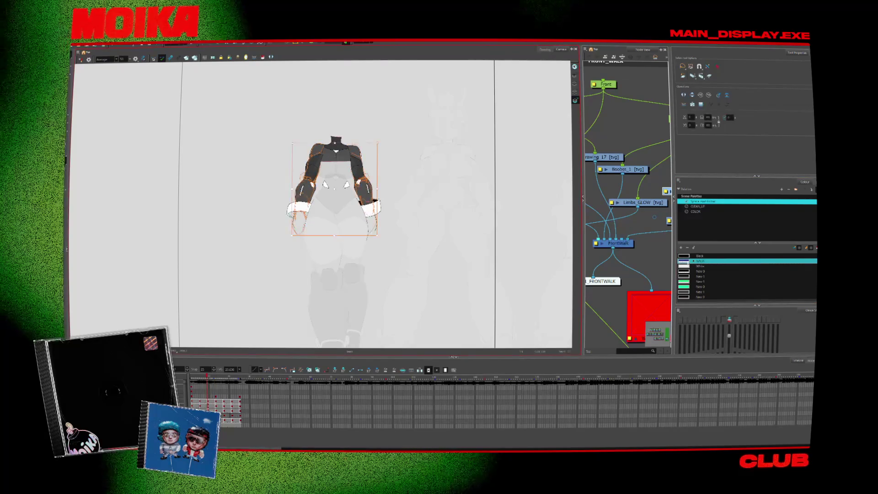
pyautogui.press(',')
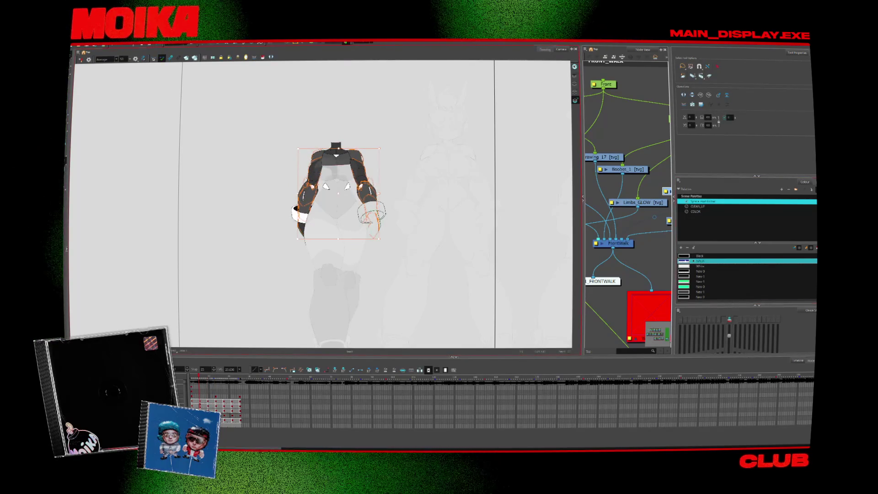
pyautogui.press(',')
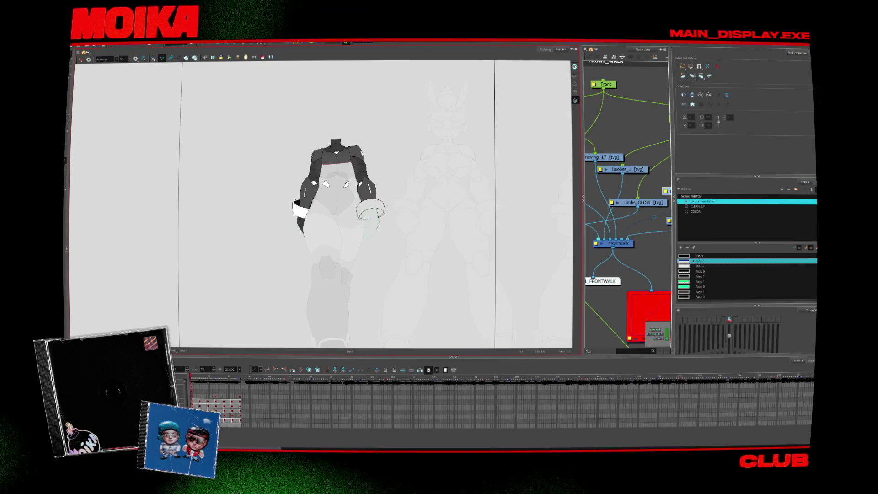
pyautogui.press('/')
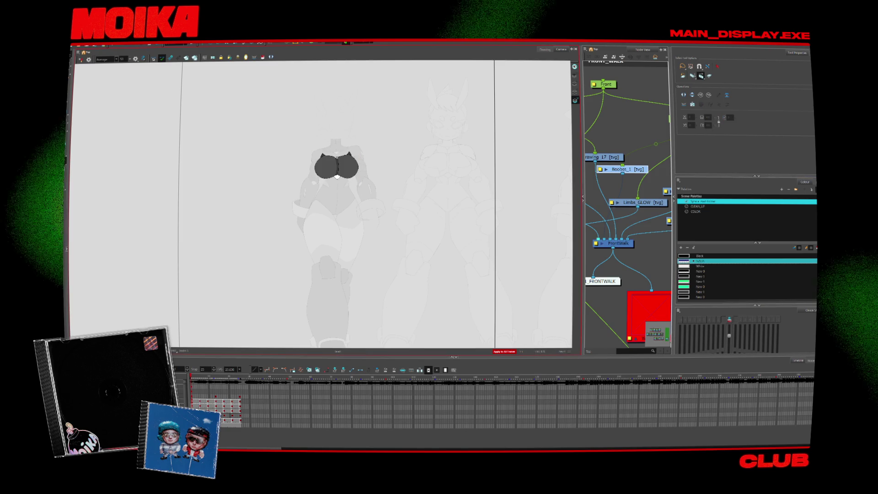
pyautogui.hotkey('shift', '/')
pyautogui.hotkey('alt', 'z')
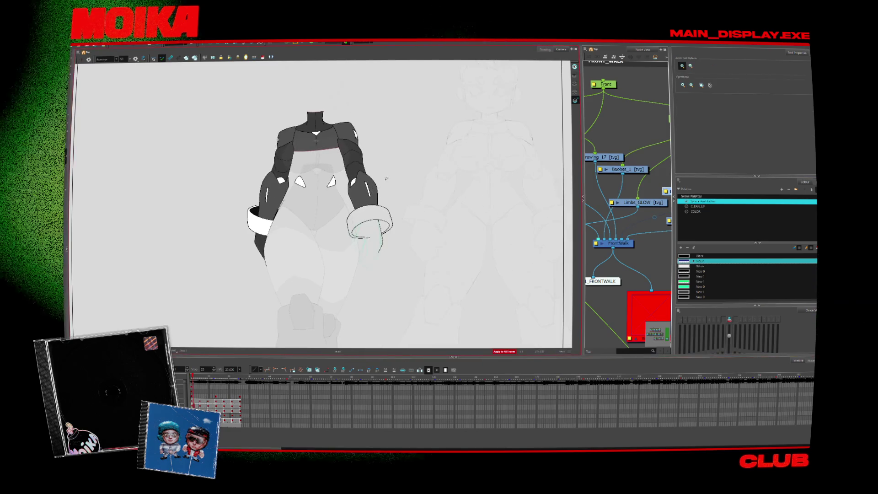
# - Ink a curved stroke on the forearm with the Brush, then advance a frame
pyautogui.scroll(3, 372, 186)
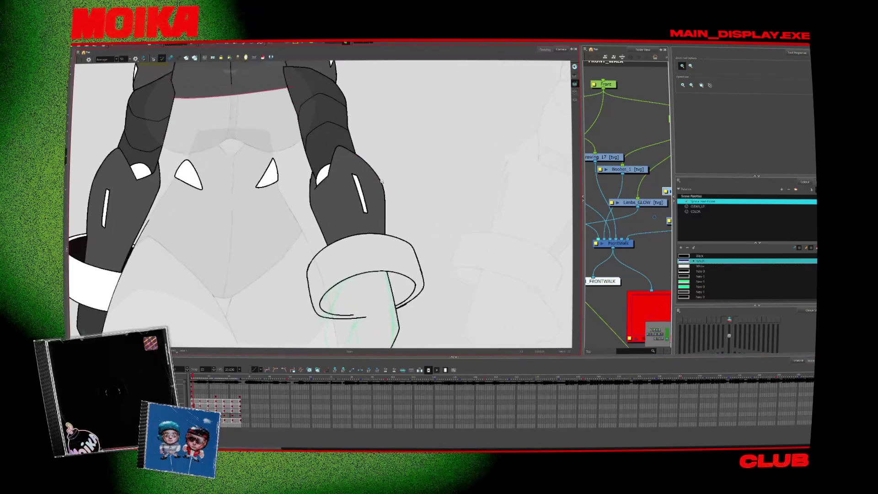
pyautogui.hotkey('alt', 'b')
pyautogui.hotkey('alt', 'z')
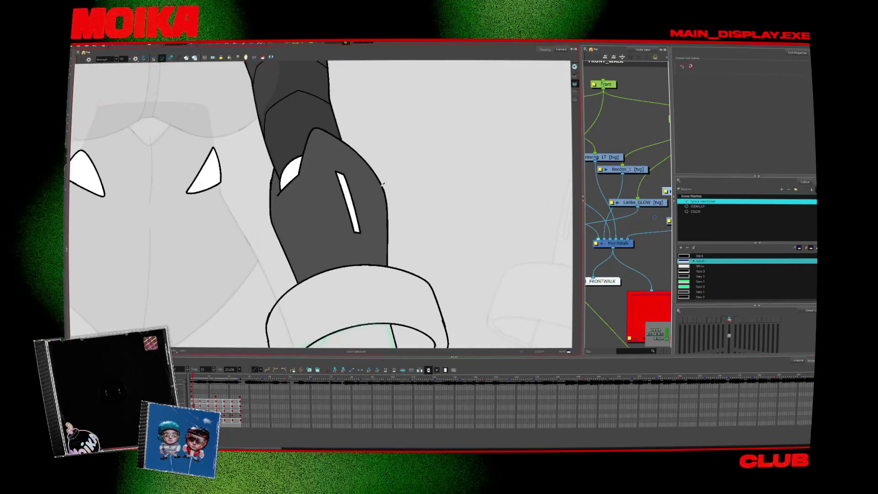
pyautogui.scroll(-3, 467, 235)
pyautogui.hotkey('alt', 'b')
pyautogui.moveTo(364, 239); pyautogui.dragTo(353, 273)
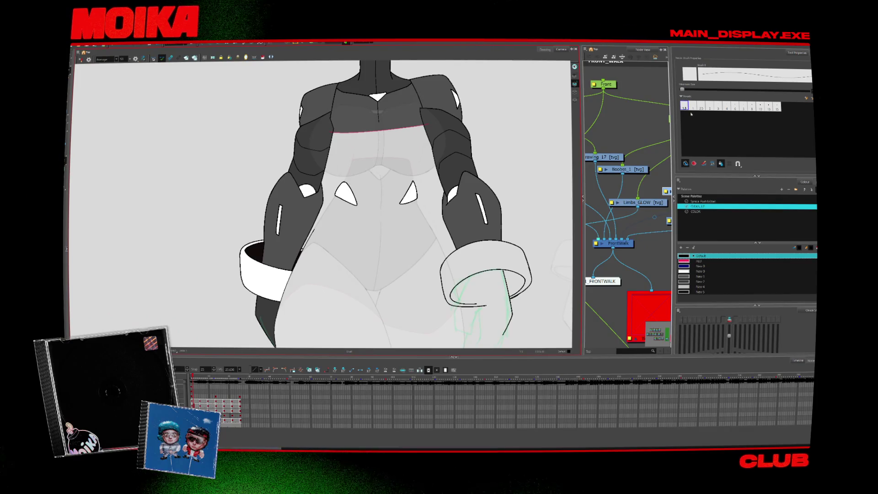
pyautogui.press('Return')
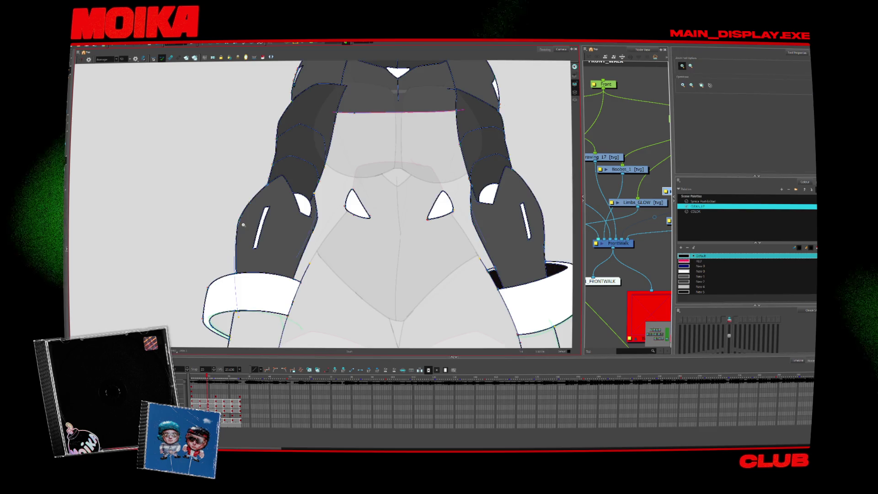
# - Draw a stroke beside the arm, undo the stray strokes, and check neighbouring drawings
pyautogui.scroll(3, 239, 225)
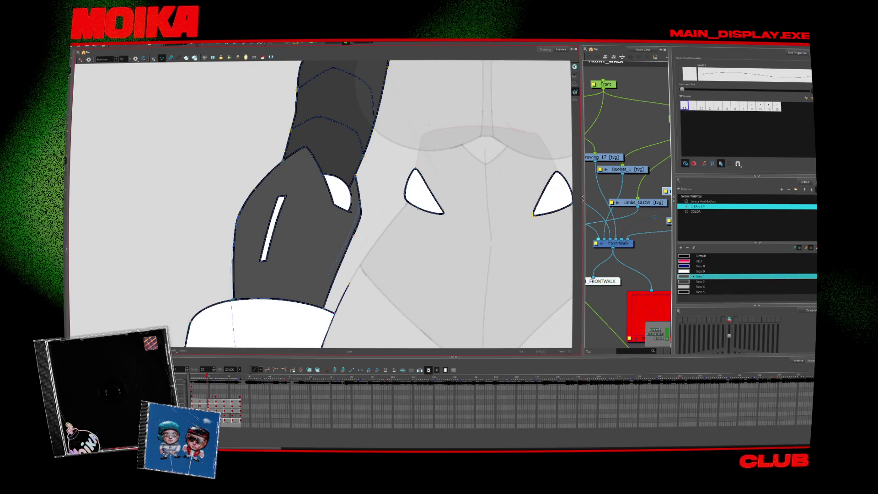
pyautogui.hotkey('alt', 's')
pyautogui.hotkey('alt', 'b')
pyautogui.moveTo(286, 157); pyautogui.dragTo(264, 241)
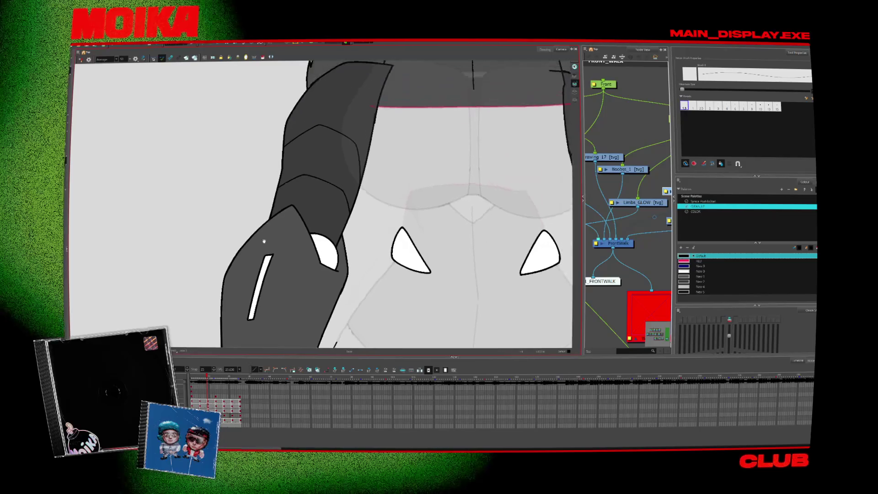
pyautogui.hotkey('ctrl', 'z')
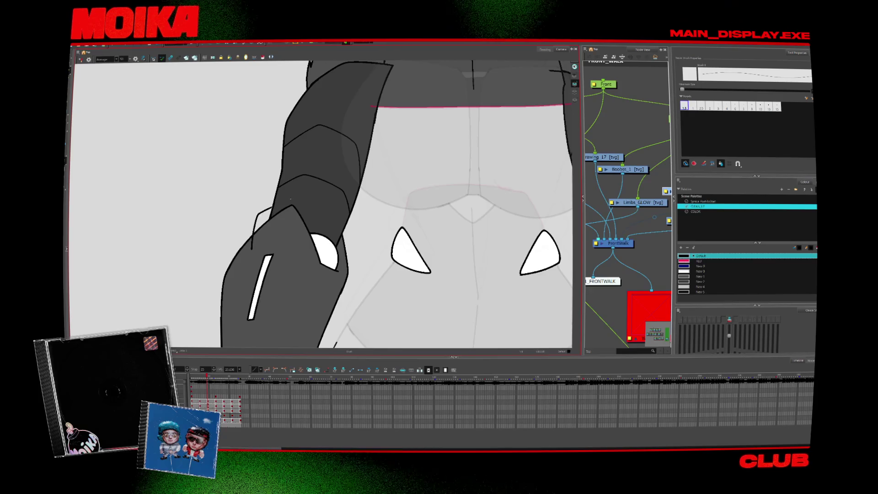
pyautogui.press('.')
pyautogui.hotkey('ctrl', 'z')
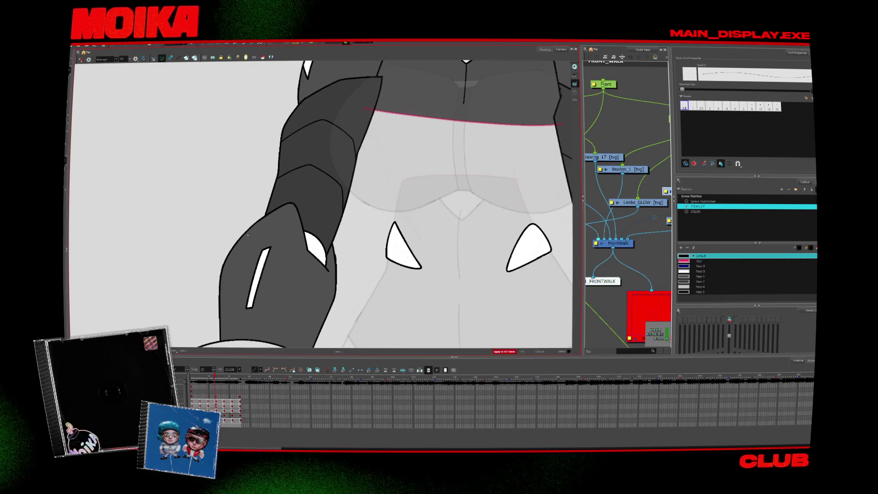
pyautogui.press(',')
pyautogui.press(',')
pyautogui.press(',')
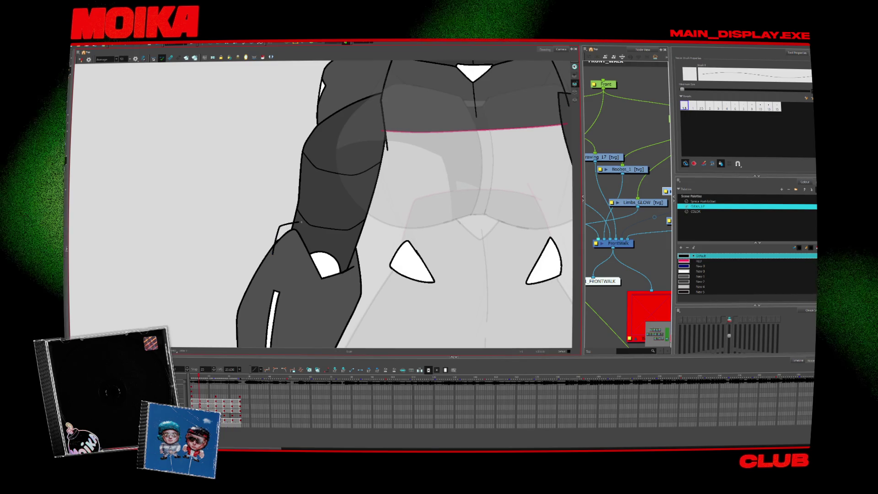
pyautogui.press('.')
pyautogui.press('.')
pyautogui.press('.')
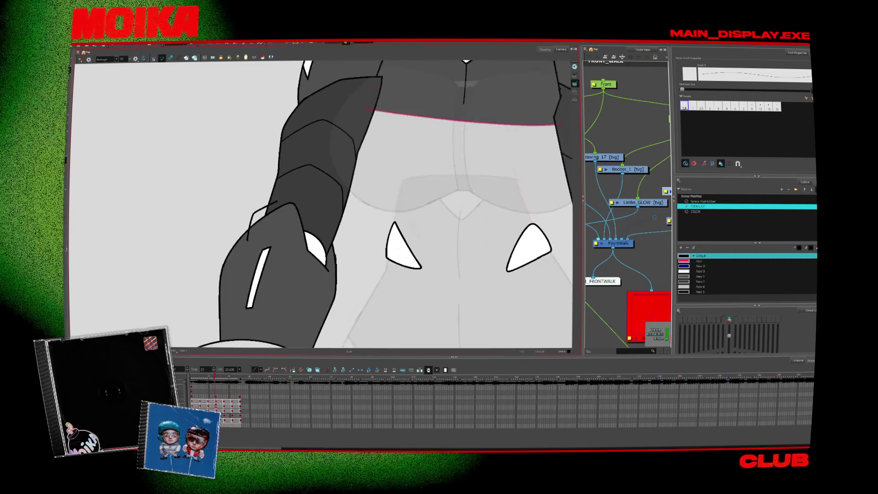
pyautogui.press('.')
# - Step back three frames and forward again, zooming out to see the whole torso
pyautogui.hotkey('alt', 's')
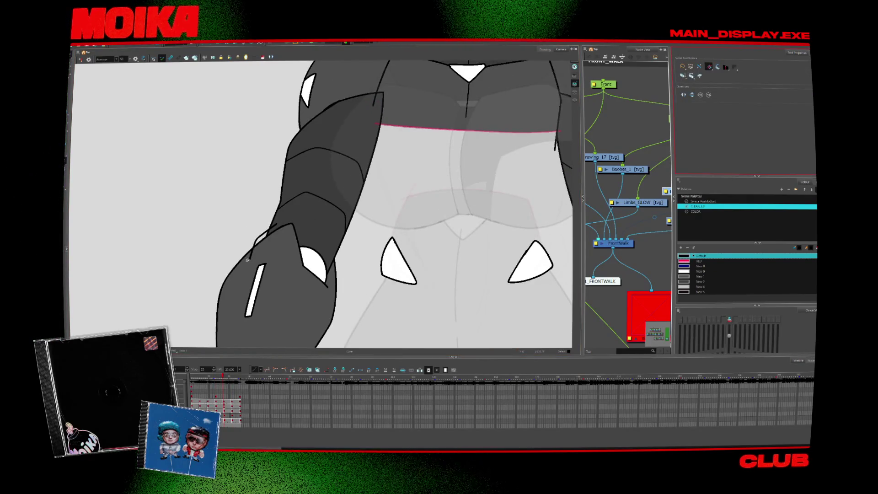
pyautogui.press(',')
pyautogui.press(',')
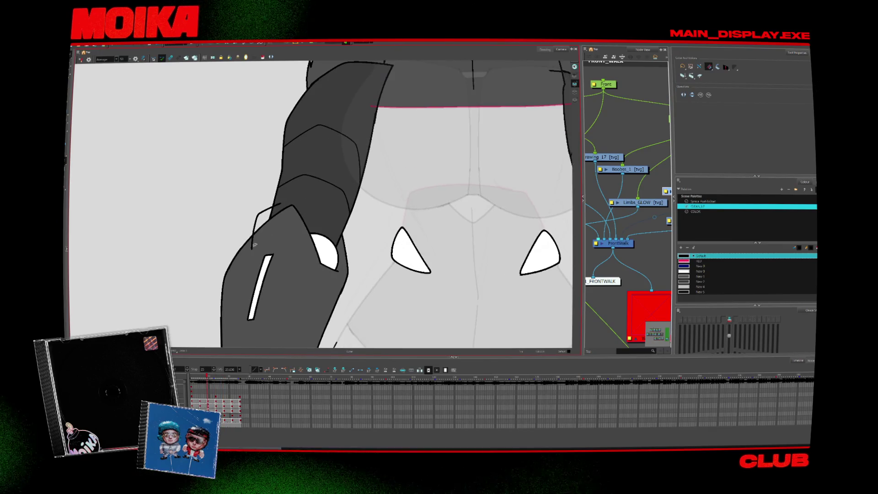
pyautogui.press(',')
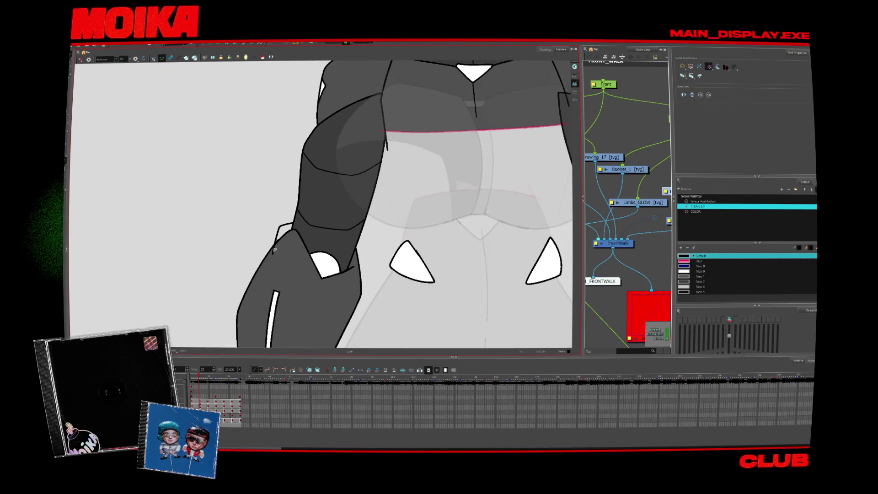
pyautogui.press(',')
pyautogui.hotkey('alt', 'b')
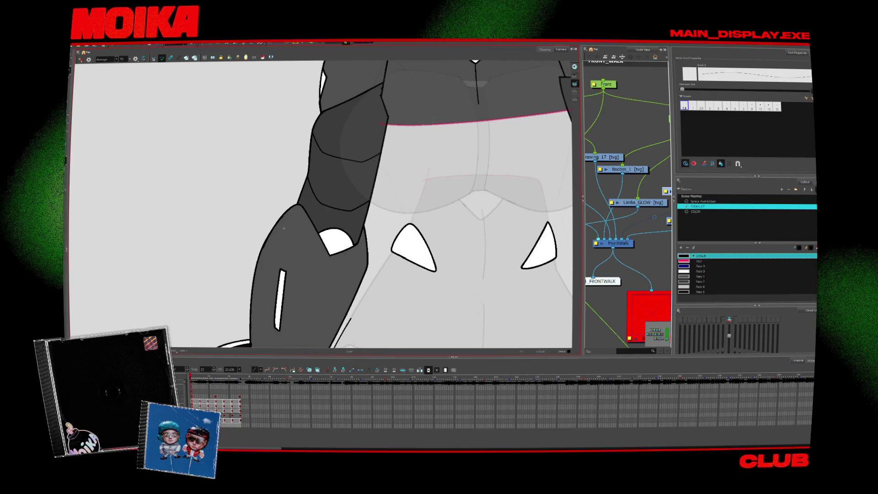
pyautogui.press('.')
pyautogui.press('.')
pyautogui.press('.')
pyautogui.press('.')
pyautogui.press('.')
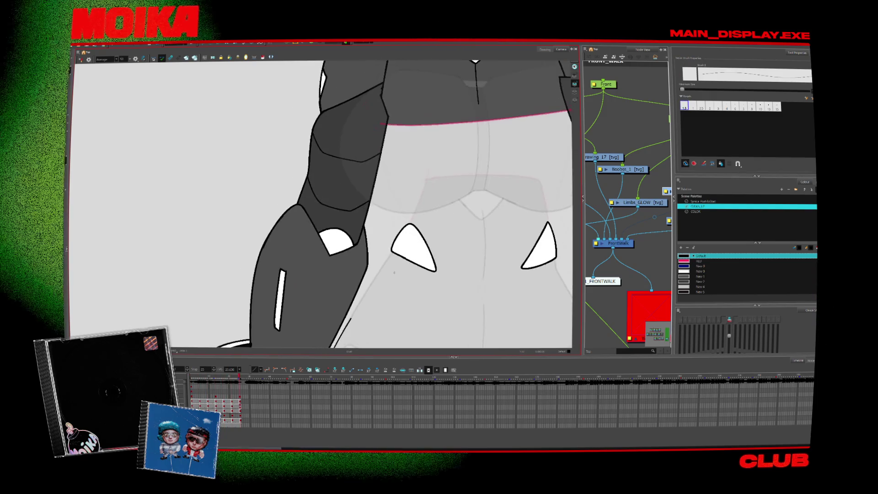
pyautogui.hotkey('alt', 'z')
pyautogui.scroll(-5, 482, 238)
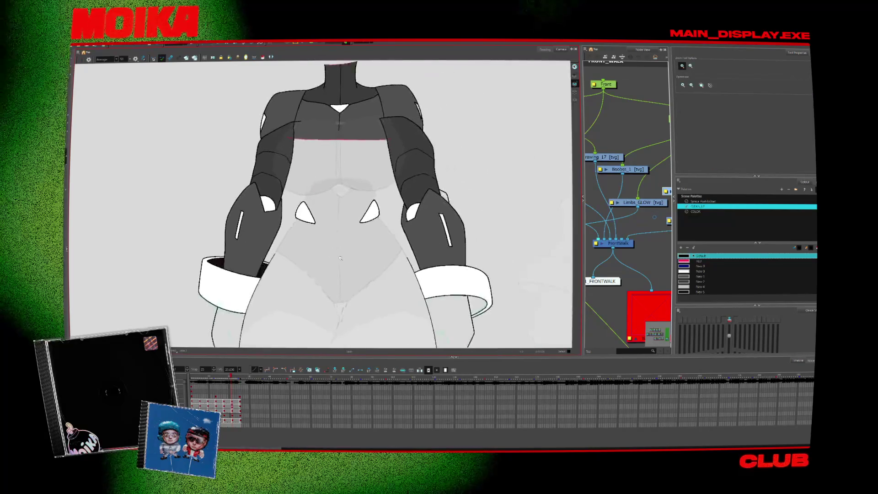
pyautogui.press('.')
pyautogui.press('.')
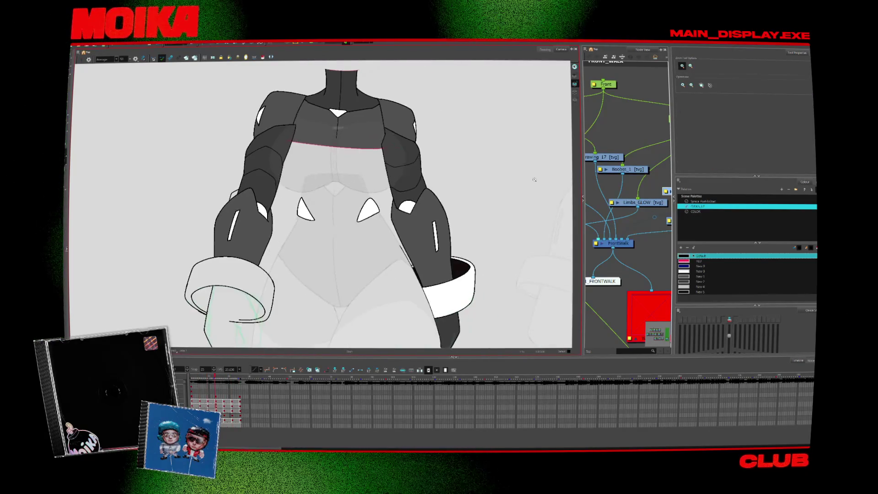
pyautogui.press('.')
pyautogui.scroll(4, 453, 194)
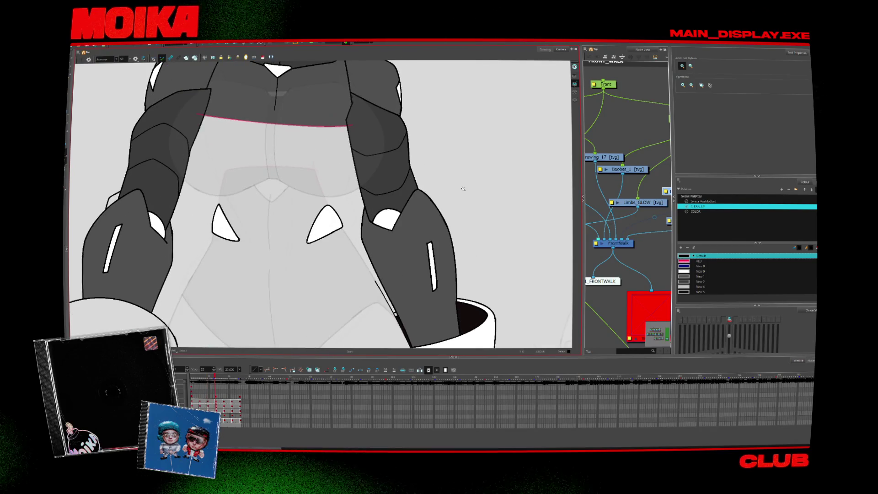
# - Review neighbouring walk-cycle drawings with the Brush, then return to the Select tool
pyautogui.press('.')
pyautogui.hotkey('alt', 'b')
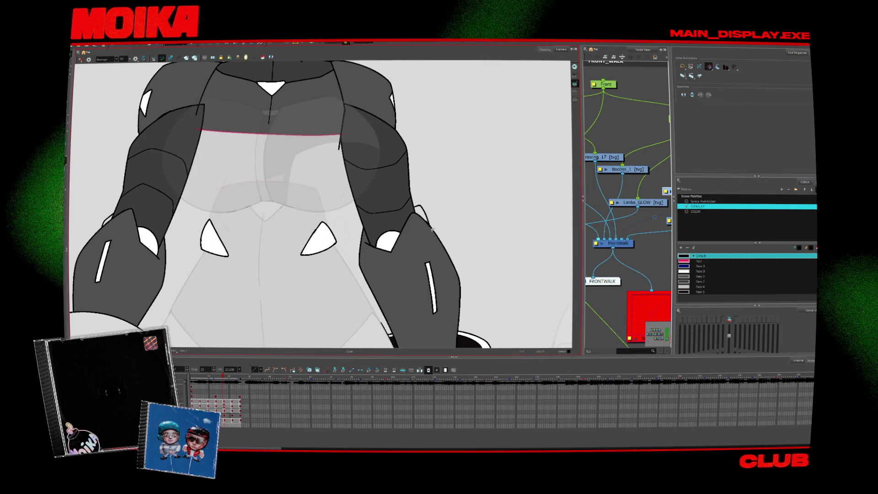
pyautogui.press('.')
pyautogui.press(',')
pyautogui.press(',')
pyautogui.press(',')
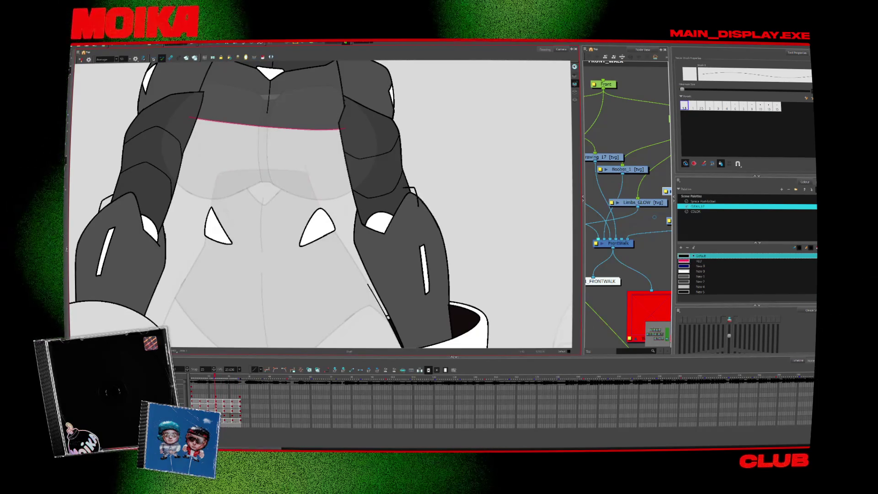
pyautogui.press(',')
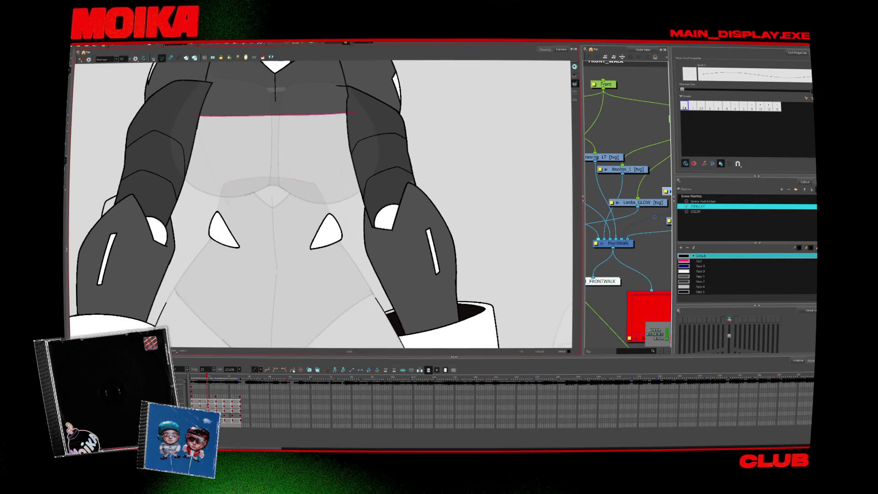
pyautogui.press(',')
pyautogui.press(',')
pyautogui.press(',')
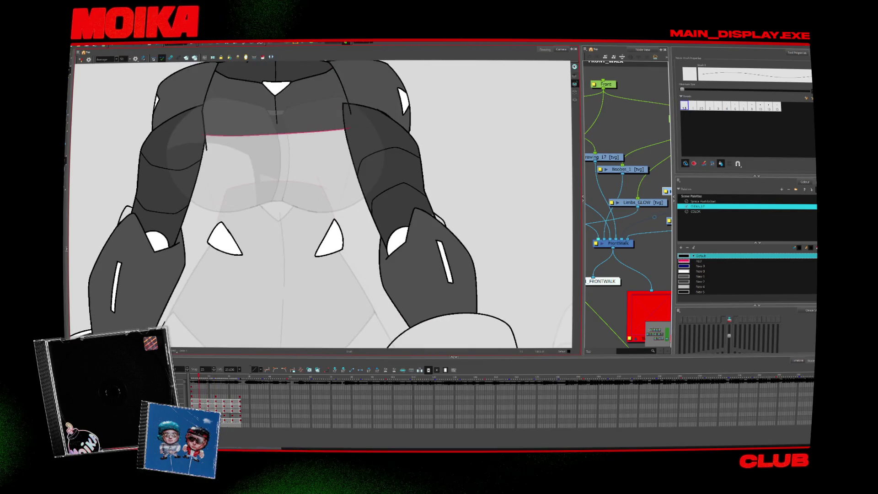
pyautogui.press('.')
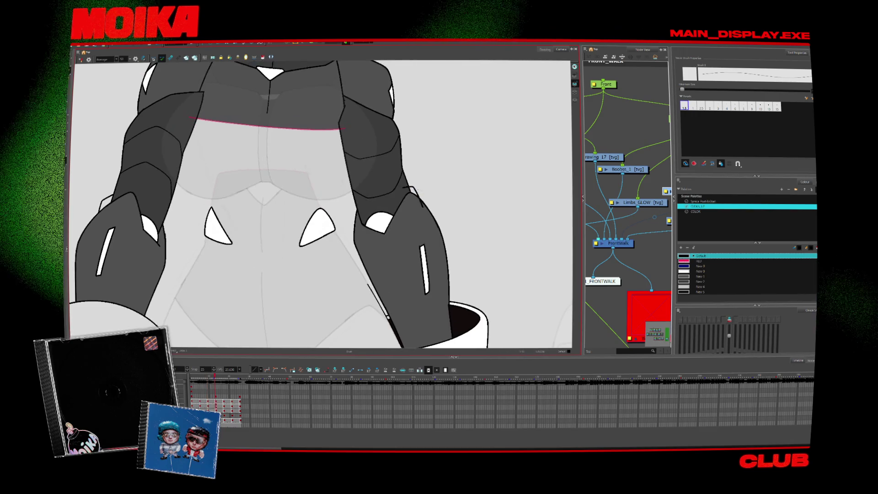
pyautogui.hotkey('alt', 's')
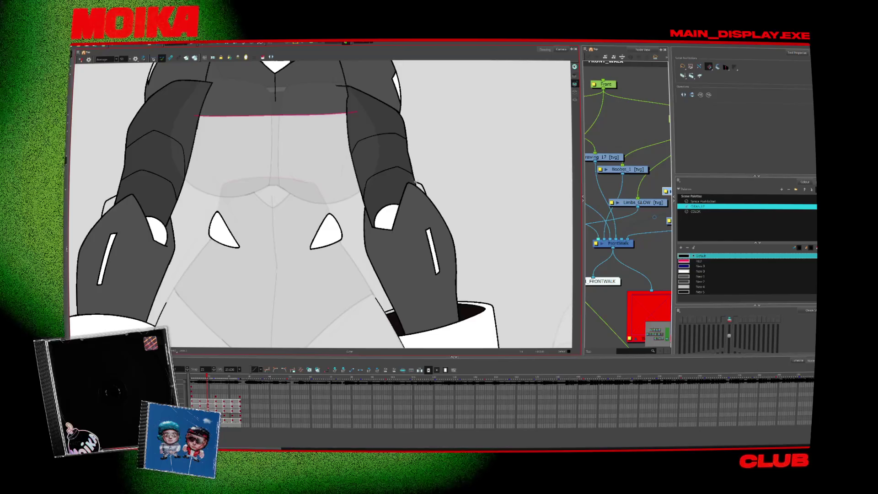
pyautogui.scroll(-5, 426, 244)
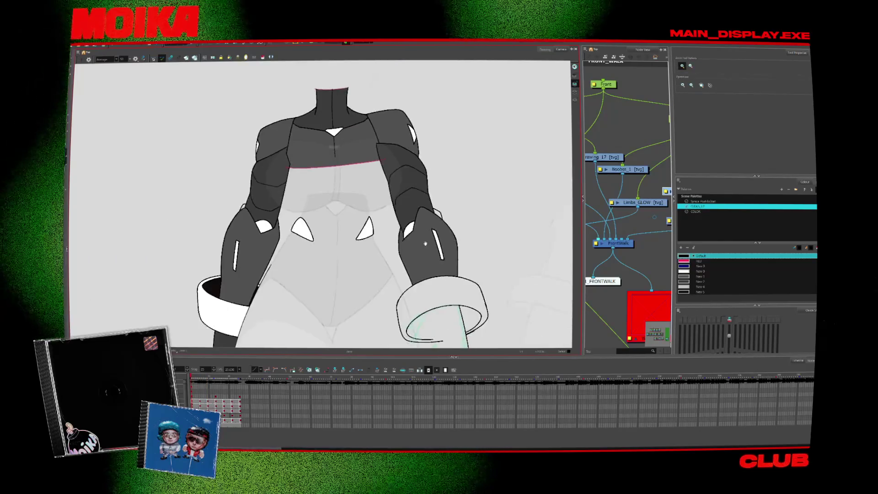
# - Recentre the view on the torso and show the right cuff's vector points with the Contour Editor
pyautogui.moveTo(425, 244); pyautogui.dragTo(402, 232)
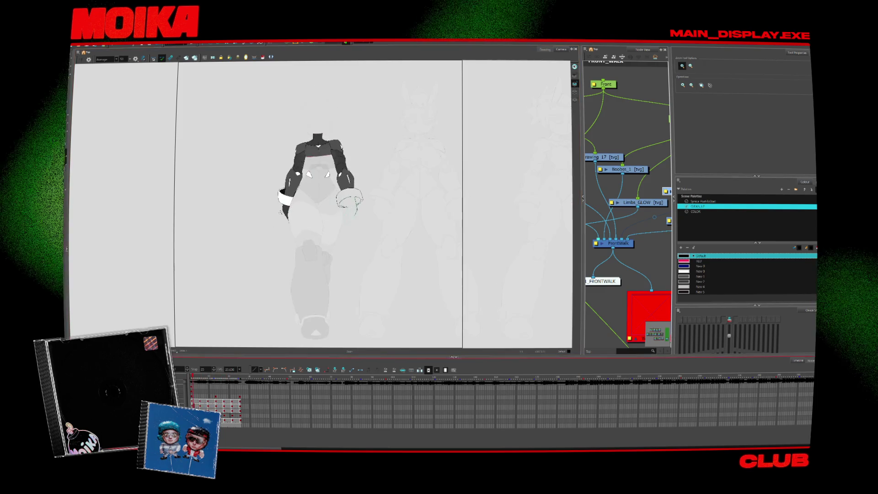
pyautogui.hotkey('alt', 'b')
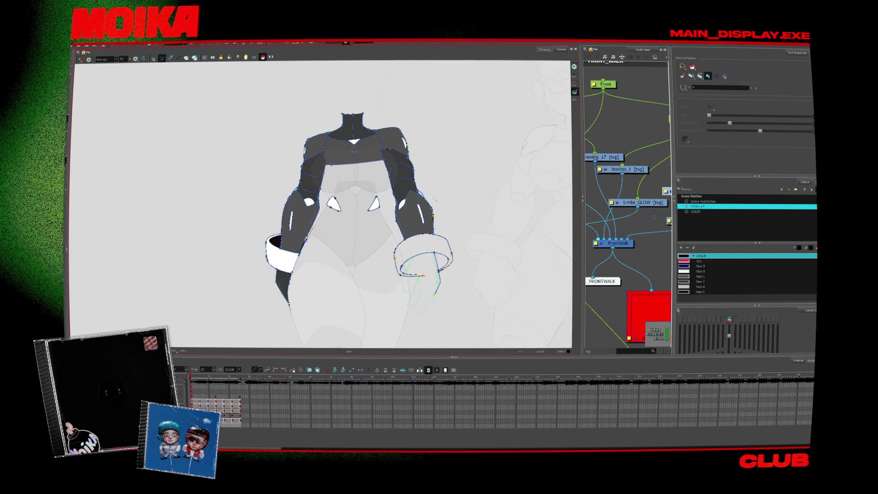
pyautogui.scroll(5, 433, 192)
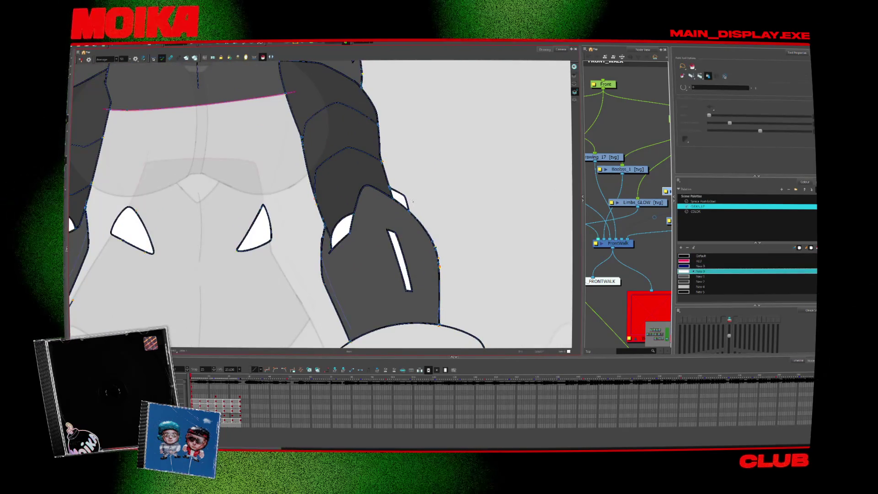
# - Step four poses forward while checking the right forearm, zooming in and back out
pyautogui.press('.')
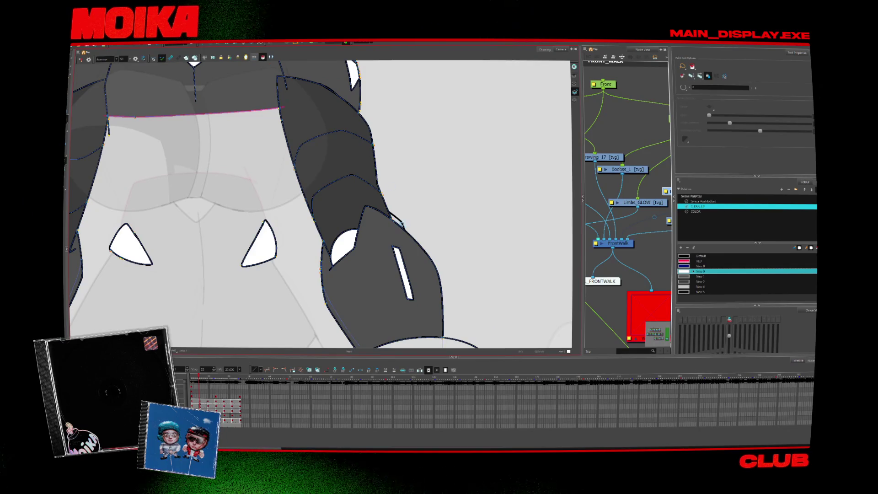
pyautogui.press('.')
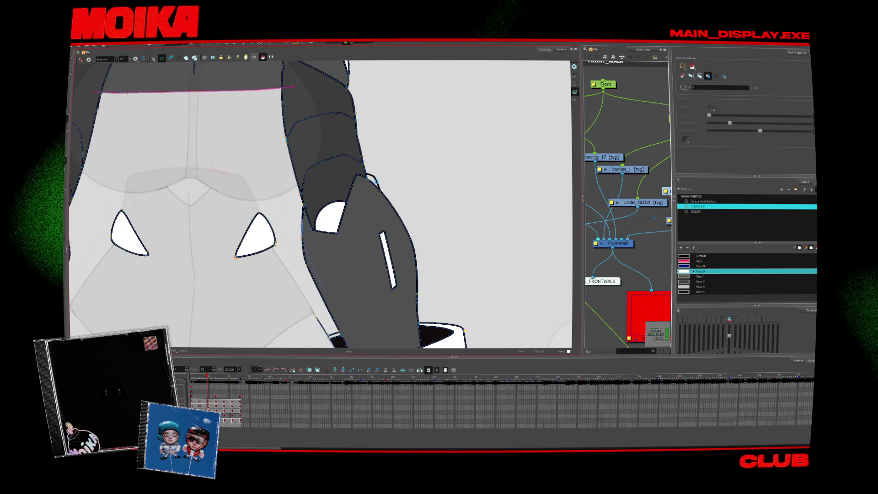
pyautogui.press('.')
pyautogui.press('.')
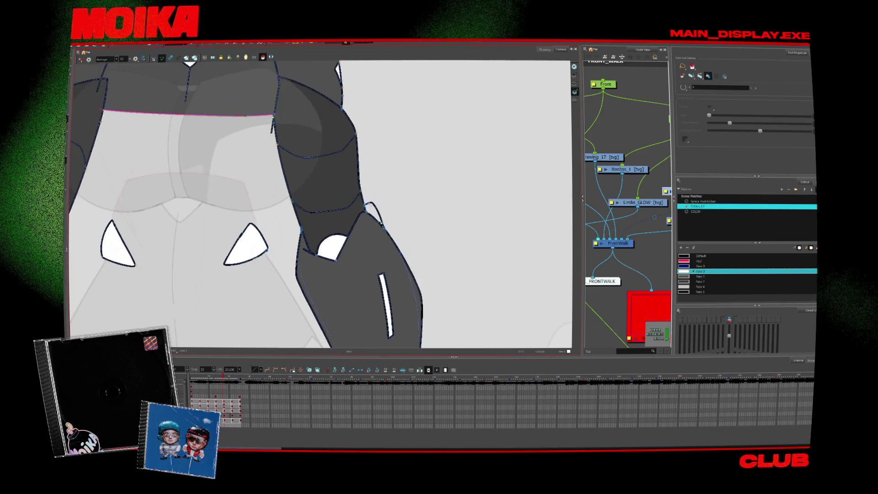
pyautogui.press('.')
pyautogui.press('.')
pyautogui.press('.')
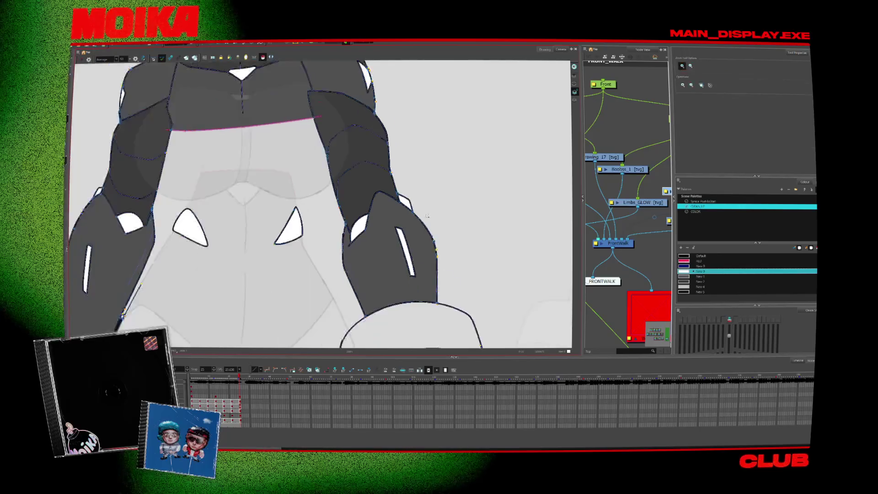
pyautogui.scroll(-5, 427, 215)
pyautogui.scroll(3, 402, 257)
pyautogui.scroll(-3, 412, 280)
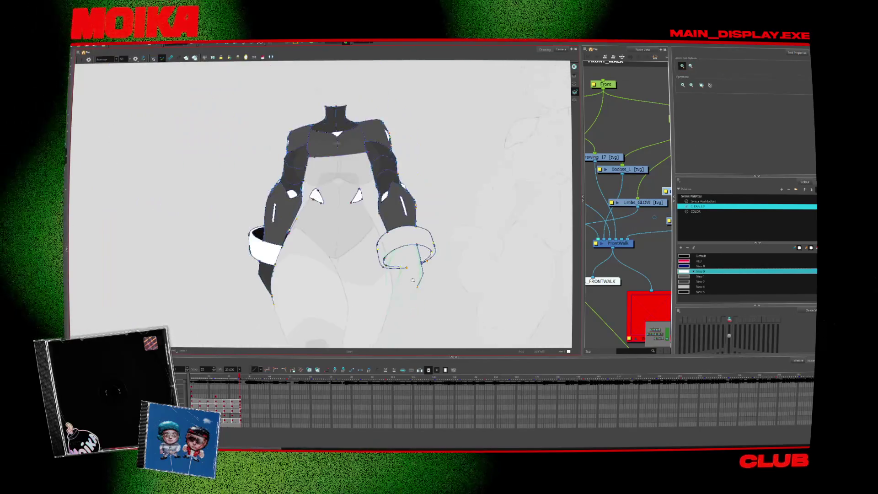
pyautogui.scroll(-3, 413, 280)
pyautogui.scroll(3, 412, 280)
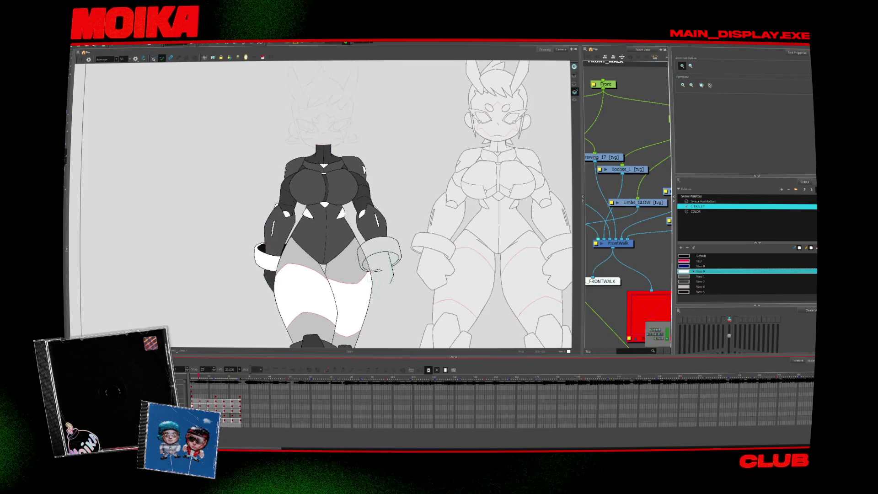
# - Stop playback, zoom on the upper body and set the Brush to the Default black colour
pyautogui.scroll(-2, 373, 204)
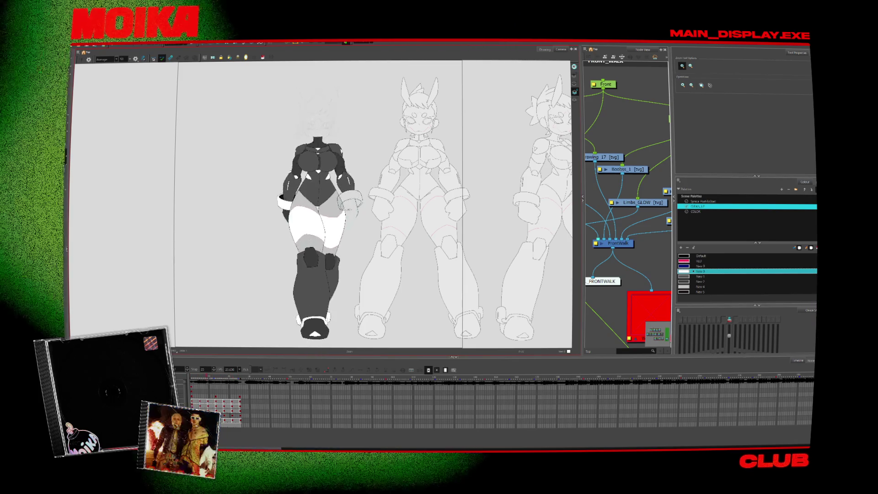
pyautogui.press('space')
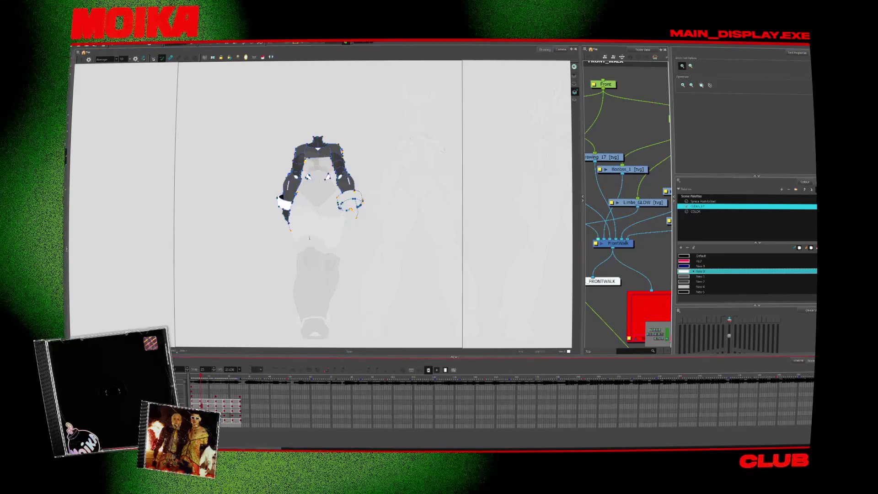
pyautogui.click(335, 130)
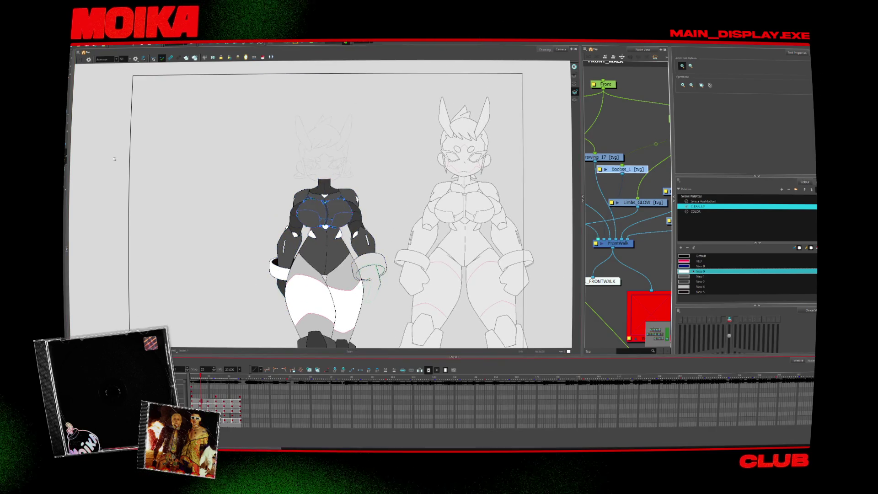
pyautogui.scroll(4, 398, 165)
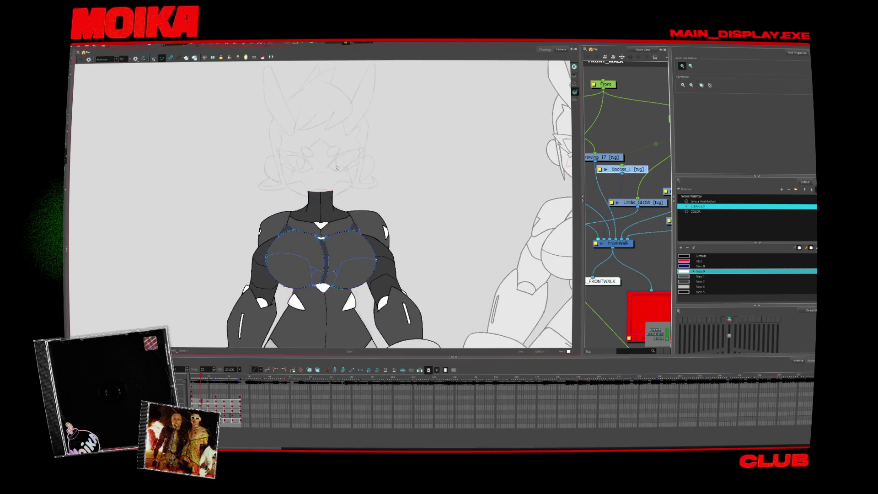
pyautogui.scroll(-1, 424, 228)
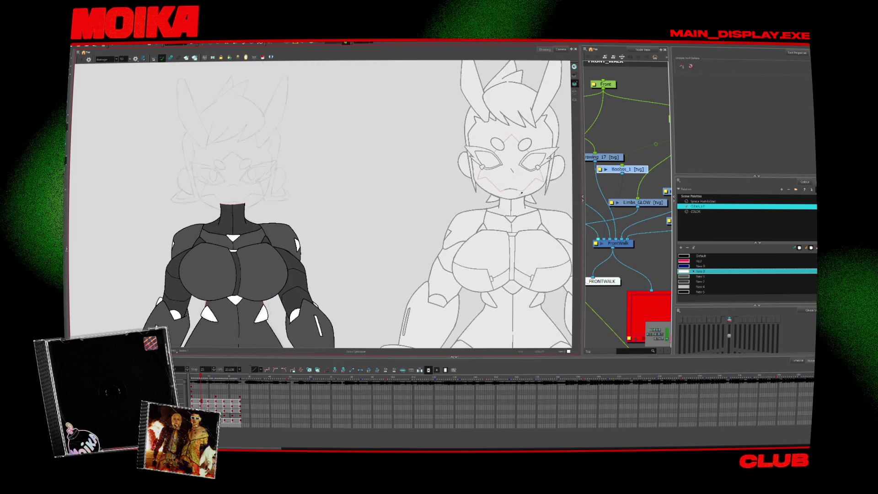
pyautogui.hotkey('alt', 'b')
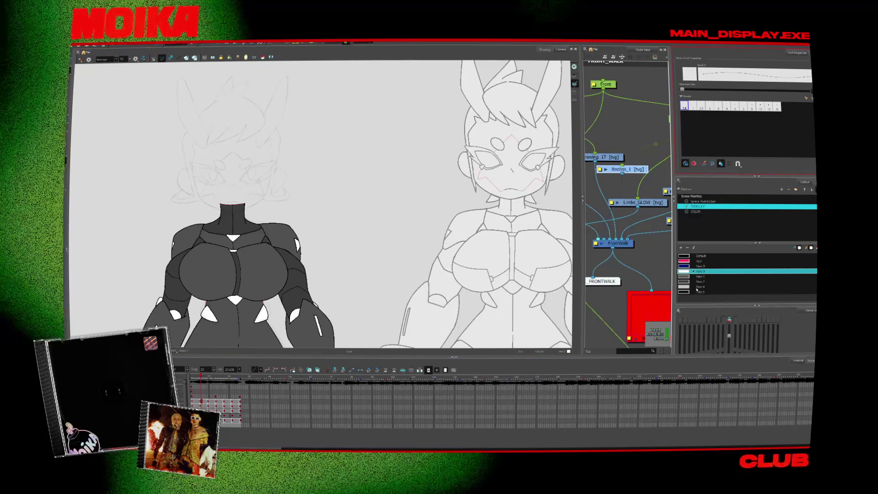
pyautogui.click(686, 256)
# - Go back one frame and select the reference character drawing
pyautogui.hotkey('alt', 's')
pyautogui.press(',')
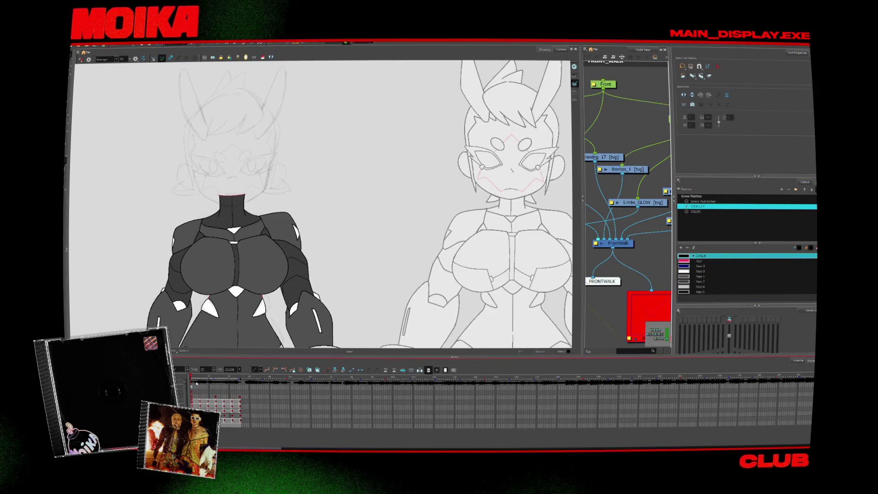
pyautogui.click(530, 255)
# - Move the reference character onto the dark figure and nudge it up and right
pyautogui.moveTo(530, 255)
pyautogui.mouseDown()
pyautogui.moveTo(251, 262)
pyautogui.moveTo(314, 263)
pyautogui.mouseUp()
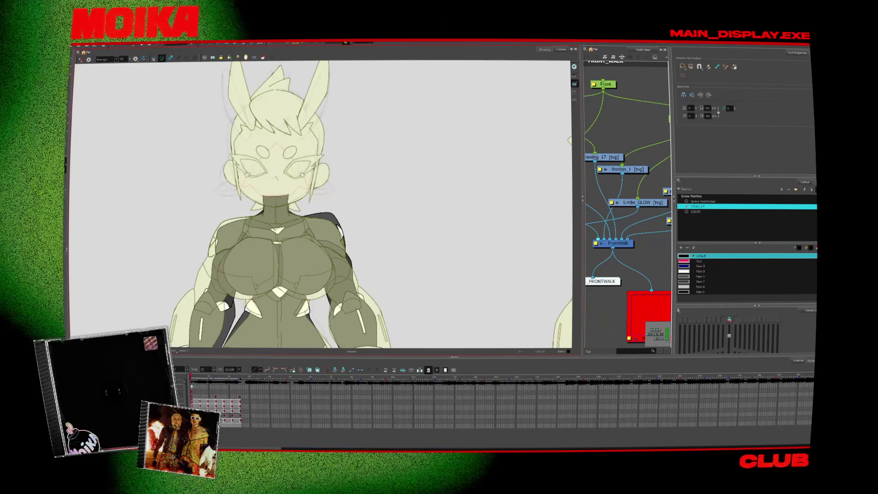
pyautogui.press('.')
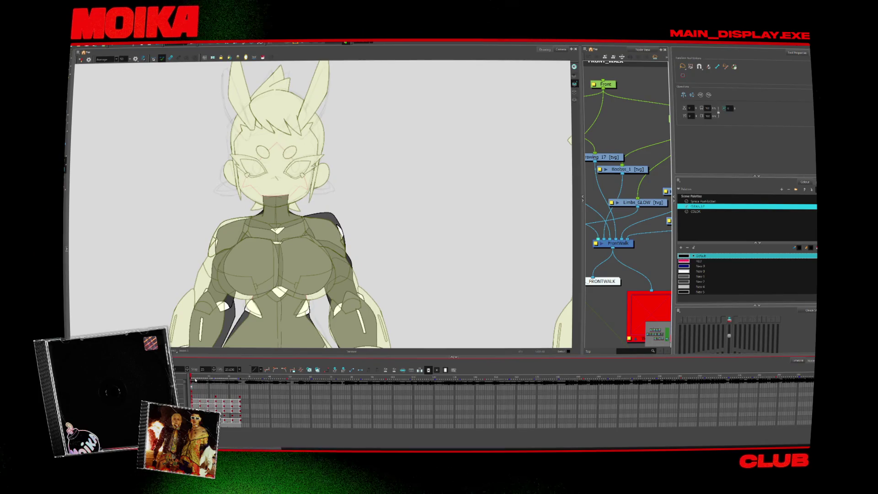
pyautogui.moveTo(267, 296)
pyautogui.mouseDown()
pyautogui.moveTo(312, 280)
pyautogui.moveTo(393, 284)
pyautogui.moveTo(305, 280)
pyautogui.mouseUp()
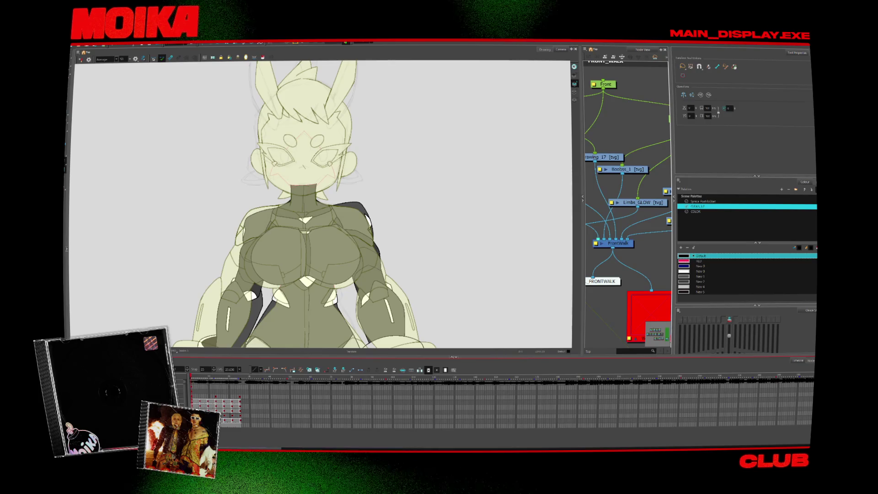
# - Disable the Boobss_1 and other colour nodes with D, then widen the Node View
pyautogui.press('d')
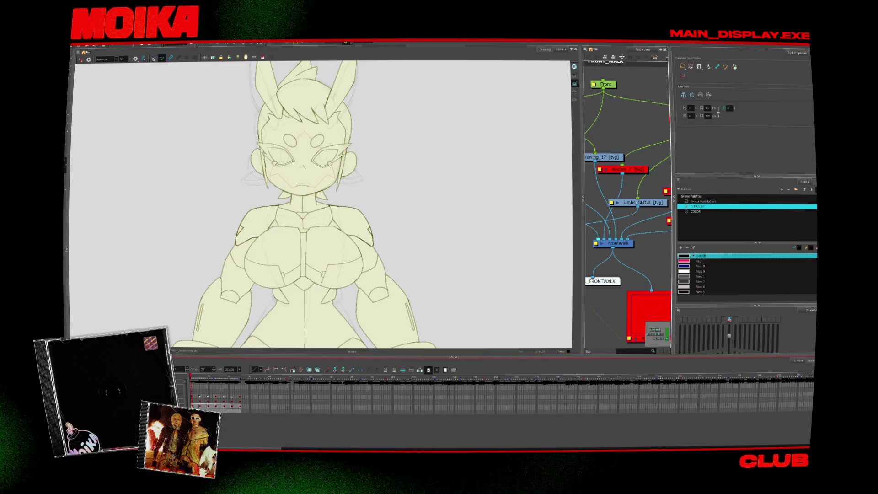
pyautogui.press('d')
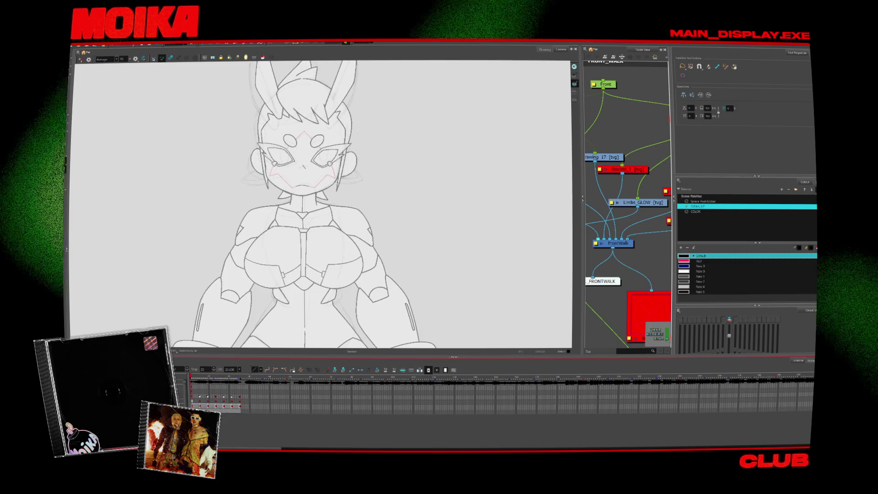
pyautogui.press('d')
pyautogui.moveTo(582, 197); pyautogui.dragTo(465, 197)
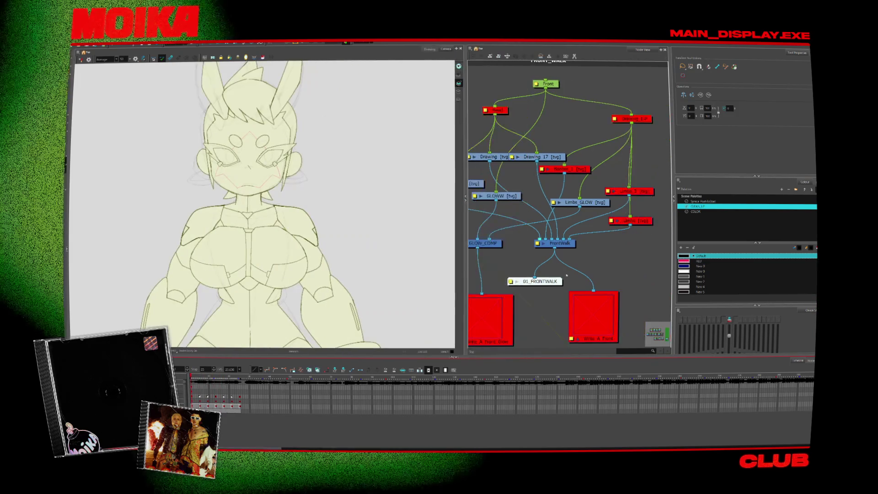
# - Hide the pale fill again and move the Head node up and left
pyautogui.press('d')
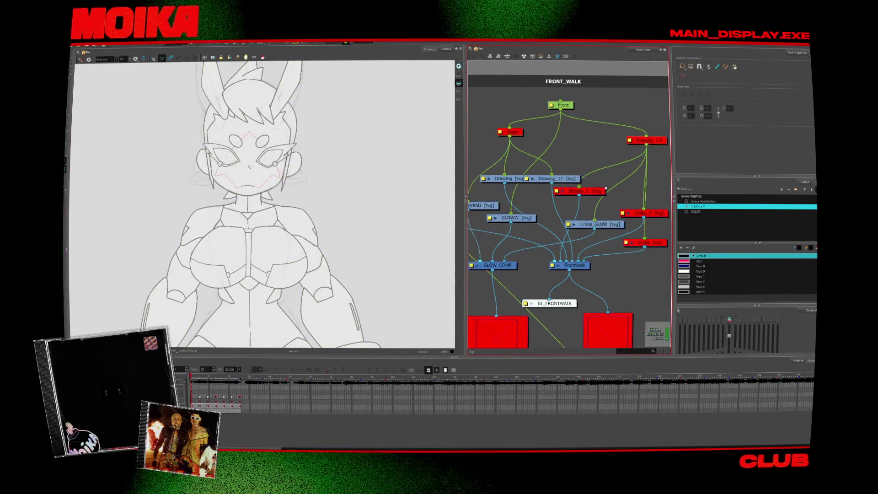
pyautogui.moveTo(522, 130); pyautogui.dragTo(506, 119)
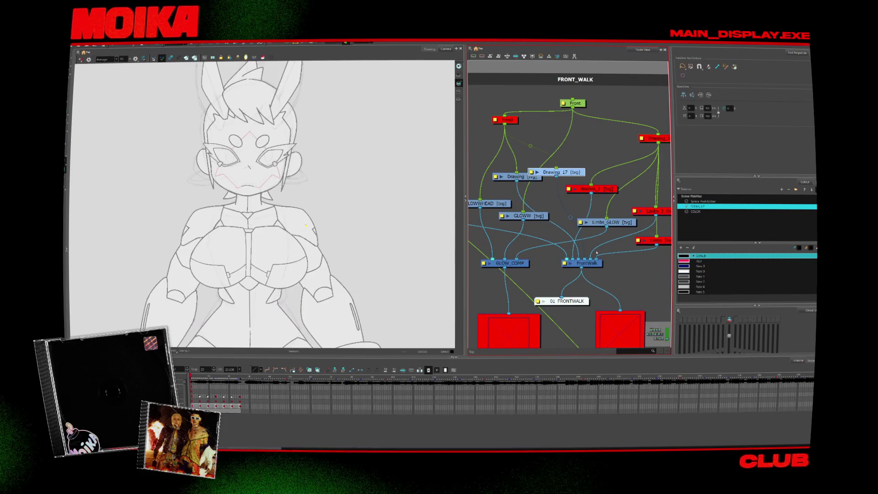
pyautogui.scroll(-3, 551, 278)
pyautogui.scroll(5, 551, 278)
pyautogui.scroll(-2, 551, 277)
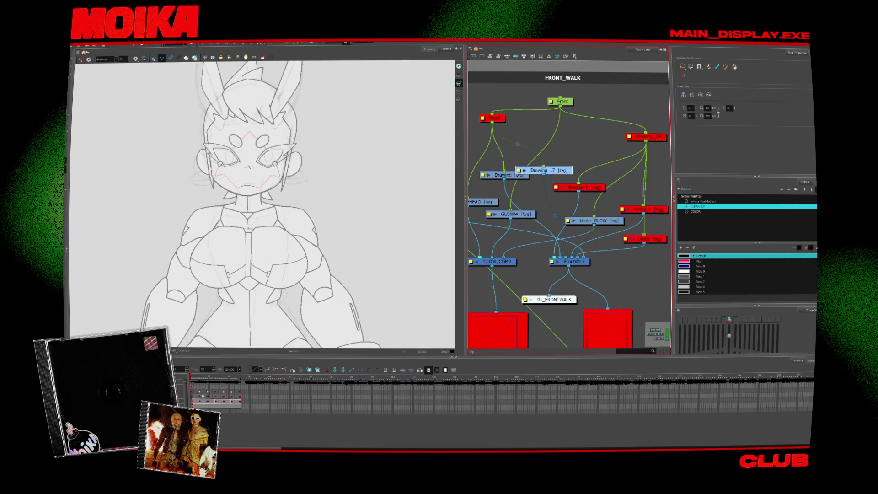
# - Select the character and play back the walk cycle with only the sketch visible
pyautogui.click(229, 316)
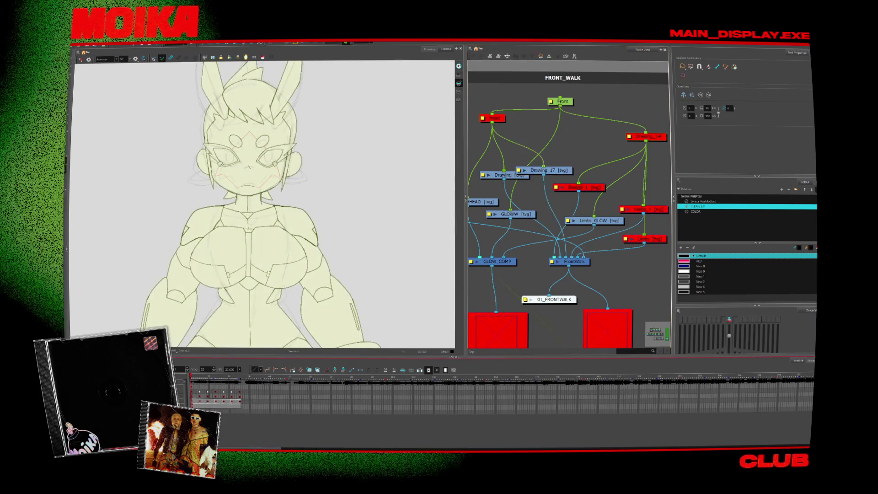
pyautogui.press('Return')
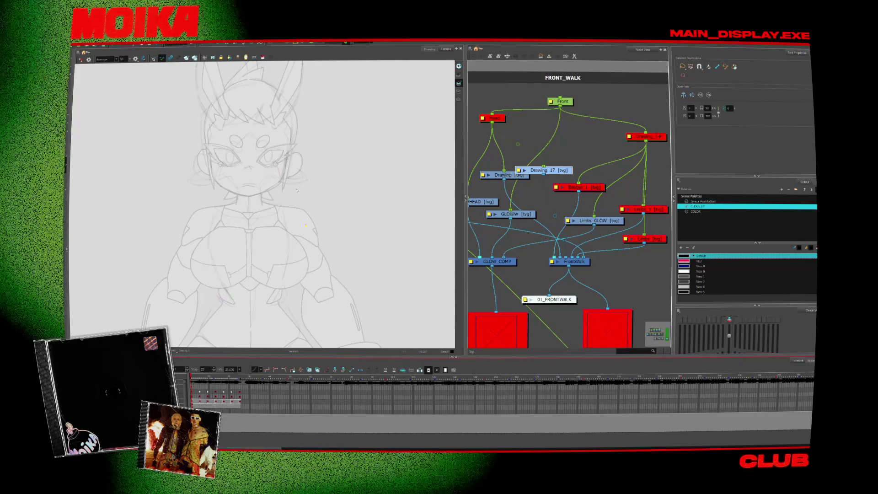
pyautogui.hotkey('alt', 'b')
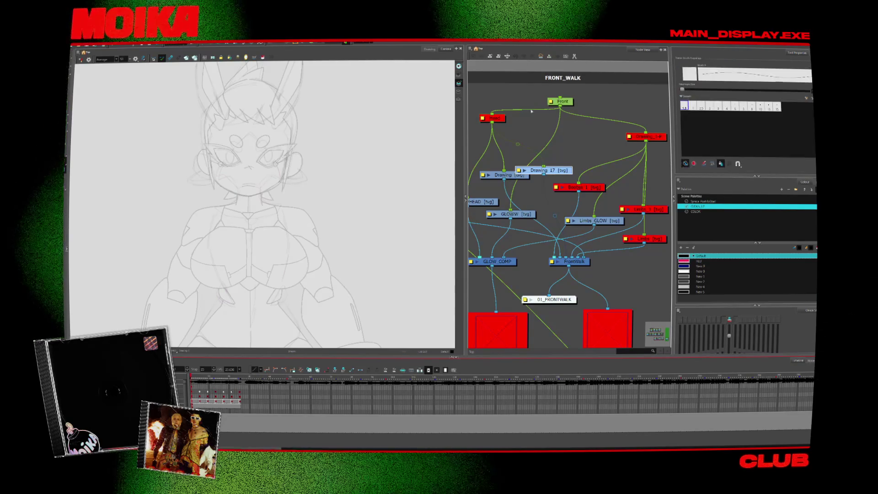
pyautogui.hotkey('alt', 'z')
pyautogui.press('2')
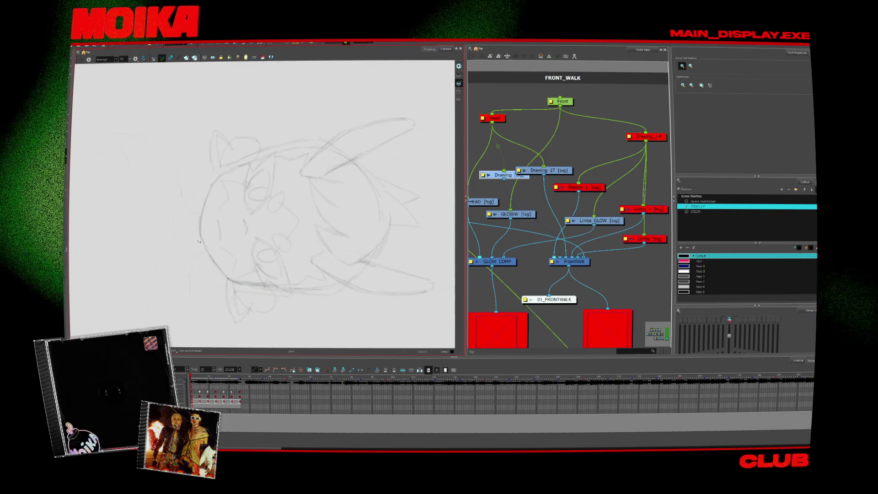
# - Ink the curved left side of the face with the Brush in a CLEAN_UP palette colour
pyautogui.press('2')
pyautogui.press('2')
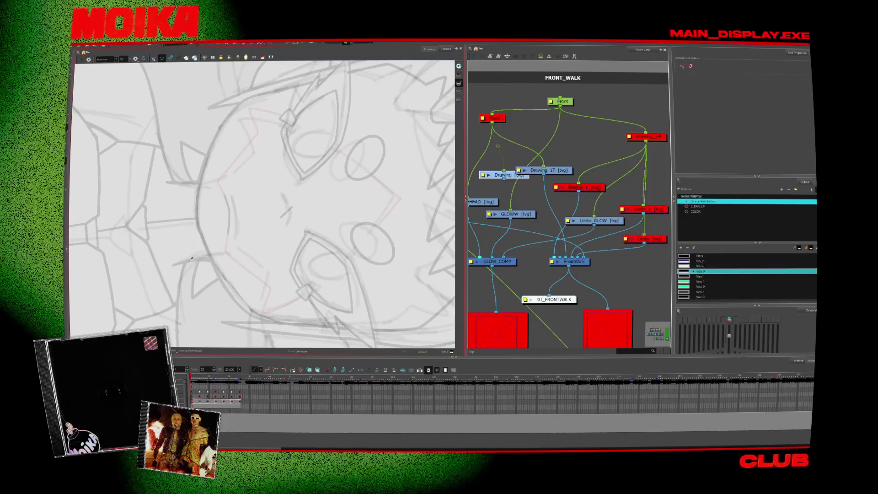
pyautogui.hotkey('alt', 'b')
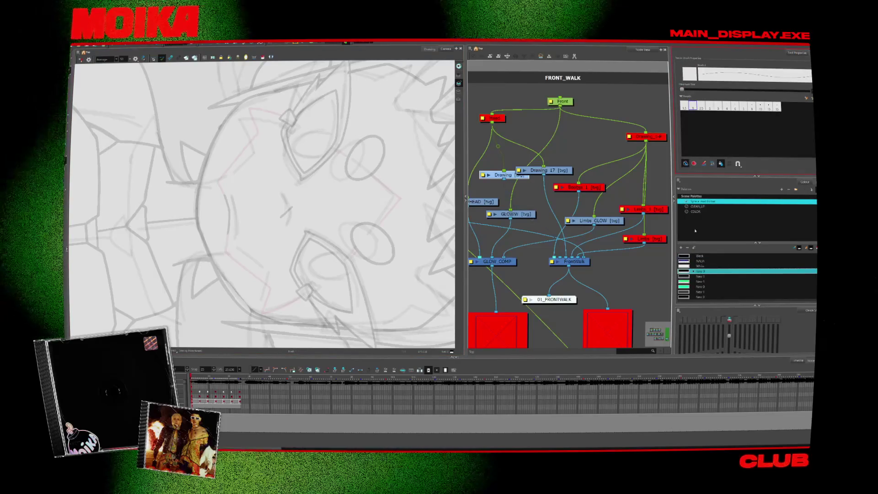
pyautogui.click(698, 206)
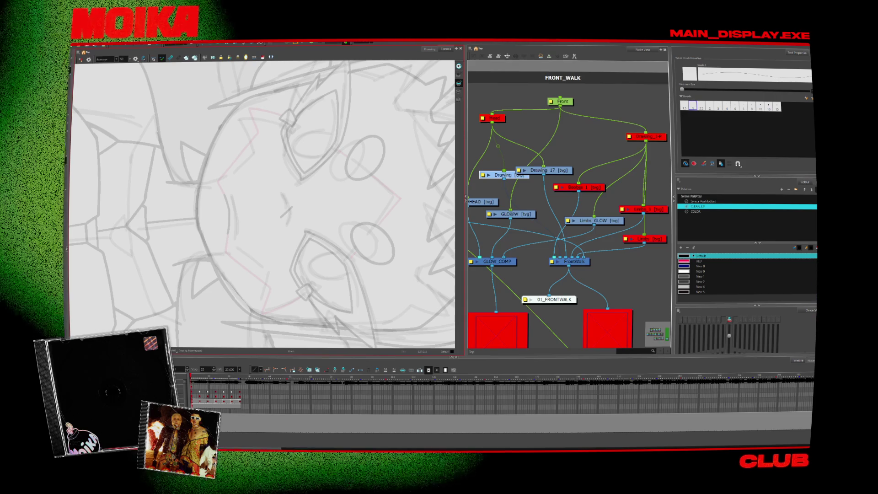
pyautogui.press('v')
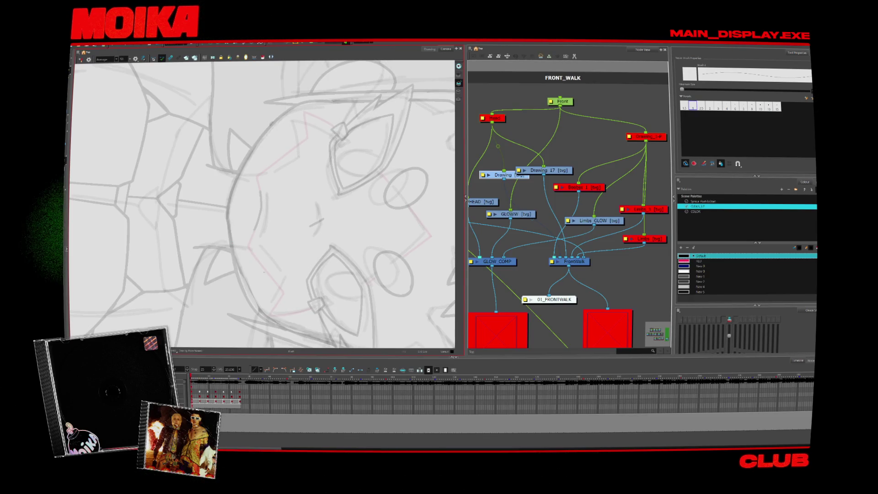
pyautogui.moveTo(228, 221); pyautogui.dragTo(237, 175)
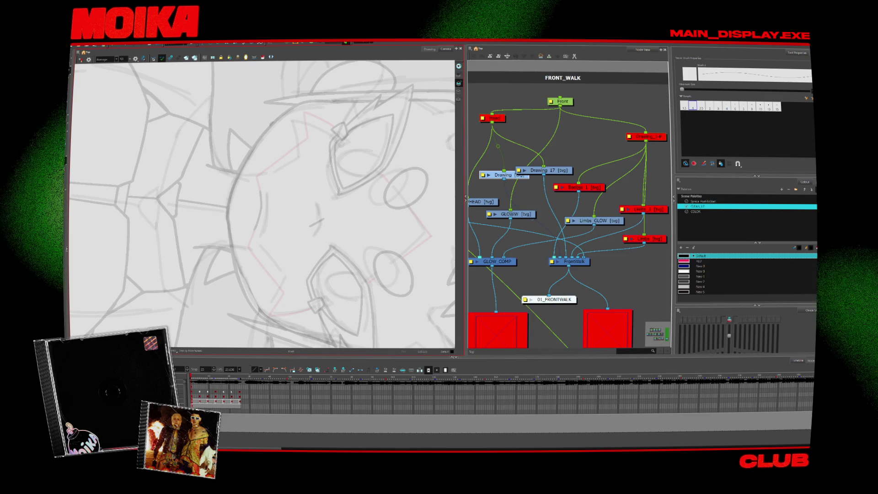
# - Extend the top of the face outline, compare neighbouring frames, and undo the stray upper segment
pyautogui.press('.')
pyautogui.press(',')
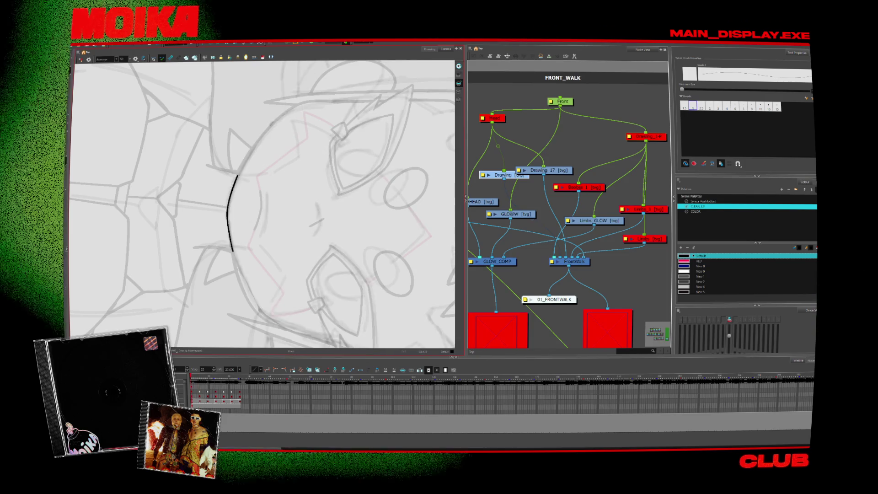
pyautogui.press('.')
pyautogui.press(',')
pyautogui.press('.')
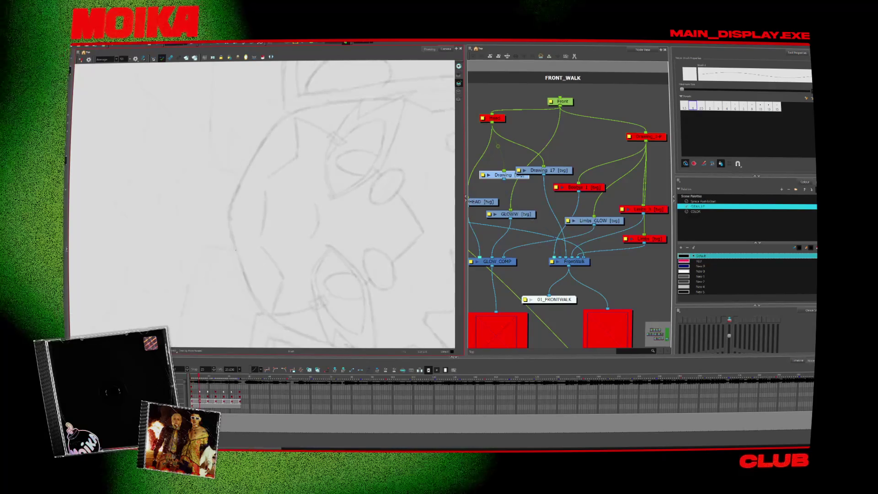
pyautogui.press(',')
pyautogui.moveTo(239, 181); pyautogui.dragTo(241, 175)
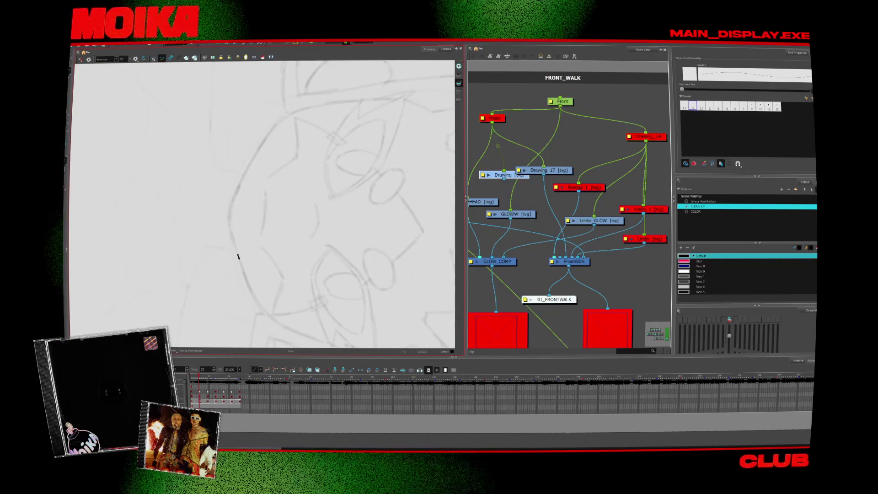
pyautogui.press('.')
pyautogui.press(',')
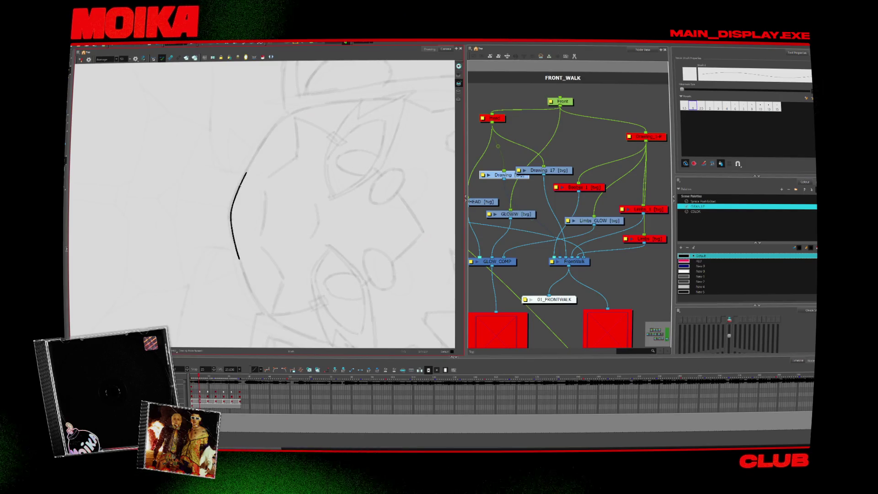
pyautogui.hotkey('ctrl', 'z')
pyautogui.hotkey('alt', 's')
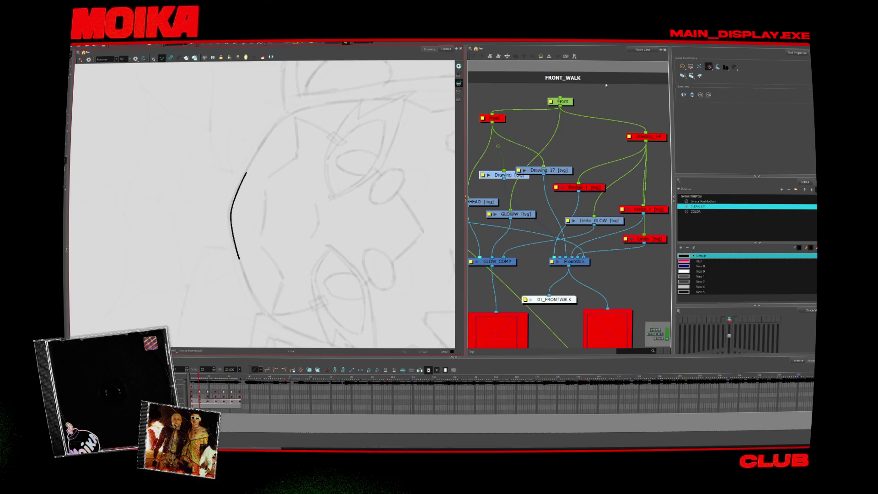
# - Advance through the walk drawings and zoom in on the next rough sketch
pyautogui.press('.')
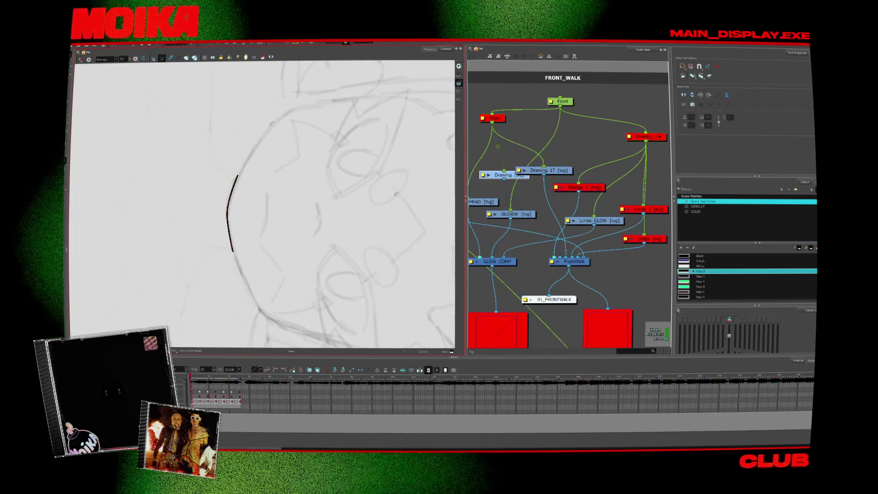
pyautogui.press('.')
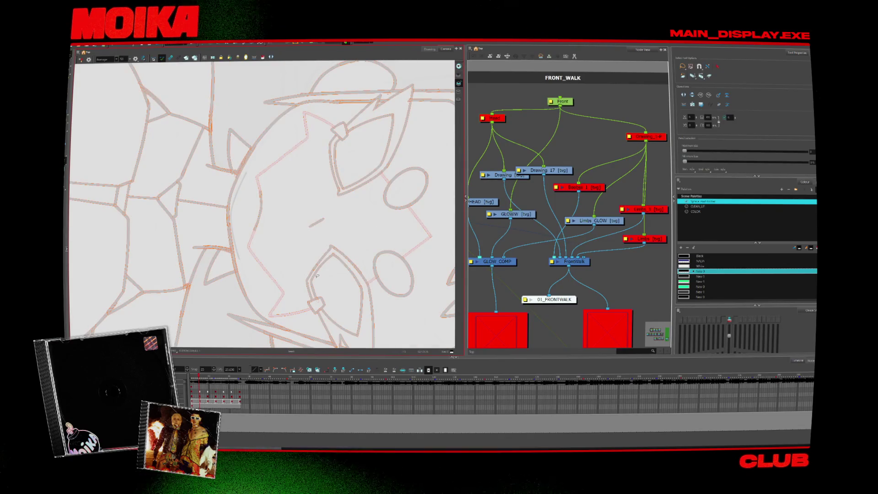
pyautogui.click(201, 402)
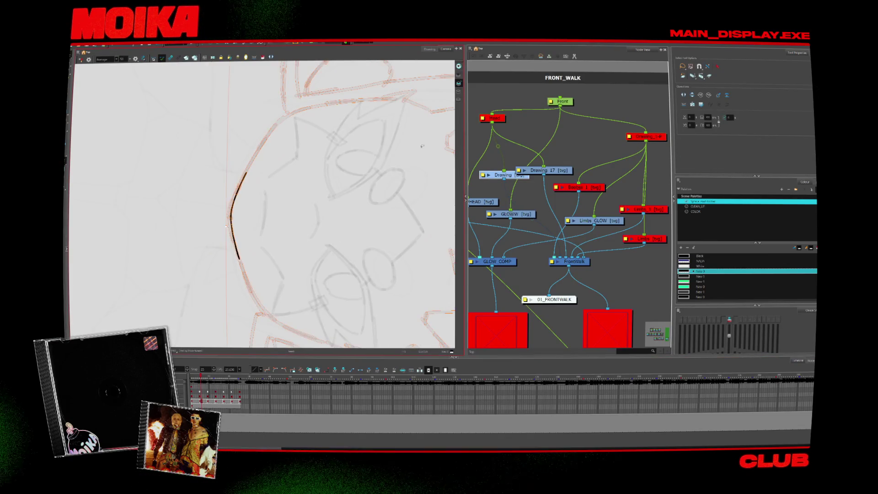
pyautogui.click(459, 88)
pyautogui.press('.')
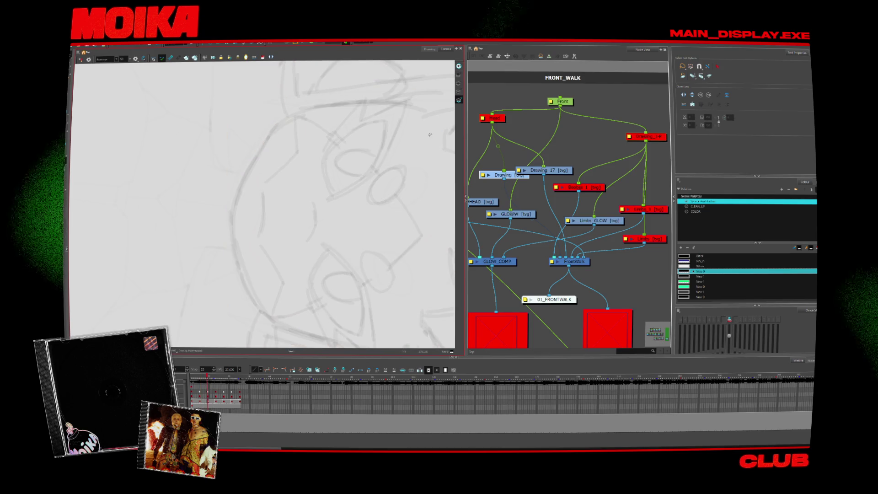
pyautogui.click(459, 85)
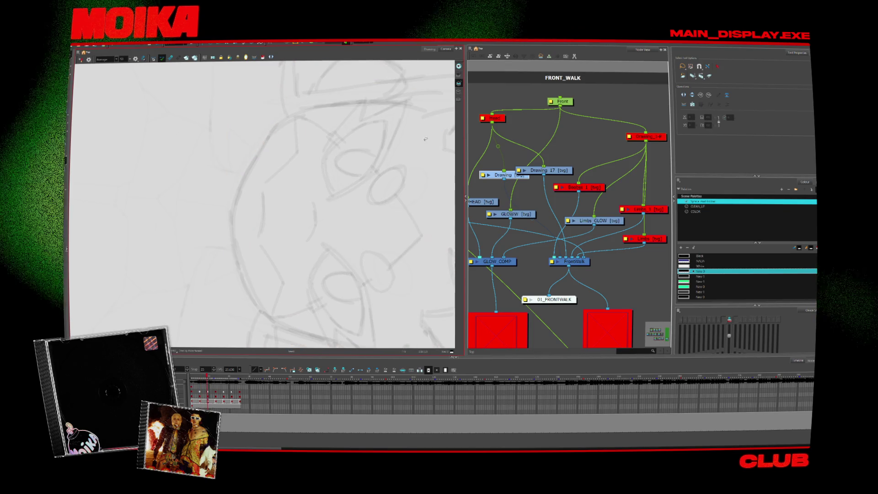
pyautogui.press('.')
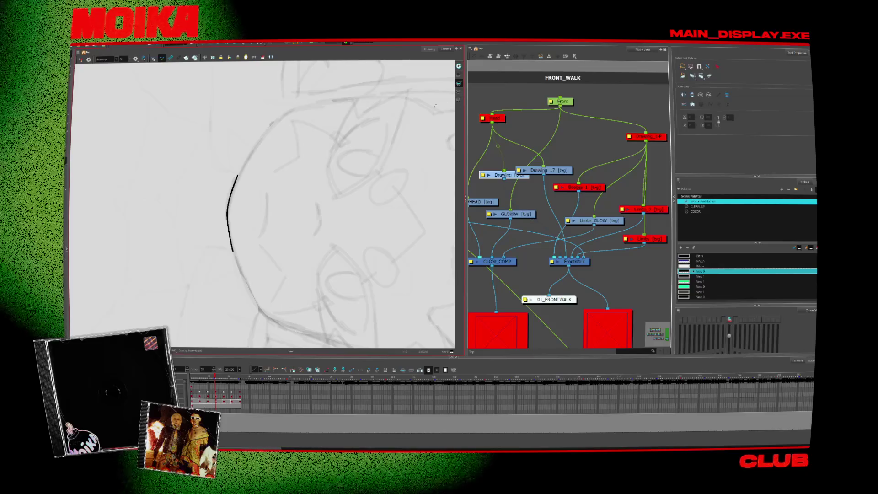
pyautogui.hotkey('alt', 'z')
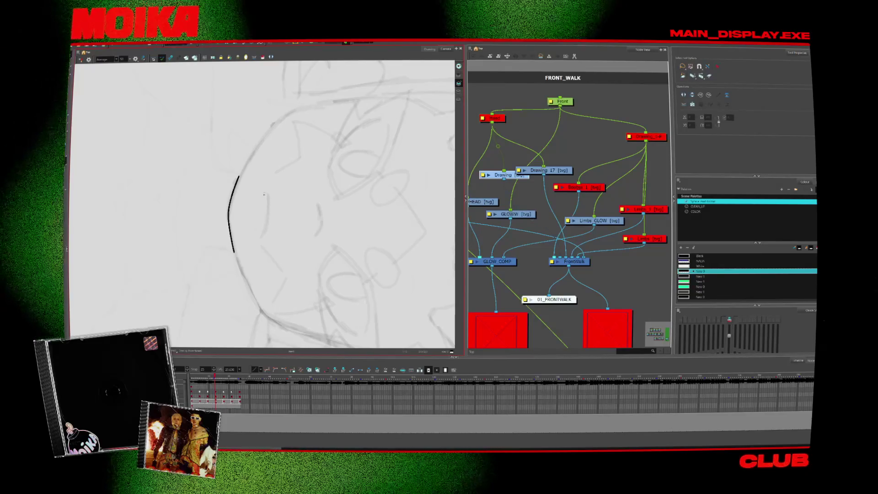
pyautogui.click(261, 196)
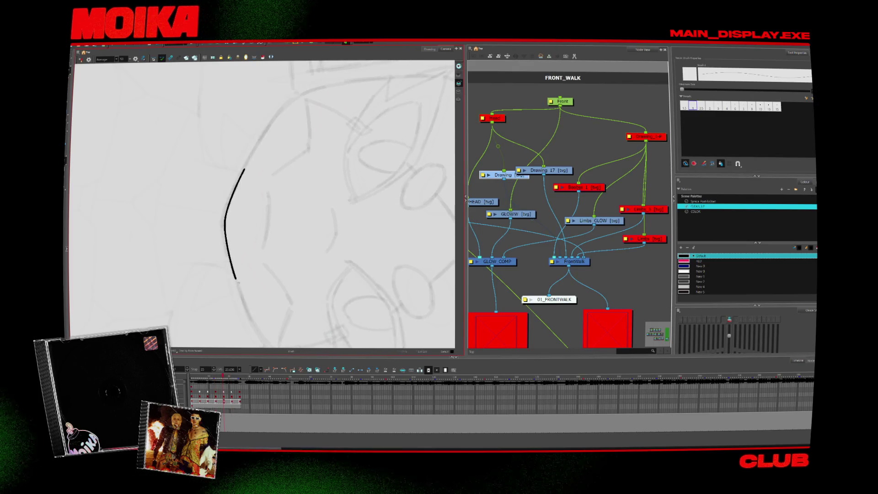
# - Ink the face outline curve on the next frame, redrawing it after undoing an overlong stroke
pyautogui.press('.')
pyautogui.moveTo(227, 242); pyautogui.dragTo(246, 173)
pyautogui.hotkey('ctrl', 'z')
pyautogui.moveTo(237, 287)
pyautogui.mouseDown()
pyautogui.moveTo(231, 251)
pyautogui.moveTo(250, 161)
pyautogui.mouseUp()
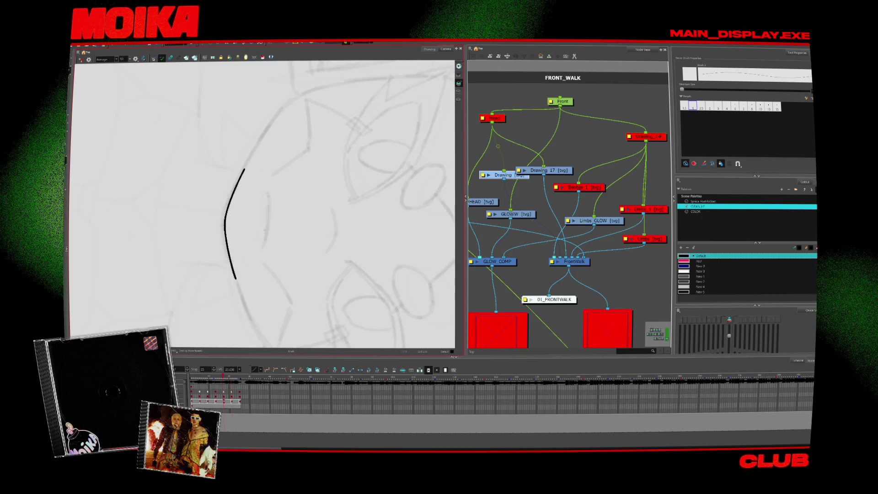
pyautogui.moveTo(320, 228)
pyautogui.mouseDown()
pyautogui.moveTo(344, 252)
pyautogui.moveTo(339, 286)
pyautogui.mouseUp()
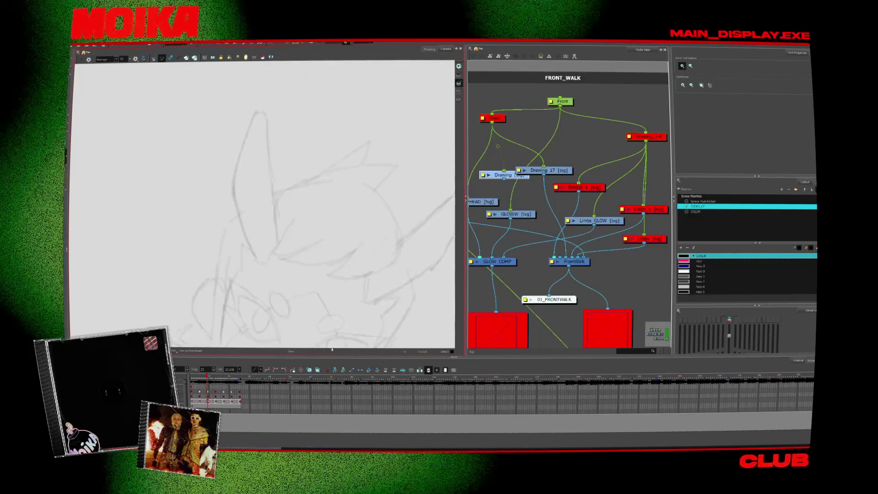
# - Ink the left ear's long outer curve on the next frame, then mirror the view and deselect
pyautogui.press('2')
pyautogui.hotkey('alt', 'b')
pyautogui.press('.')
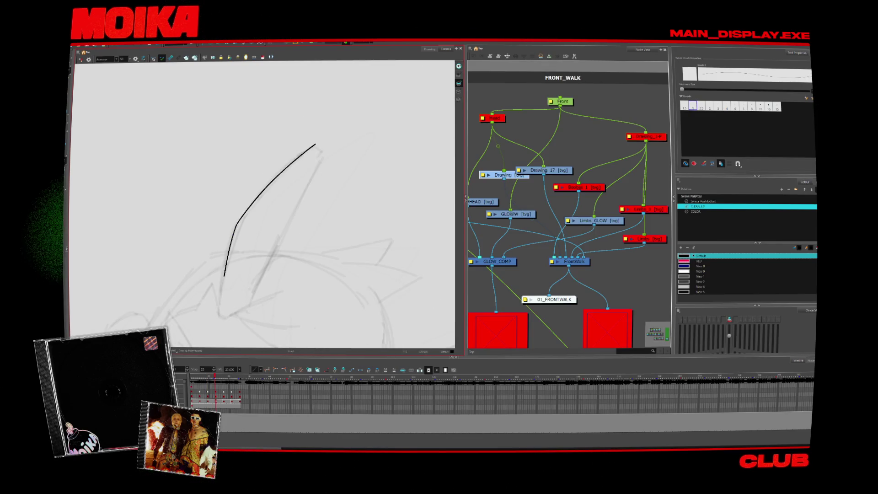
pyautogui.moveTo(222, 261); pyautogui.dragTo(290, 157)
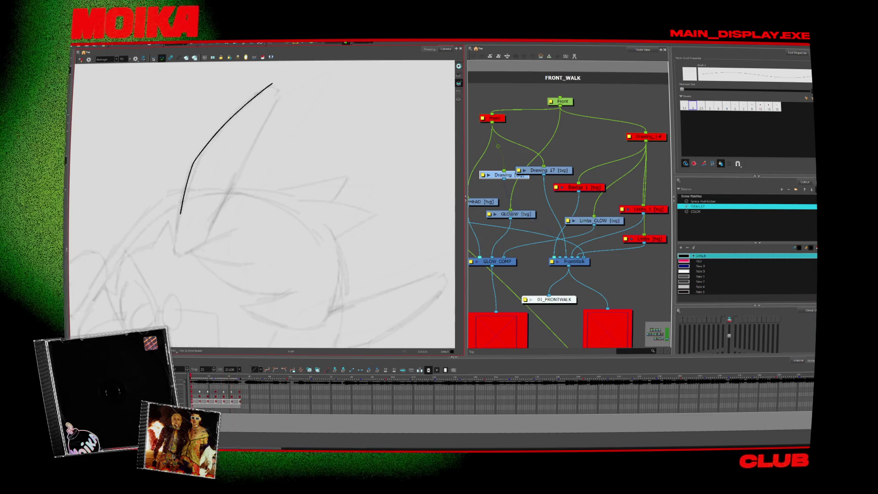
pyautogui.press('4')
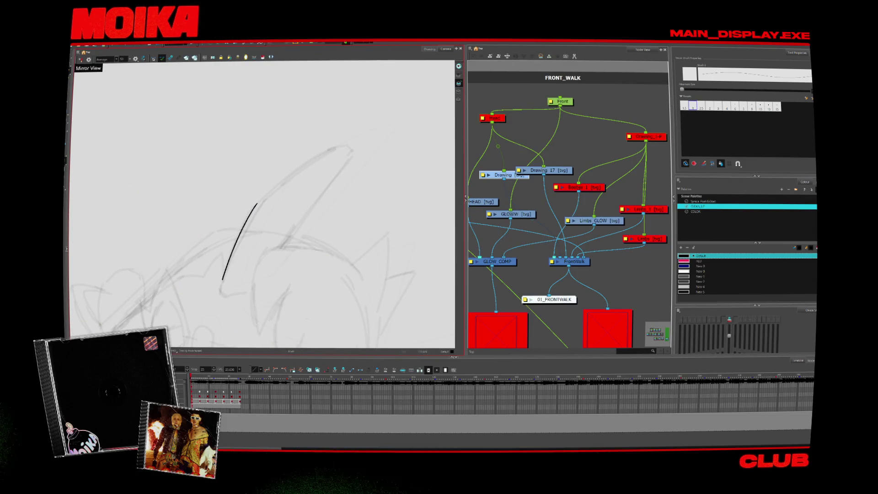
pyautogui.click(365, 164)
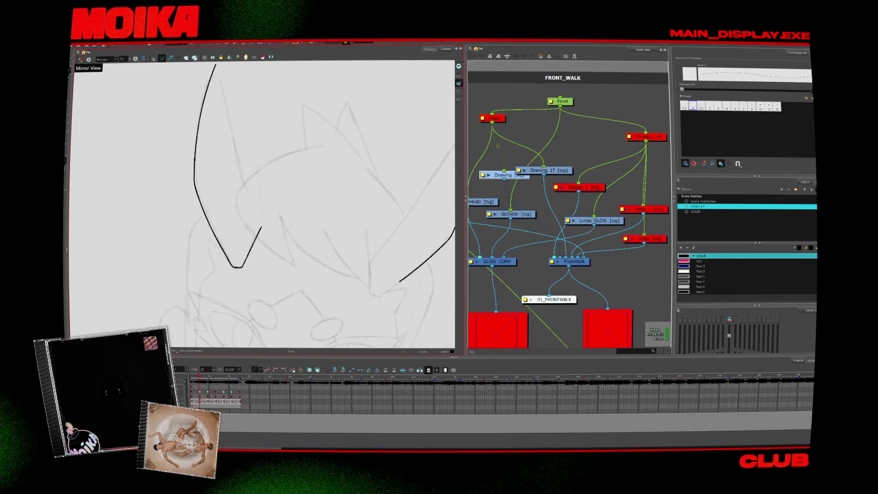
# - Add the ear's V-shaped bottom and lower hook, select the stroke, and unmirror the view
pyautogui.moveTo(261, 228); pyautogui.dragTo(259, 228)
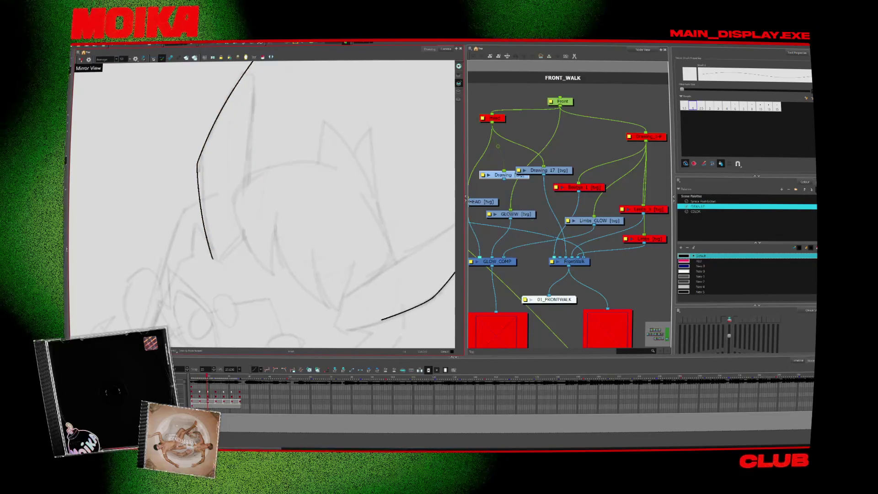
pyautogui.moveTo(210, 251); pyautogui.dragTo(224, 260)
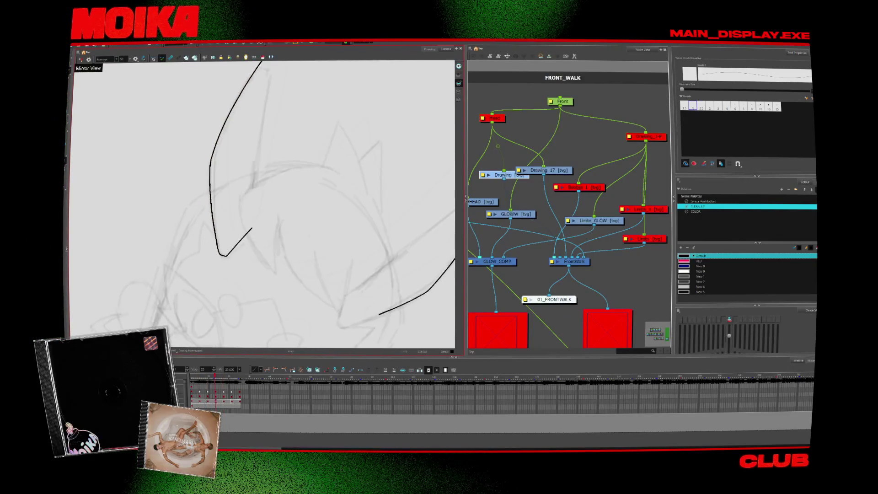
pyautogui.hotkey('alt', 's')
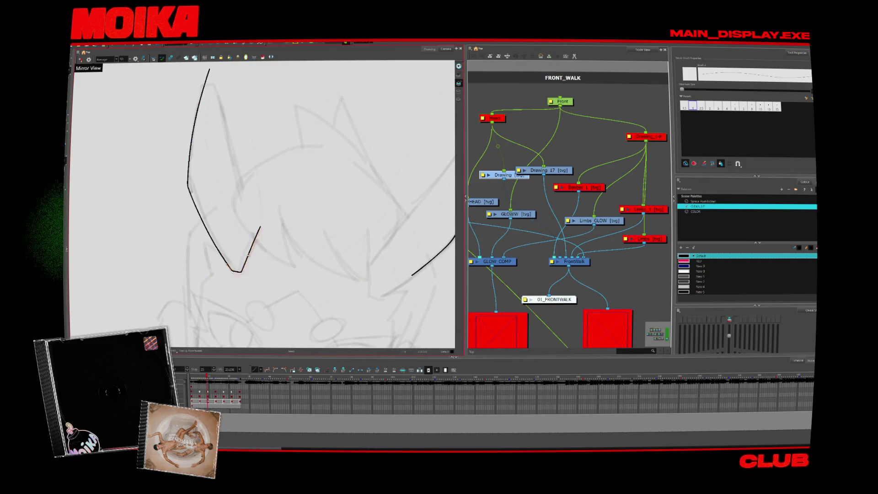
pyautogui.click(261, 249)
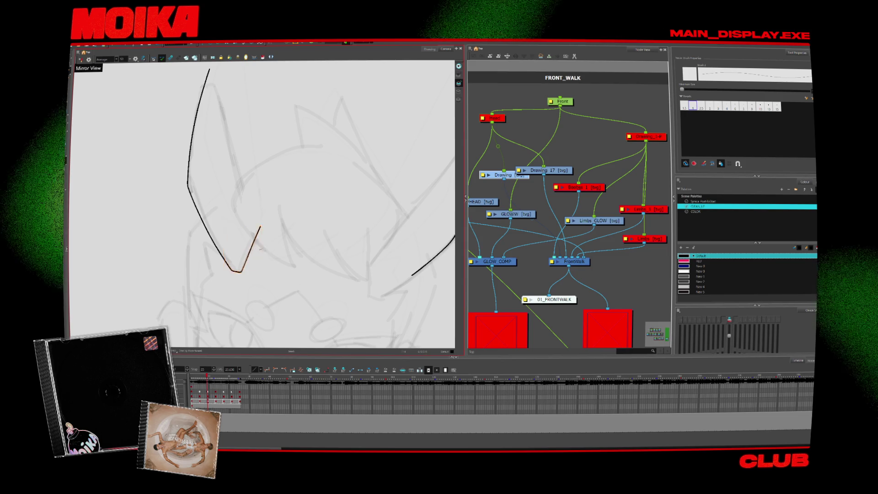
pyautogui.press('4')
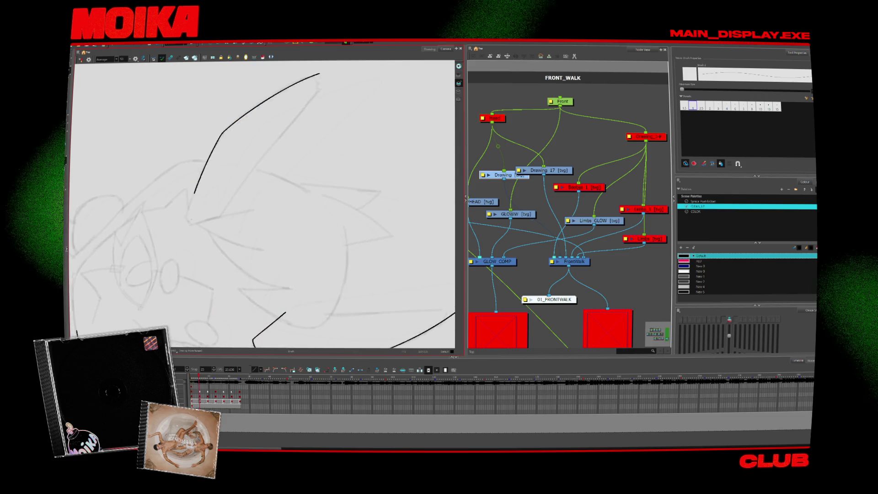
# - Extend the ear's outer curve down with three strokes so it joins the lower hook
pyautogui.moveTo(202, 181); pyautogui.dragTo(188, 217)
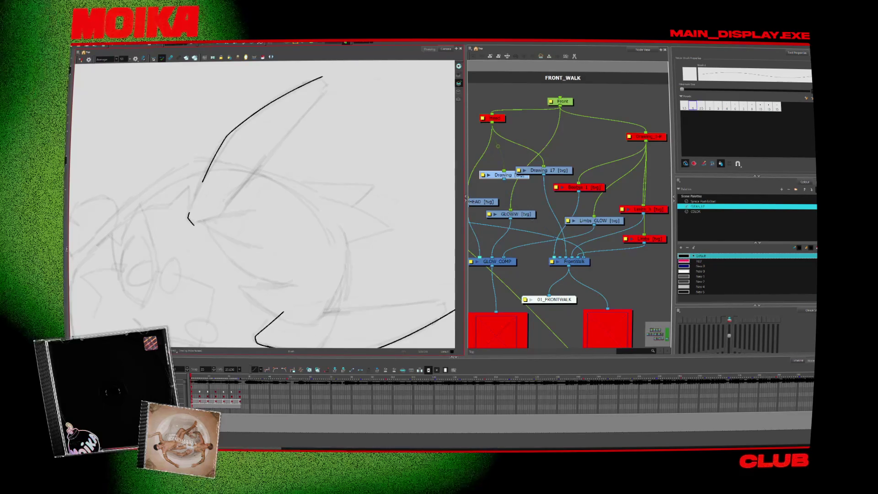
pyautogui.moveTo(203, 181); pyautogui.dragTo(188, 218)
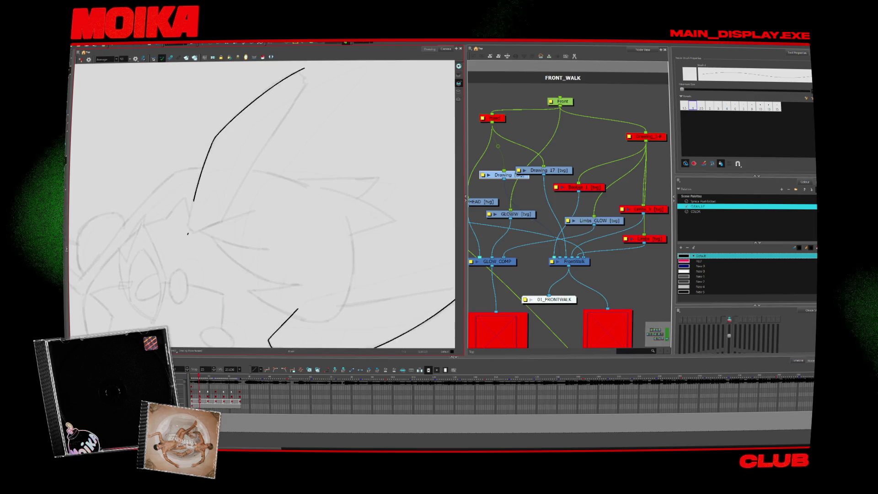
pyautogui.moveTo(195, 196); pyautogui.dragTo(187, 243)
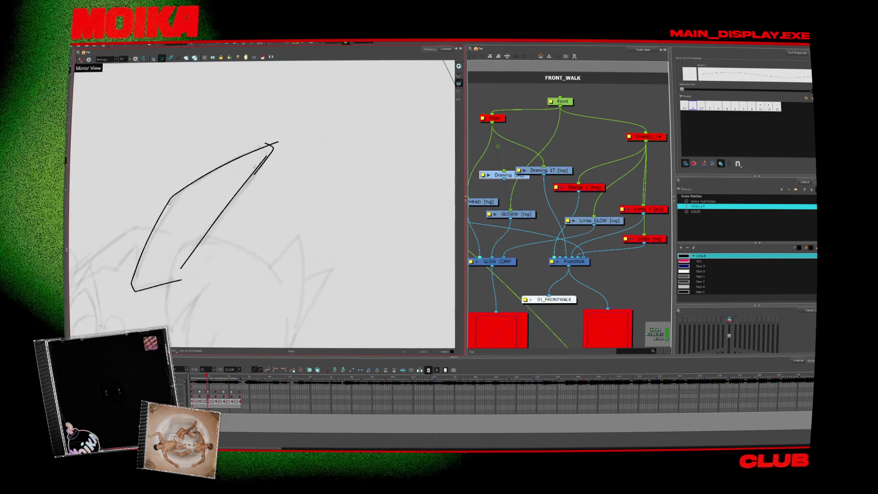
# - Select the ear's inner diagonal stroke and flip between neighbouring frames to compare the ear
pyautogui.click(267, 171)
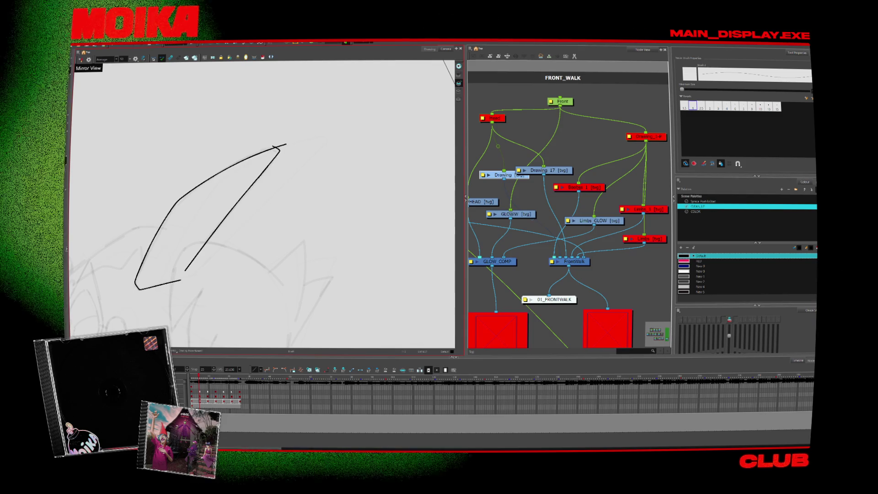
pyautogui.press('.')
pyautogui.press('.')
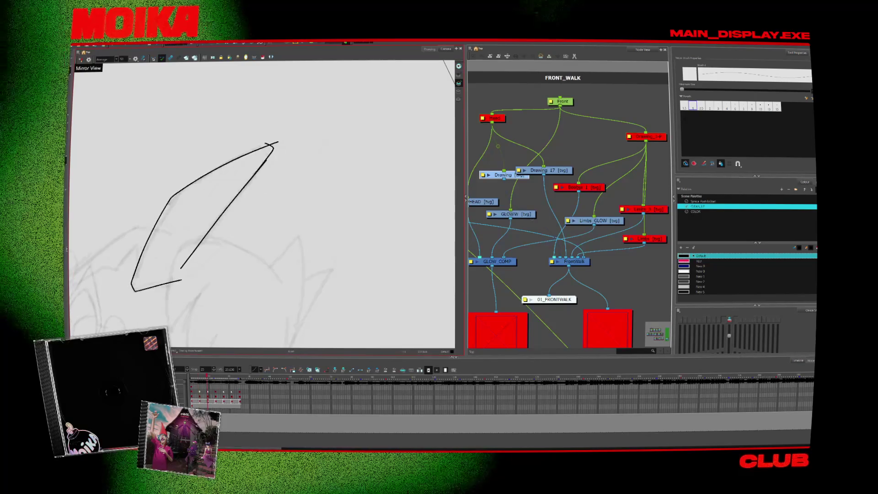
pyautogui.press('.')
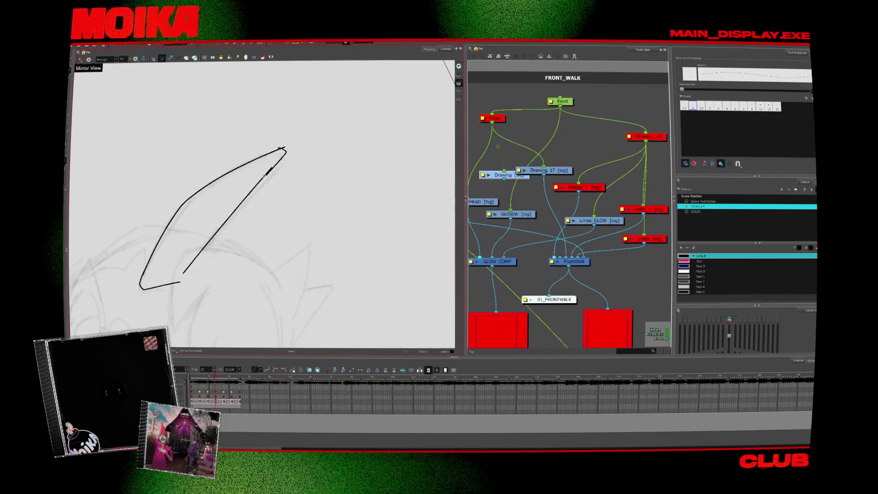
pyautogui.press('.')
pyautogui.press(',')
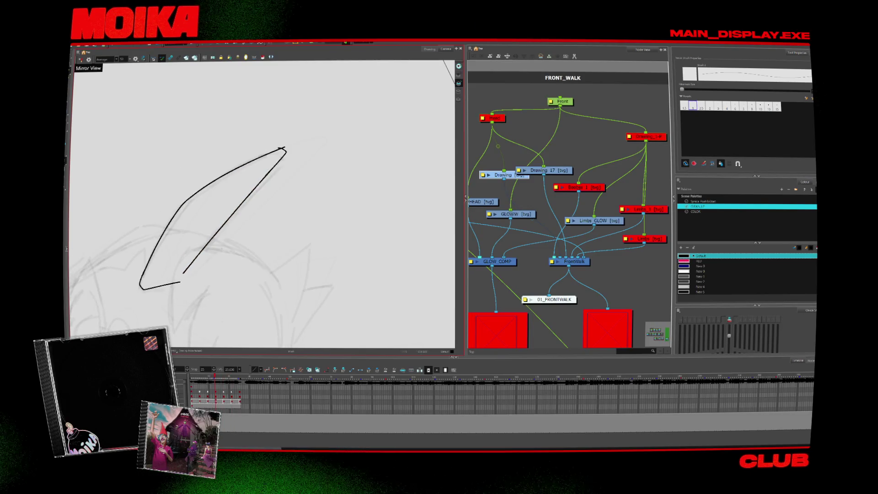
pyautogui.press('.')
pyautogui.press(',')
pyautogui.press('.')
pyautogui.press(',')
pyautogui.press('.')
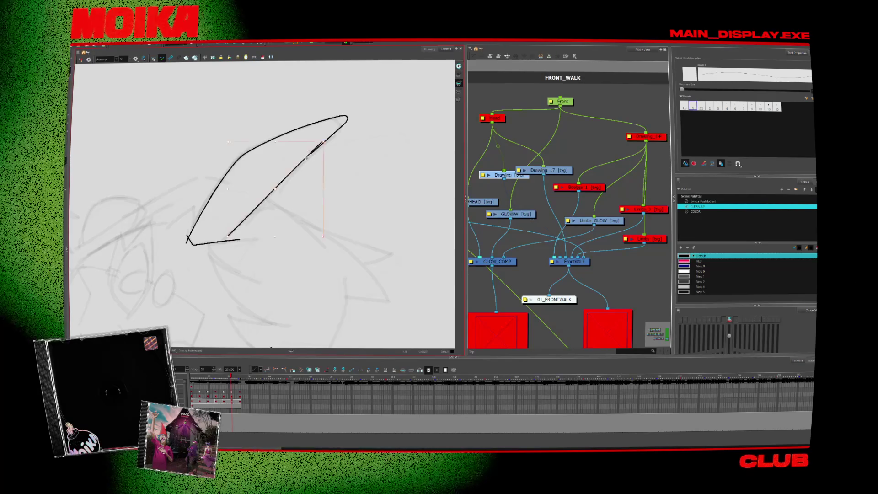
# - Redraw the inner diagonal to close the ear tip, select it, and zoom in on the ear
pyautogui.moveTo(231, 234); pyautogui.dragTo(323, 145)
pyautogui.hotkey('alt', 's')
pyautogui.click(327, 146)
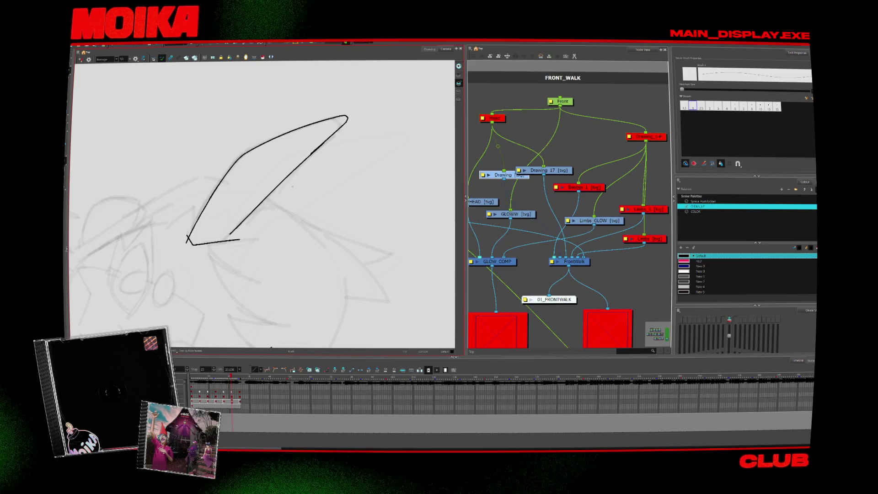
pyautogui.hotkey('alt', 'z')
pyautogui.click(288, 188)
pyautogui.click(288, 188)
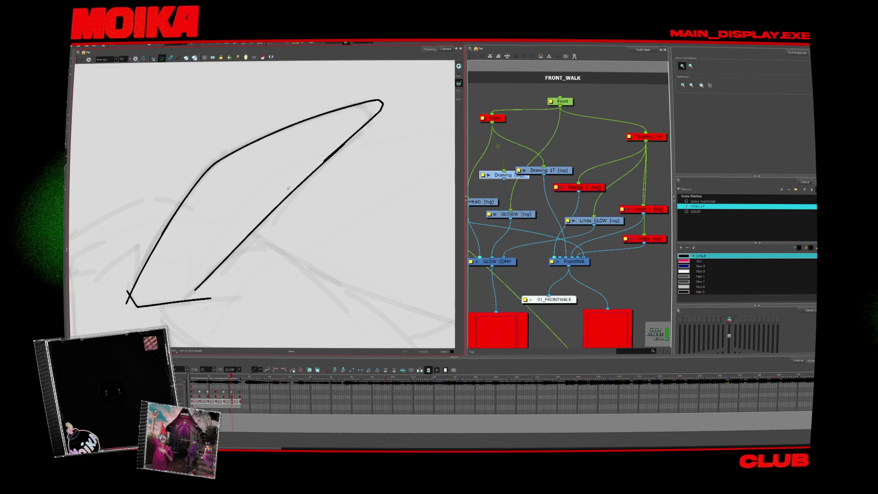
# - Step between neighbouring drawings and zoom in on the inked ears
pyautogui.hotkey('alt', 'b')
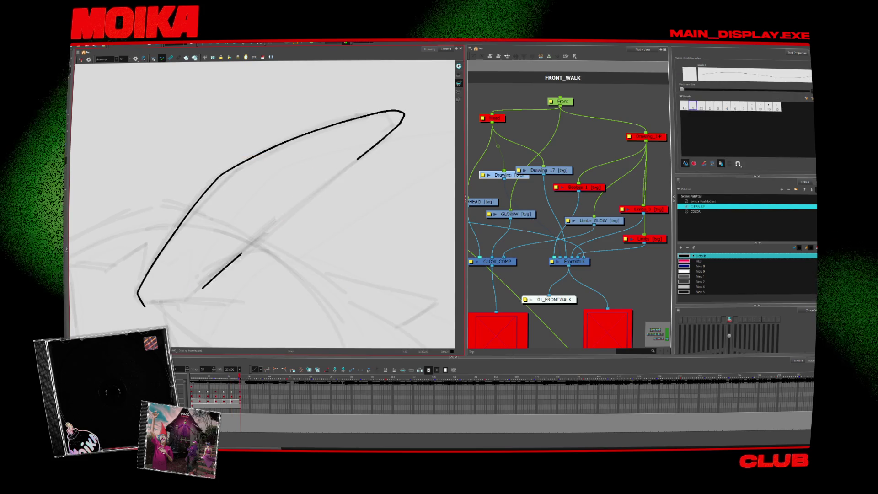
pyautogui.press(',')
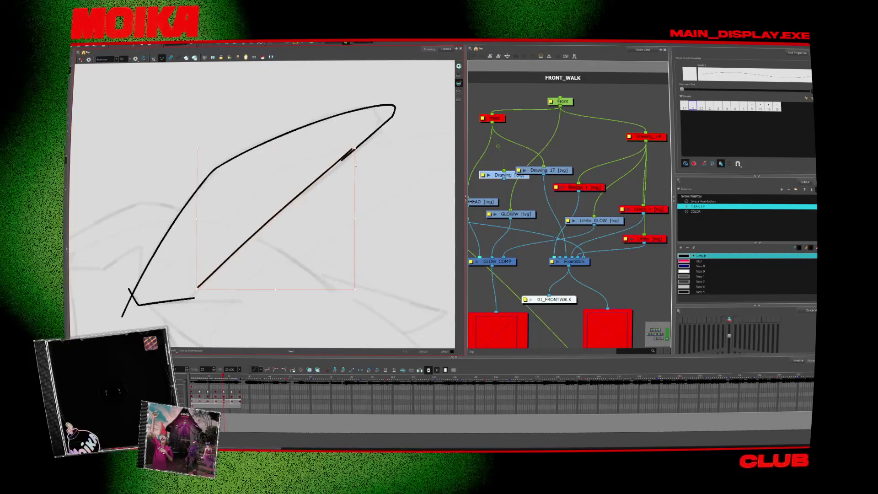
pyautogui.press('.')
pyautogui.press('.')
pyautogui.hotkey('alt', 'z')
pyautogui.scroll(5, 358, 259)
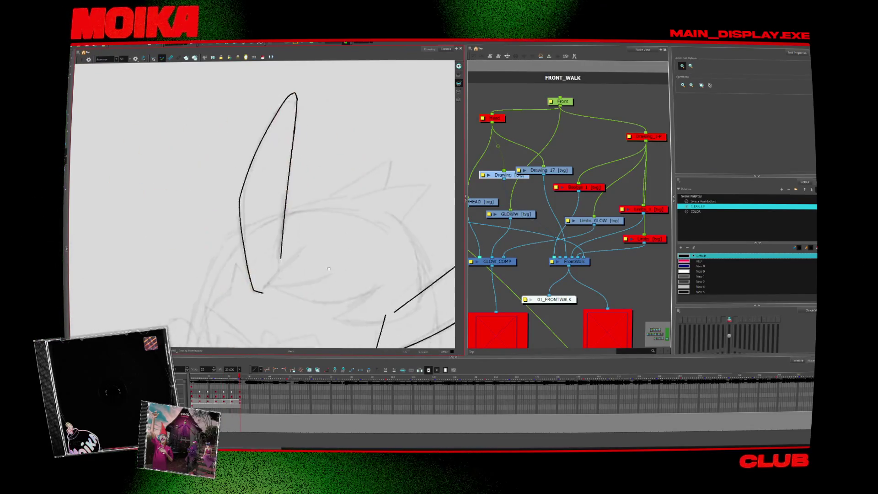
pyautogui.scroll(2, 357, 259)
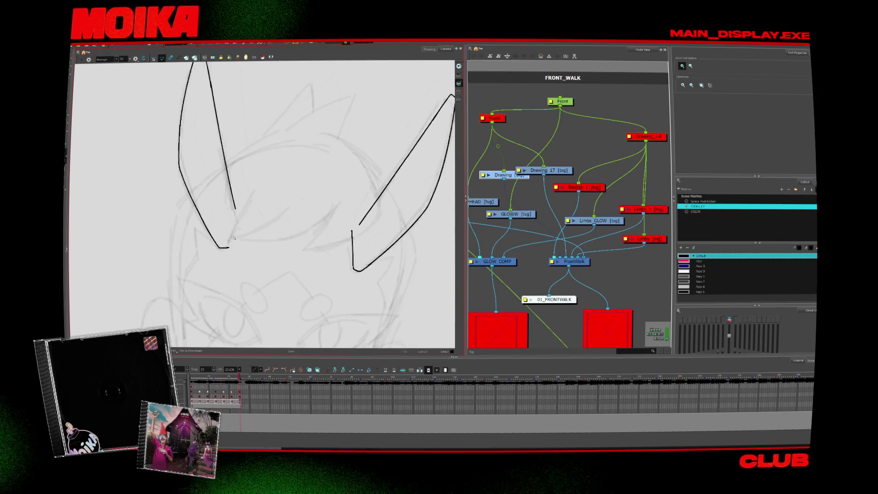
pyautogui.hotkey('alt', 'b')
pyautogui.press(',')
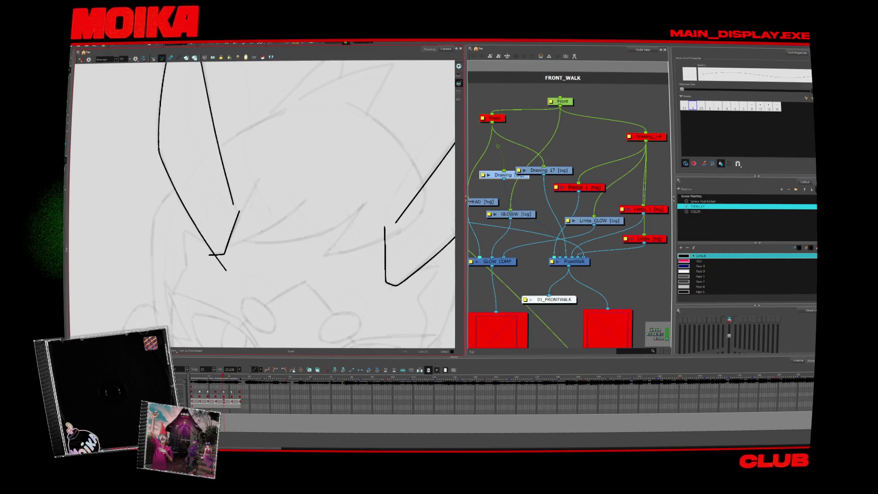
pyautogui.hotkey('alt', 's')
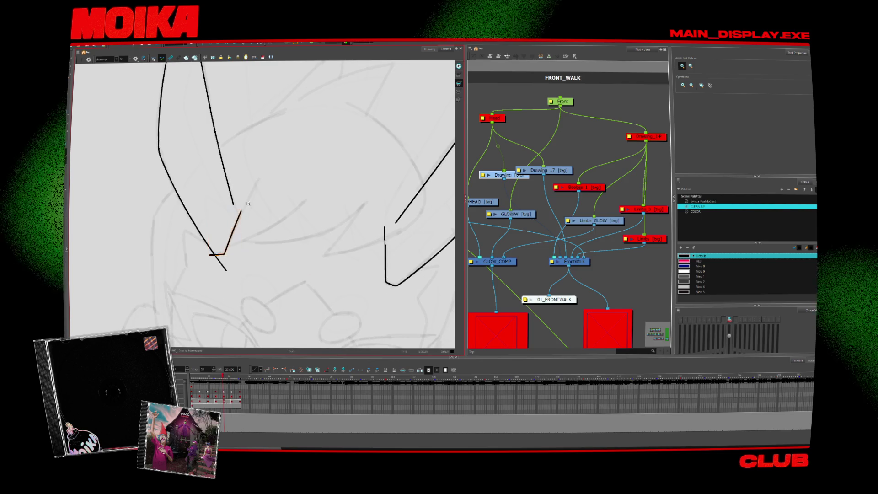
pyautogui.scroll(-5, 280, 232)
pyautogui.press('.')
pyautogui.scroll(1, 280, 232)
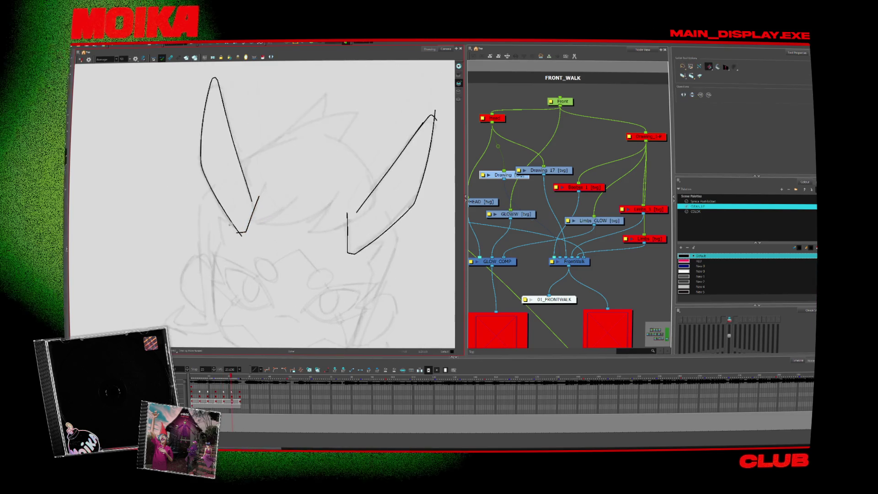
# - Flip back and forth through the walk drawings to compare the ears and the clean full face
pyautogui.hotkey('alt', 's')
pyautogui.press(',')
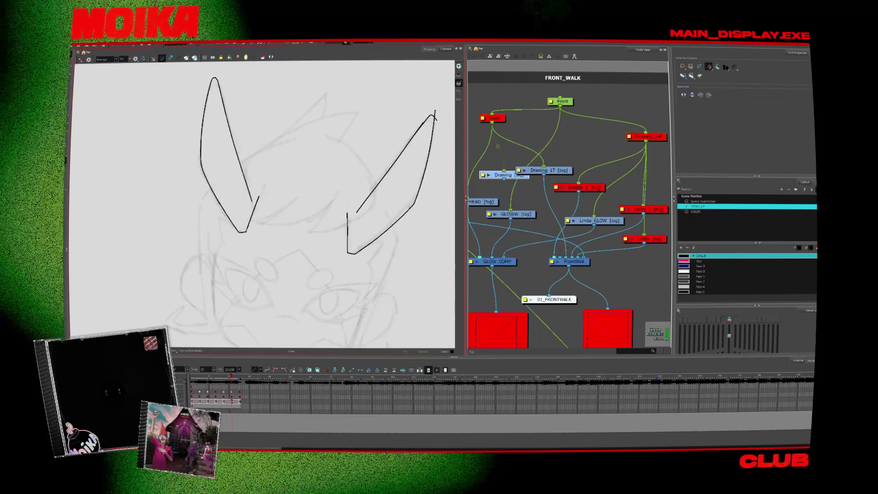
pyautogui.press(',')
pyautogui.press(',')
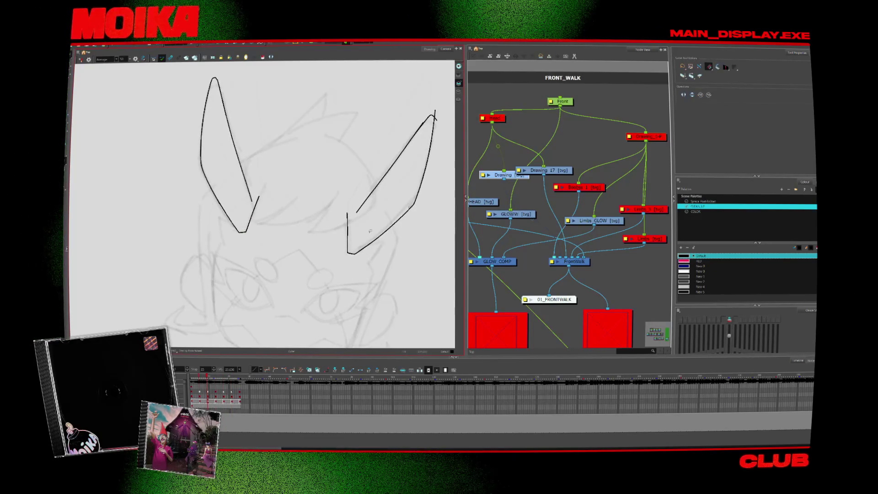
pyautogui.press(',')
pyautogui.press('.')
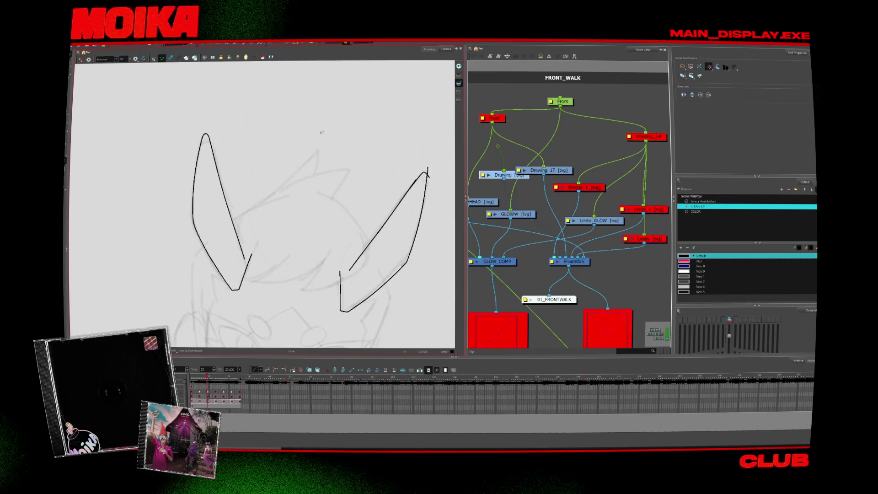
pyautogui.press('.')
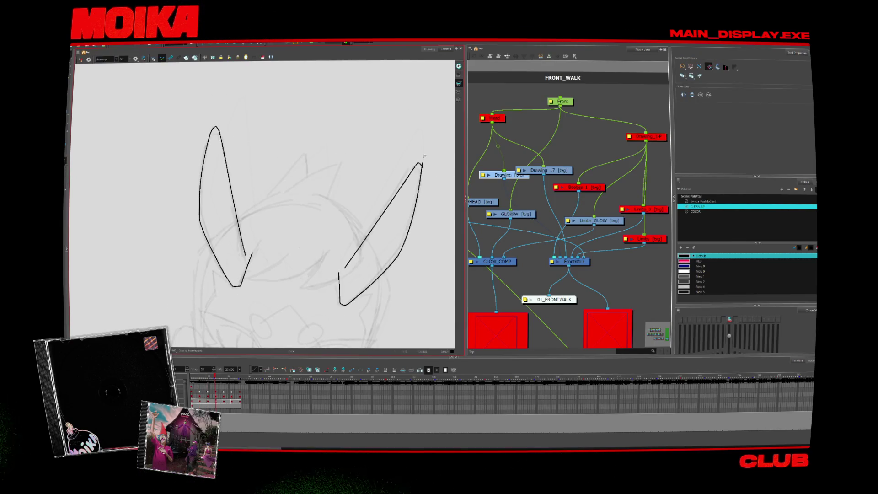
pyautogui.press('.')
pyautogui.press('.')
pyautogui.press('.')
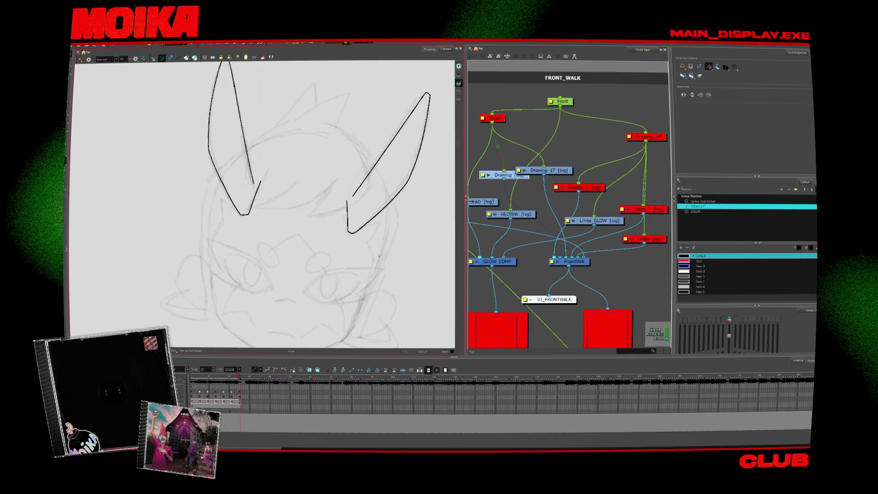
pyautogui.press(',')
pyautogui.press(',')
pyautogui.press(',')
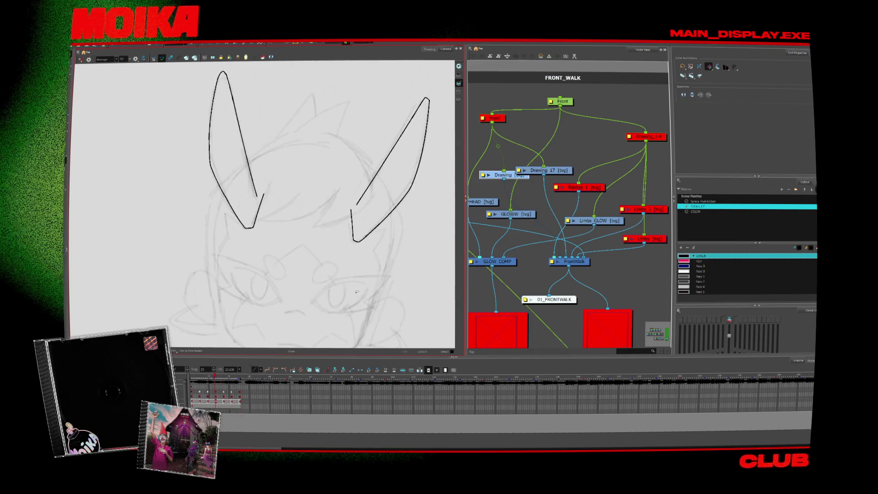
pyautogui.press(',')
pyautogui.press(',')
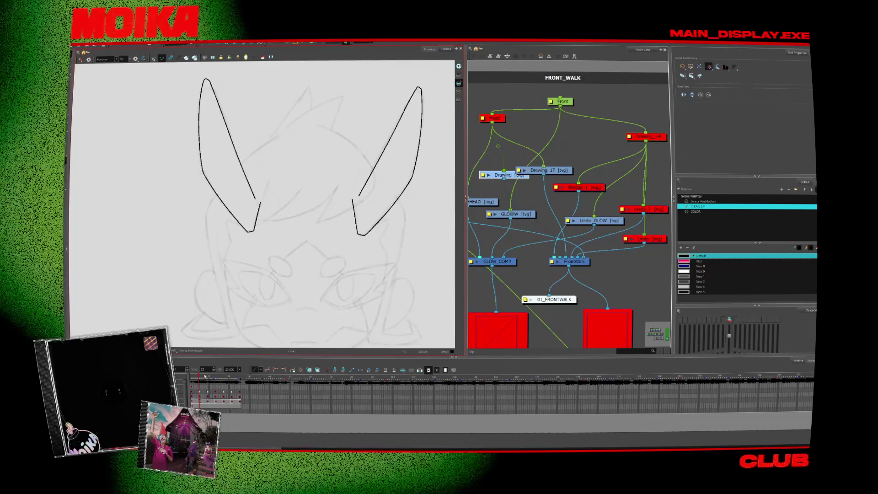
pyautogui.press(',')
pyautogui.press('2')
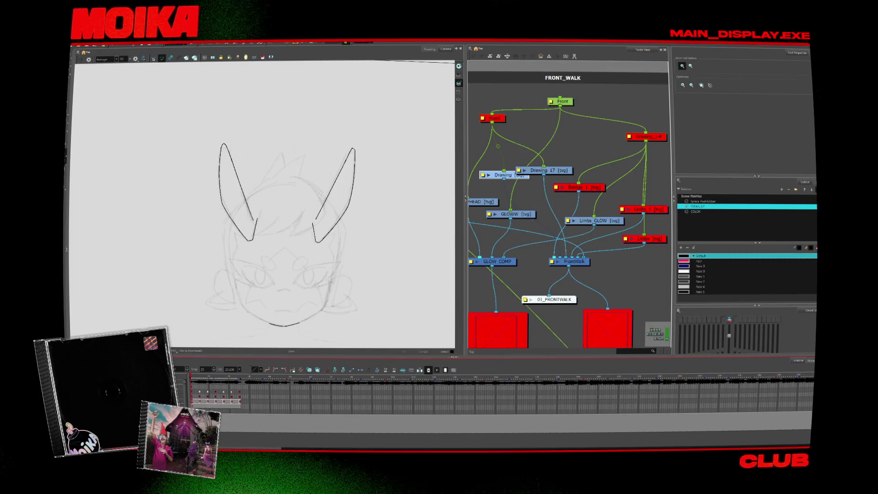
pyautogui.press(',')
pyautogui.press('.')
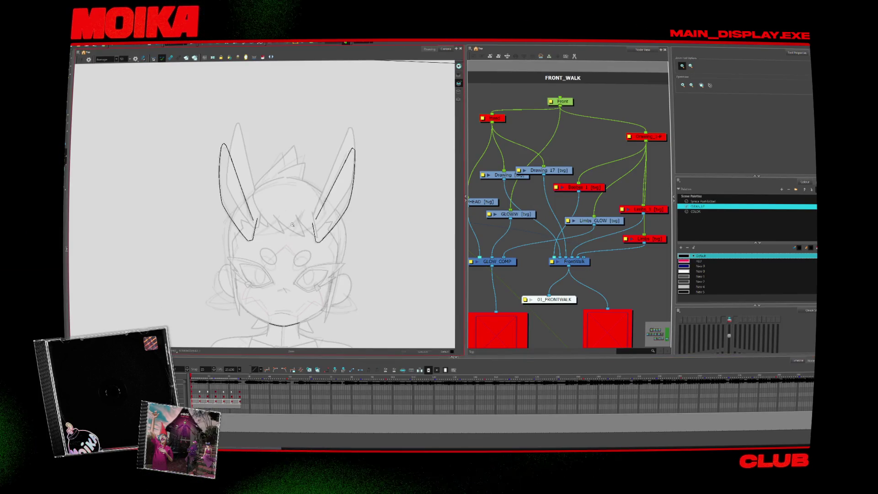
# - Add a short brush stroke to refine the ear outline, then advance a few drawings
pyautogui.click(293, 224)
pyautogui.press('.')
pyautogui.press('.')
pyautogui.press('.')
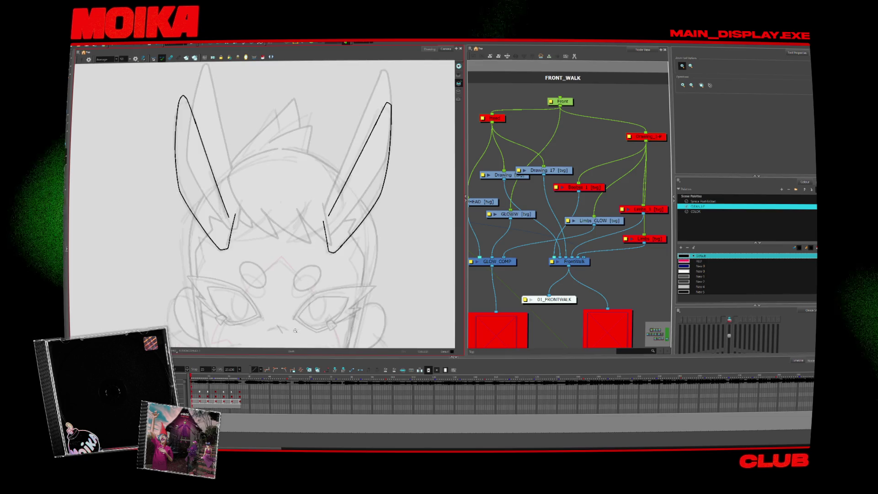
pyautogui.hotkey('alt', 'b')
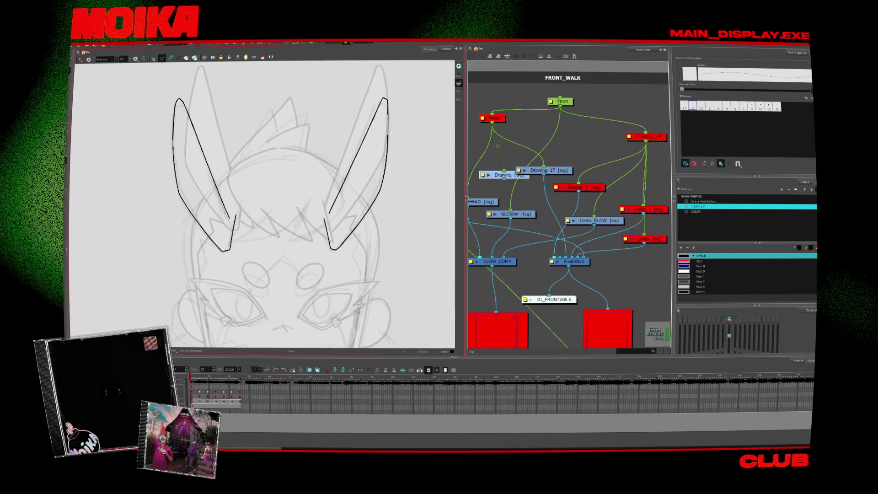
pyautogui.moveTo(306, 233); pyautogui.dragTo(299, 257)
pyautogui.press('.')
pyautogui.press('.')
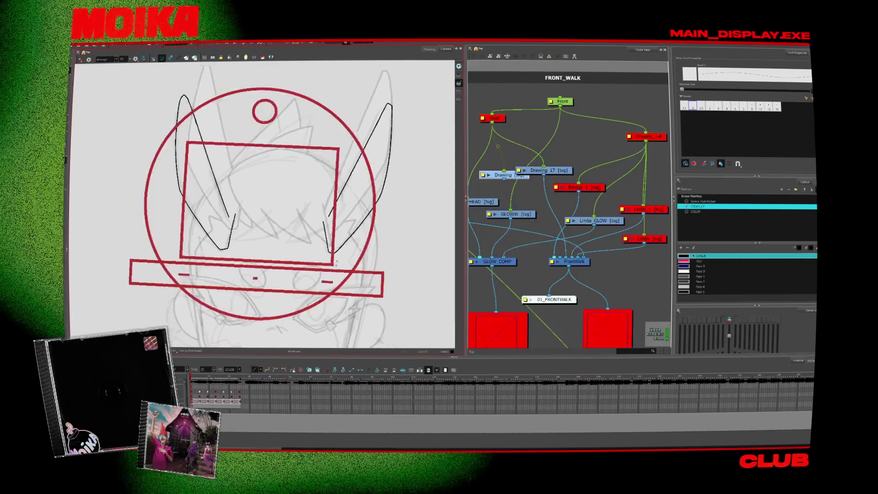
pyautogui.press('.')
pyautogui.press('.')
pyautogui.press('.')
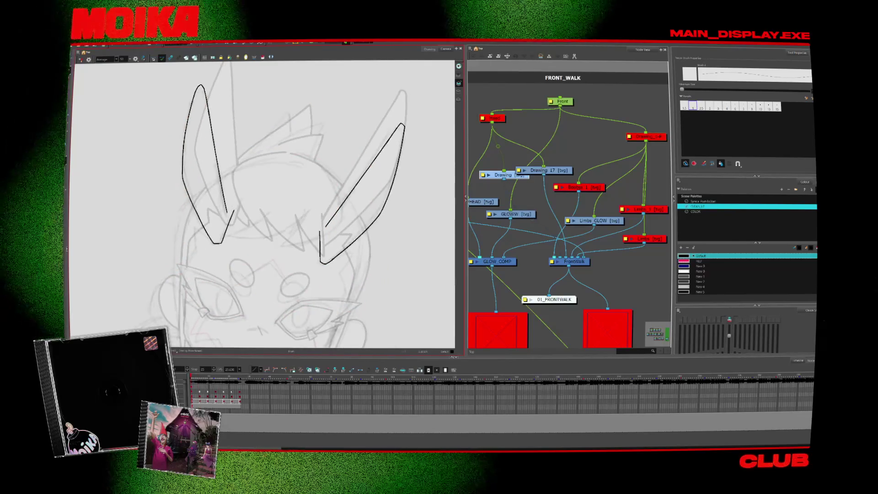
pyautogui.press('.')
pyautogui.press('.')
pyautogui.press('.')
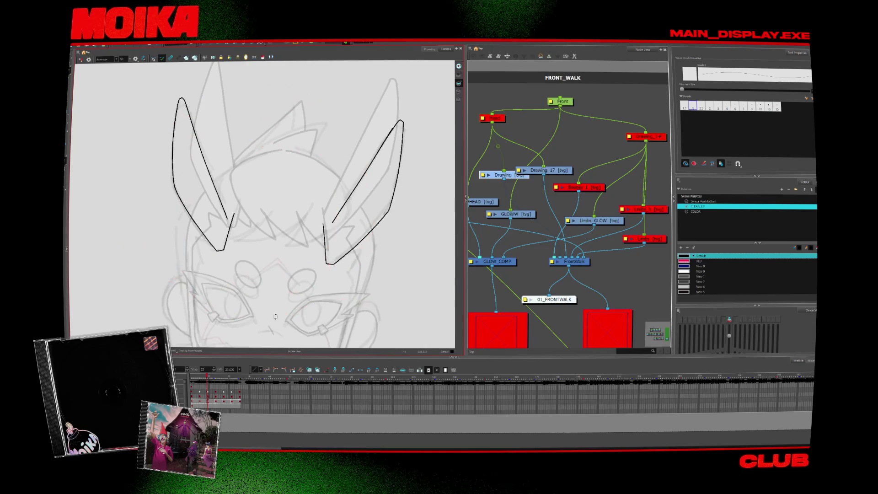
# - Zoom out and back in on the head, comparing the ears across neighbouring frames
pyautogui.scroll(-5, 275, 172)
pyautogui.hotkey('alt', 'z')
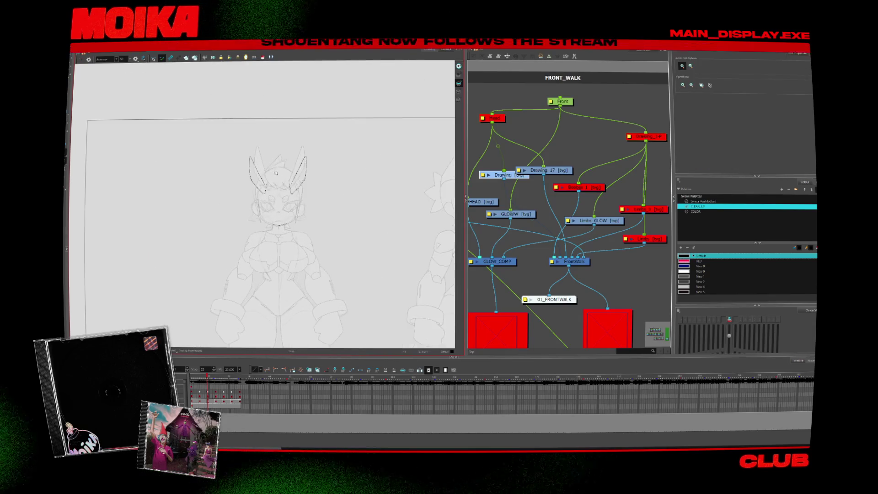
pyautogui.click(276, 172)
pyautogui.click(276, 172)
pyautogui.press('.')
pyautogui.press('.')
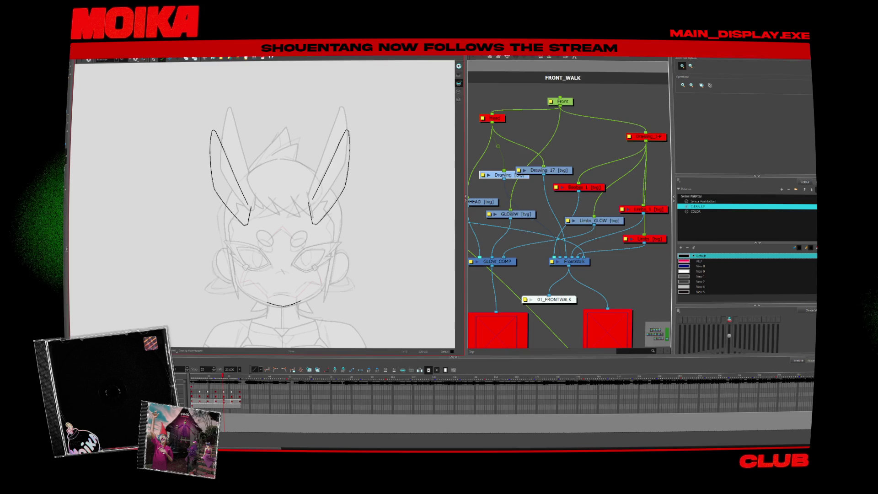
pyautogui.press(',')
pyautogui.press(',')
pyautogui.press(',')
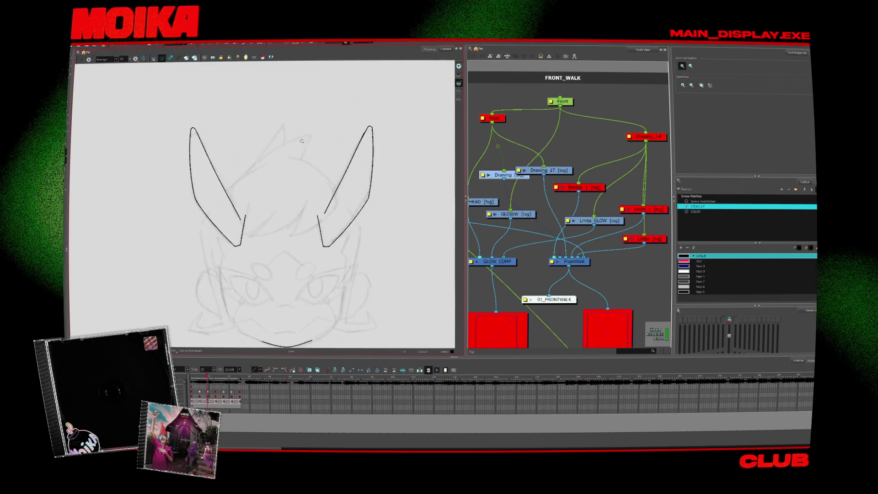
# - Ink the other side of the central hair tuft after comparing ears across drawings
pyautogui.hotkey('alt', 'b')
pyautogui.press(',')
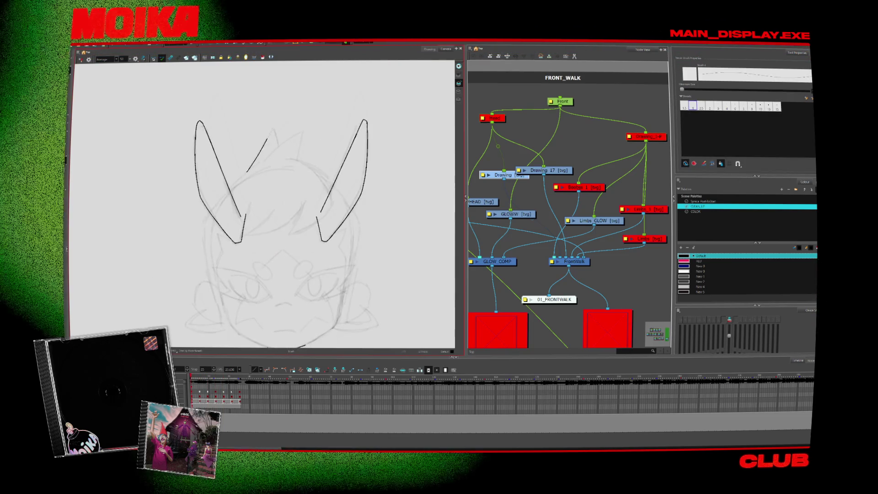
pyautogui.press(',')
pyautogui.press(',')
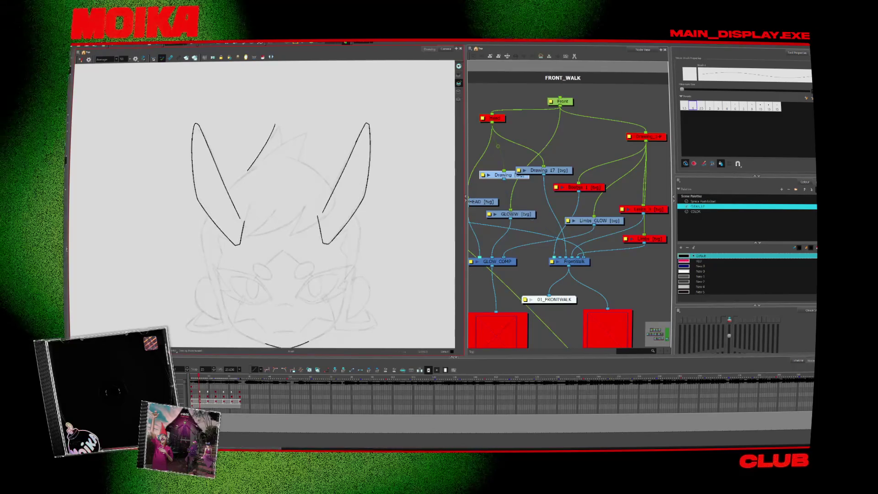
pyautogui.press(',')
pyautogui.press('.')
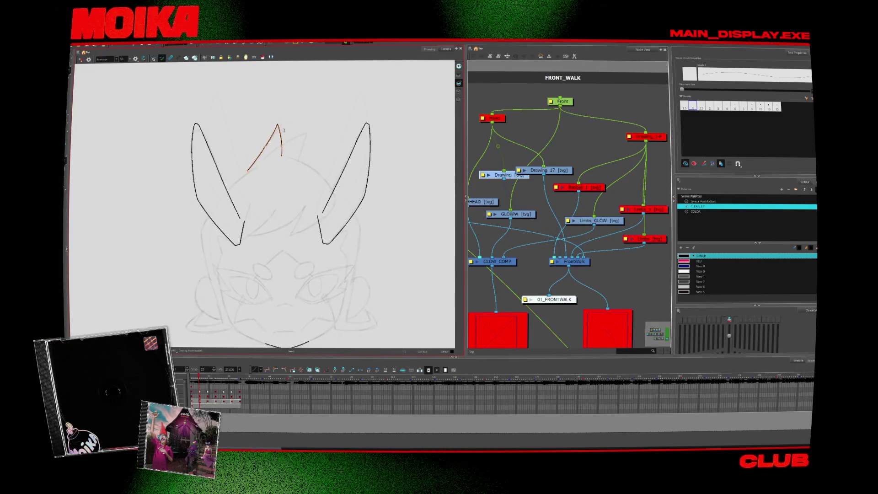
pyautogui.press('.')
pyautogui.click(289, 143)
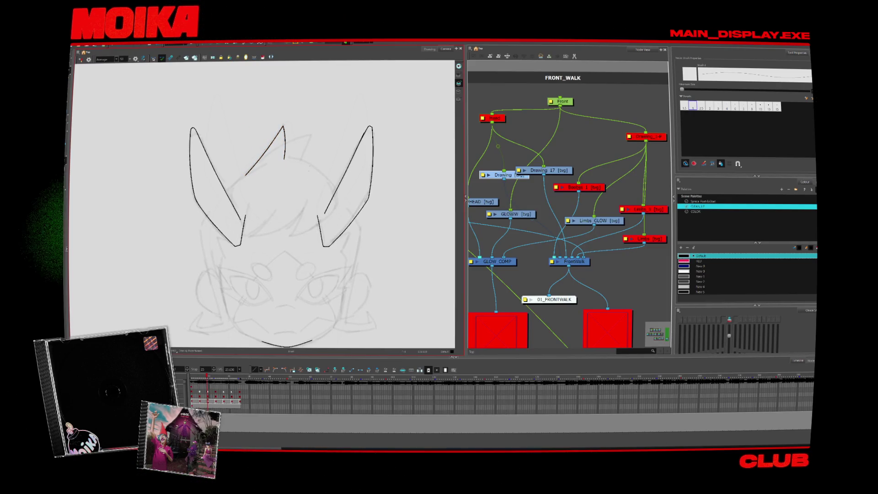
pyautogui.moveTo(268, 158); pyautogui.dragTo(276, 153)
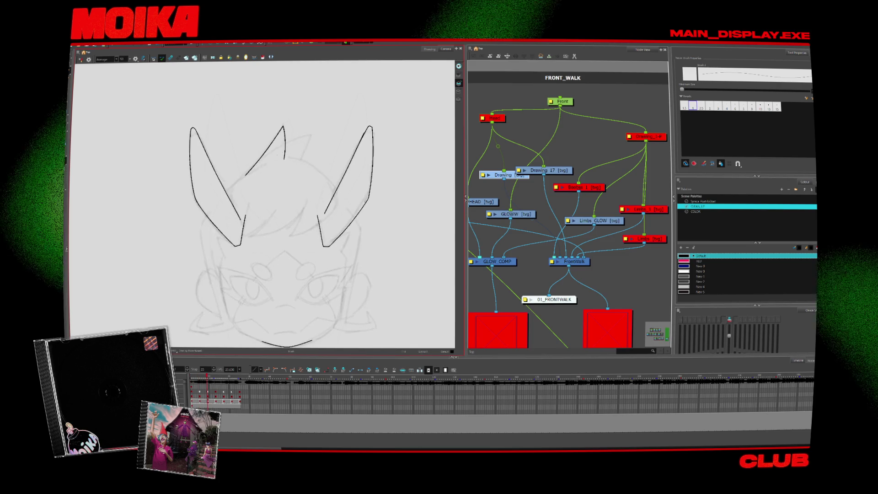
# - Mirror the view, delete the selected arc stroke, and compare adjacent drawings before unmirroring
pyautogui.click(81, 59)
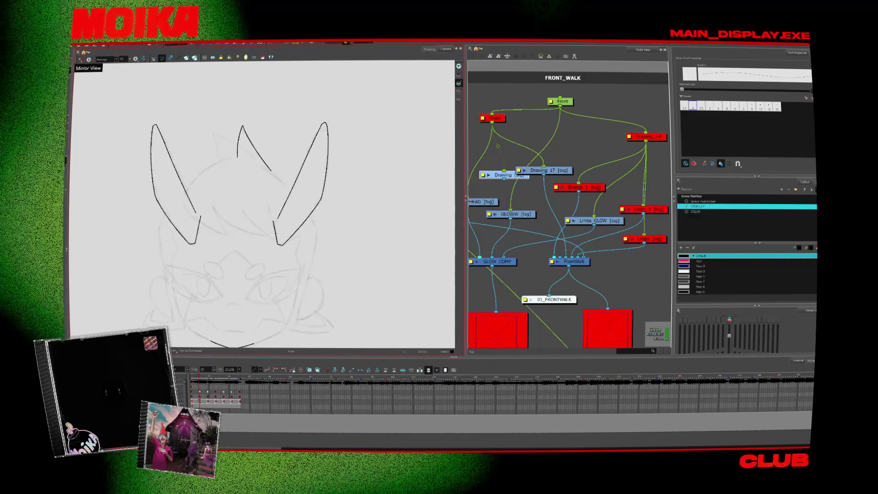
pyautogui.press('.')
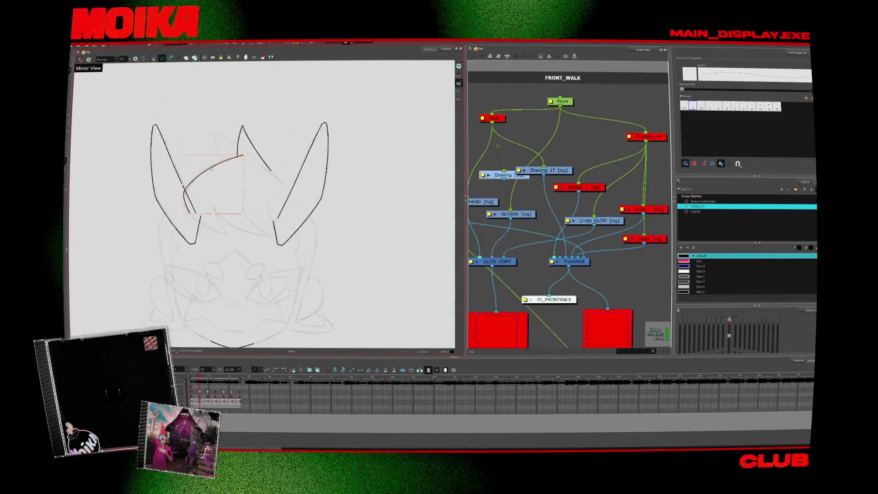
pyautogui.press('Delete')
pyautogui.press('.')
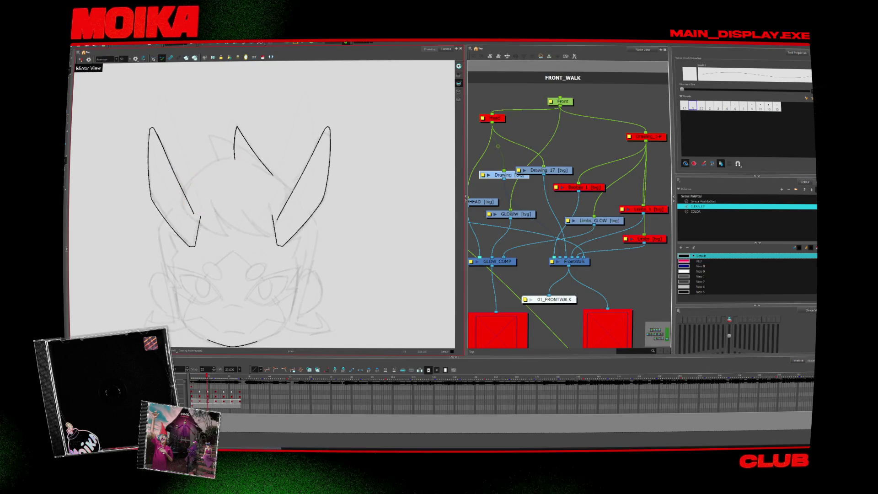
pyautogui.press('.')
pyautogui.press(',')
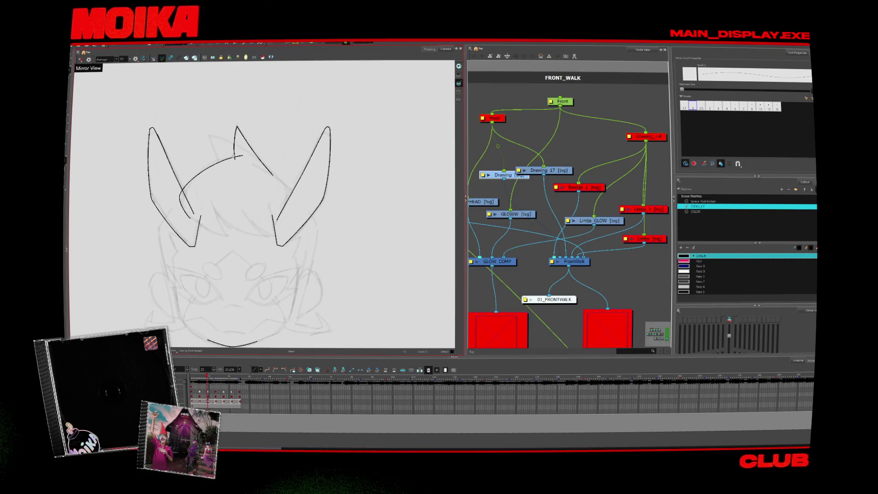
pyautogui.press('4')
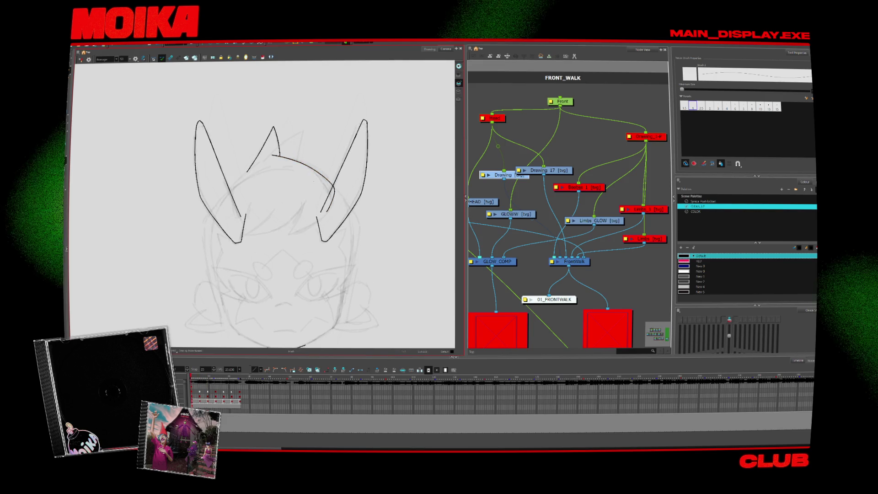
# - Mirror the view to check the headband arc, step through frames, and loop-play the walk
pyautogui.press(',')
pyautogui.press('4')
pyautogui.press('.')
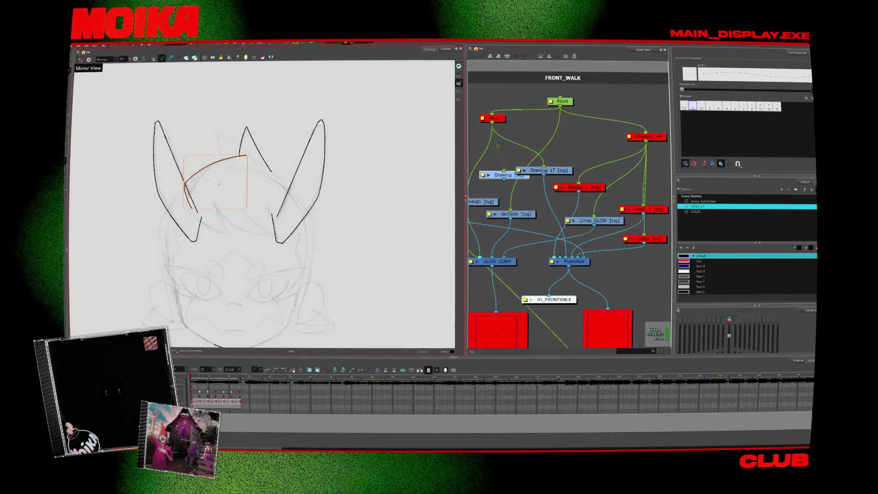
pyautogui.press('.')
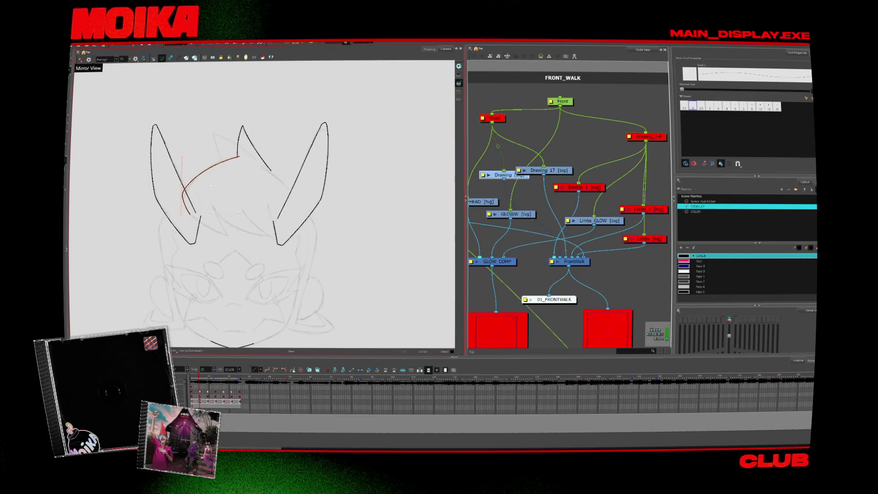
pyautogui.press('.')
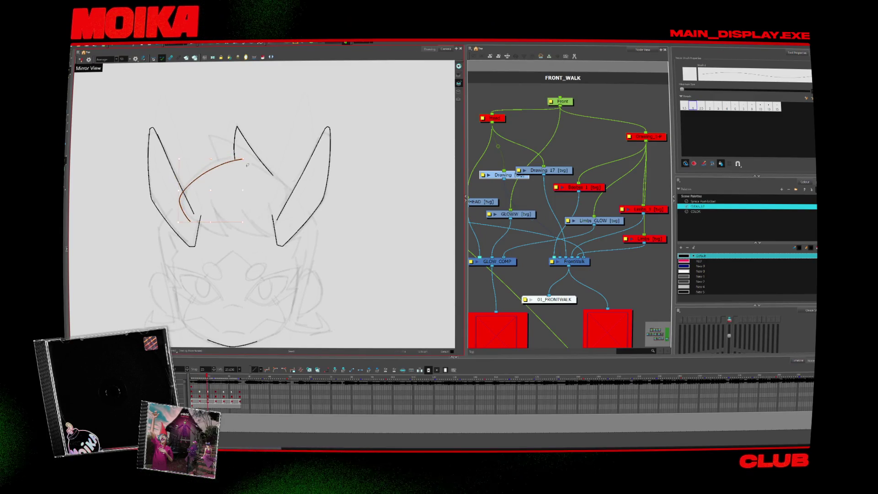
pyautogui.press('Return')
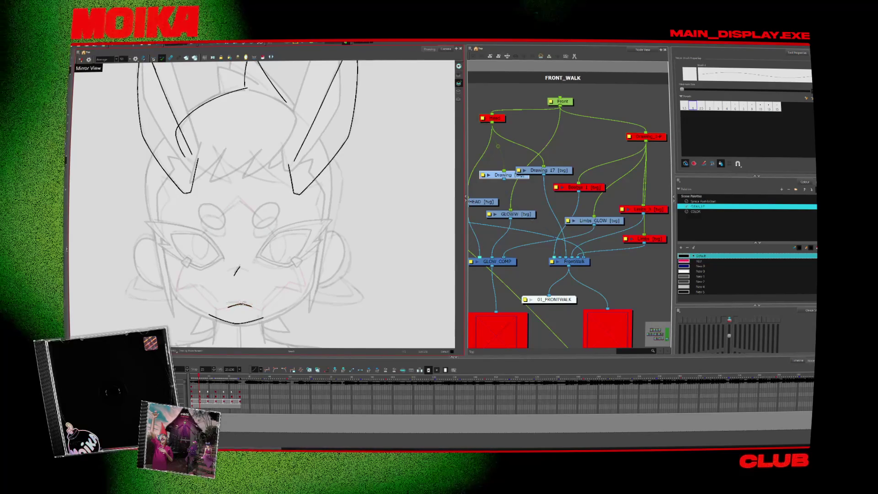
# - Select the mouth stroke to check it
pyautogui.click(242, 306)
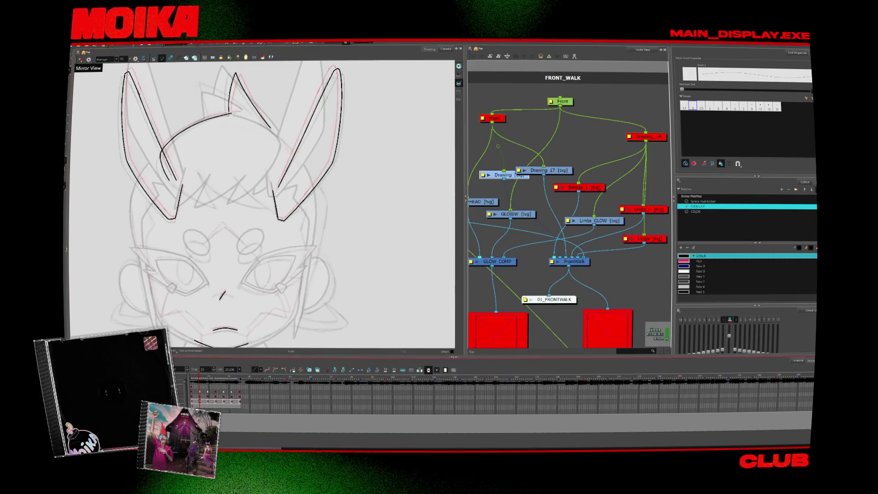
# - Flip back to the walk's first drawings, zooming out to compare their inked ears
pyautogui.scroll(4, 263, 205)
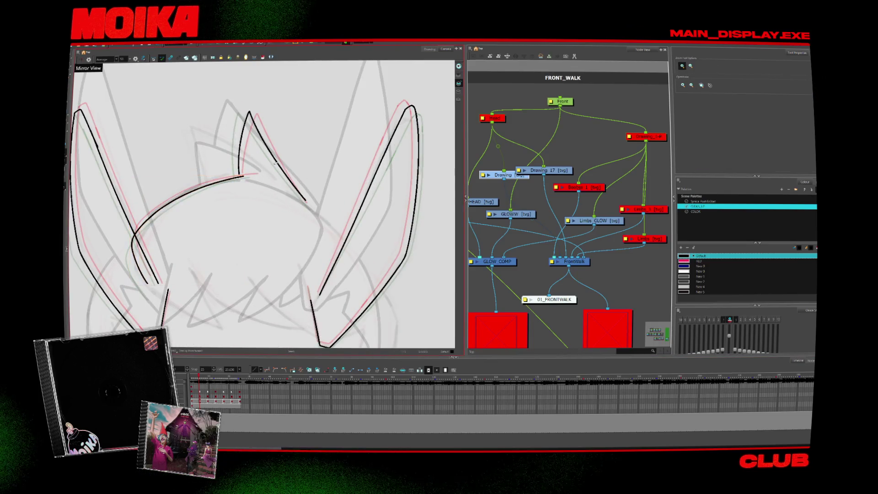
pyautogui.press(',')
pyautogui.press('.')
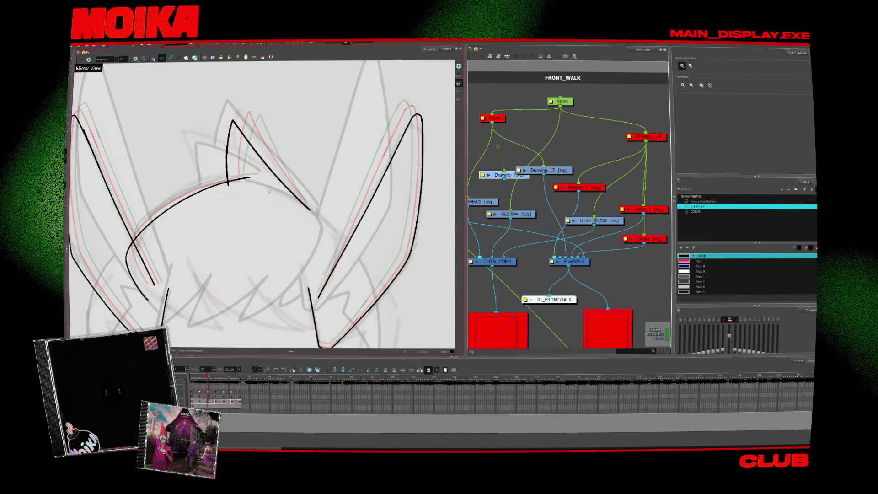
pyautogui.scroll(-4, 263, 206)
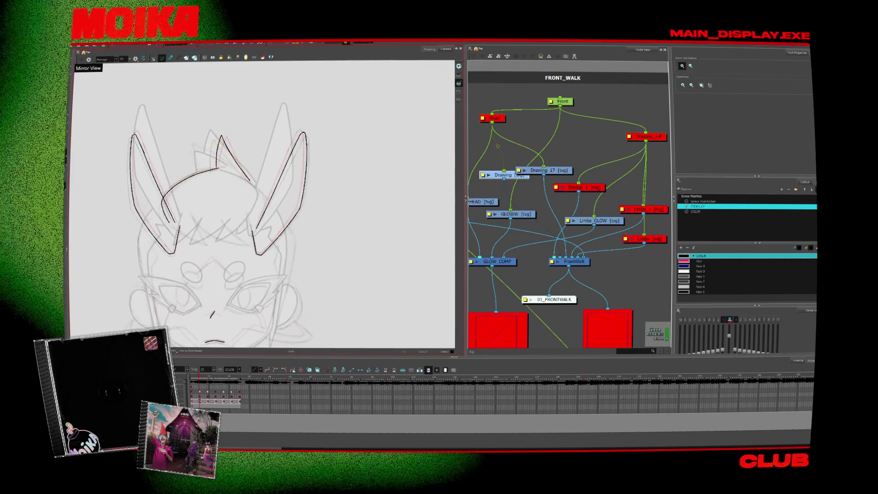
pyautogui.press(',')
pyautogui.press(',')
pyautogui.press(',')
pyautogui.scroll(-2, 263, 206)
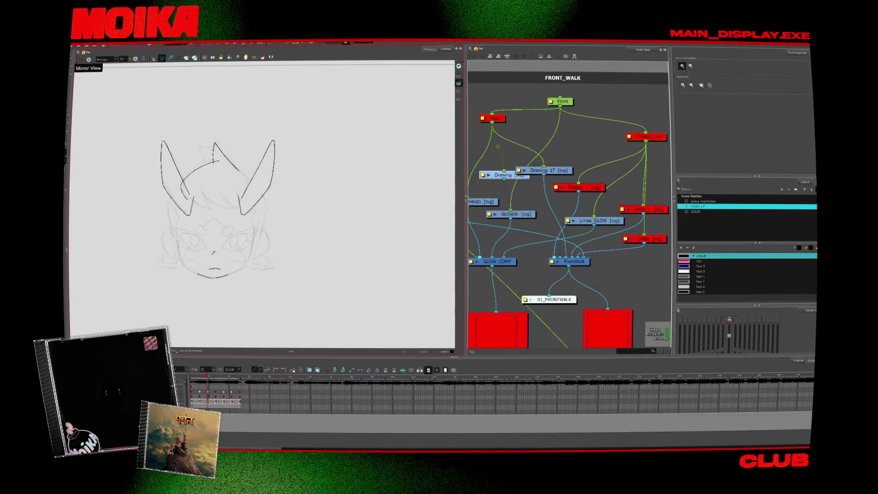
pyautogui.scroll(3, 280, 281)
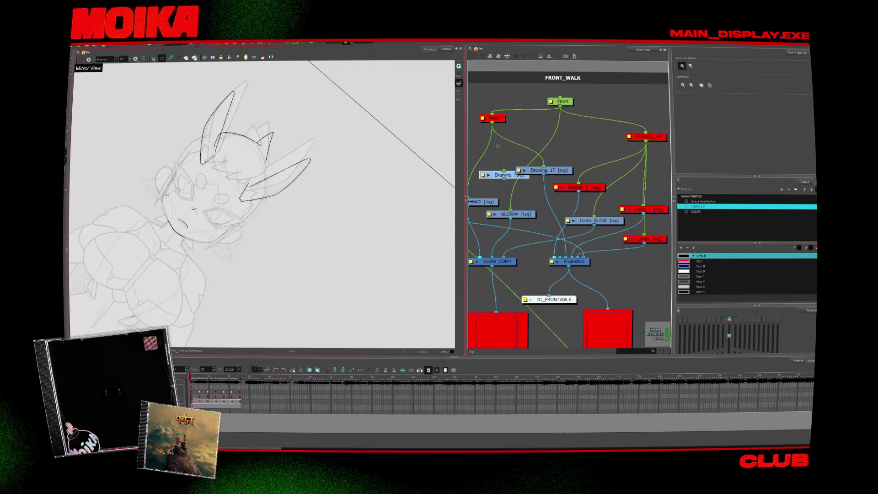
pyautogui.hotkey('alt', 'b')
# - Ink the left side of the face outline, then flip between neighbouring drawings to compare strokes
pyautogui.scroll(2, 263, 204)
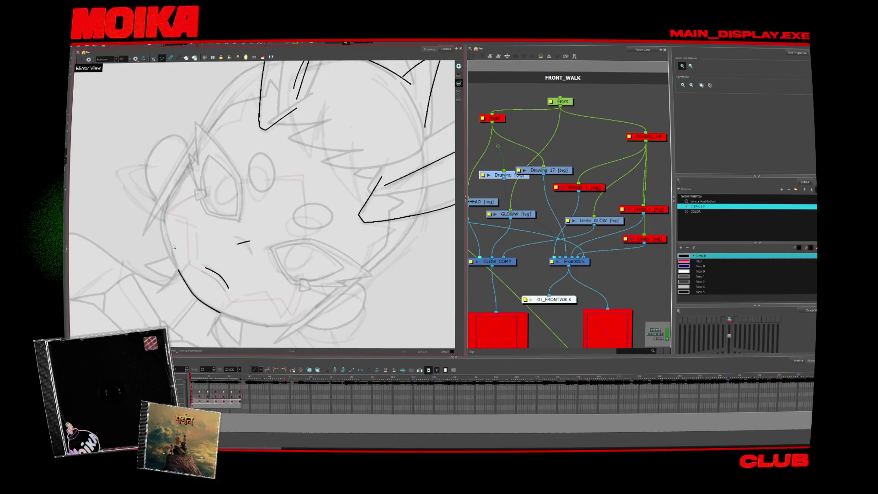
pyautogui.moveTo(162, 223); pyautogui.dragTo(178, 271)
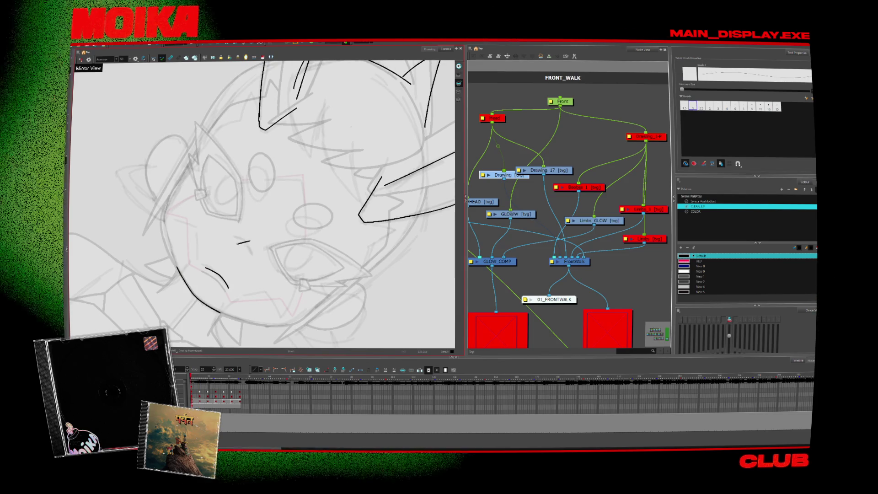
pyautogui.press('.')
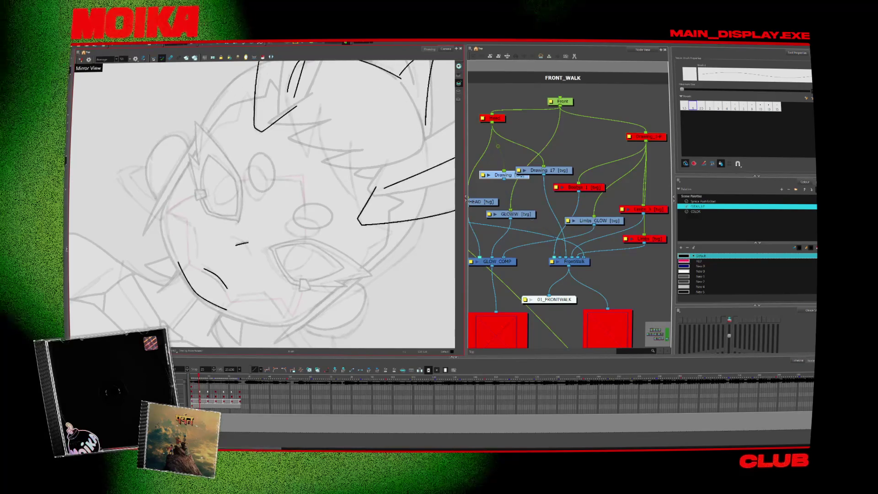
pyautogui.press(',')
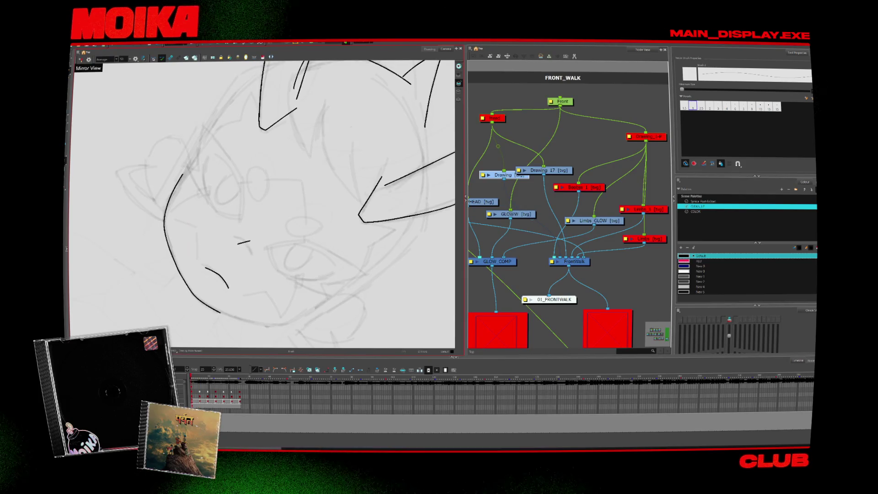
pyautogui.press('.')
pyautogui.press('.')
pyautogui.press('.')
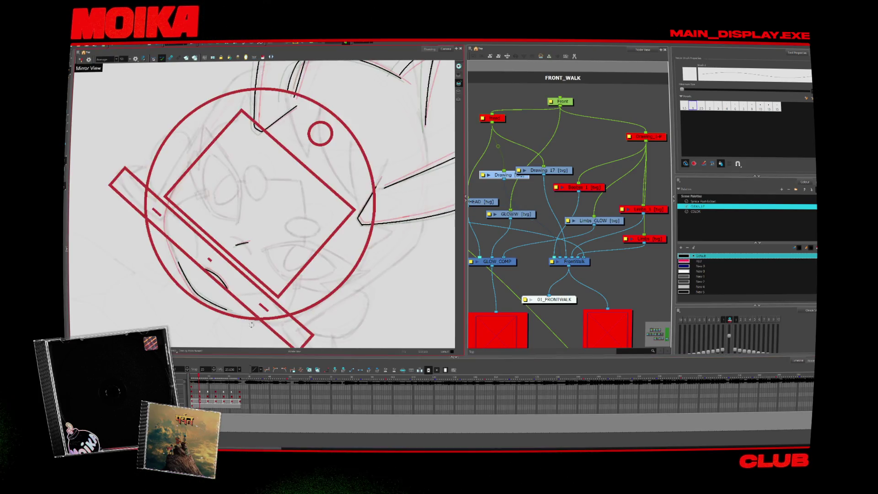
pyautogui.press(',')
pyautogui.press(',')
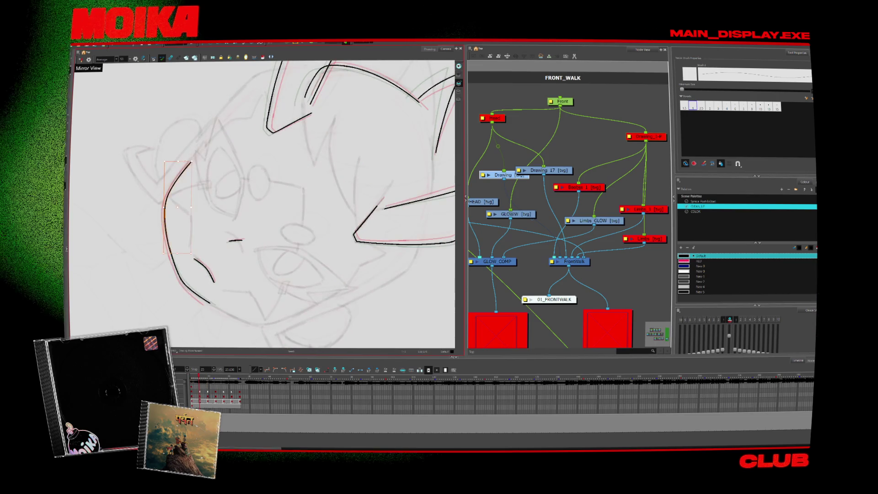
pyautogui.press('.')
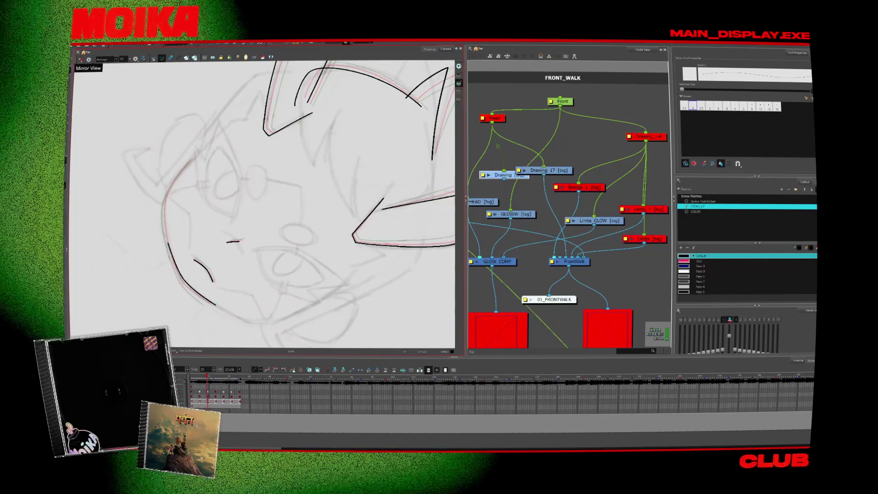
pyautogui.press(',')
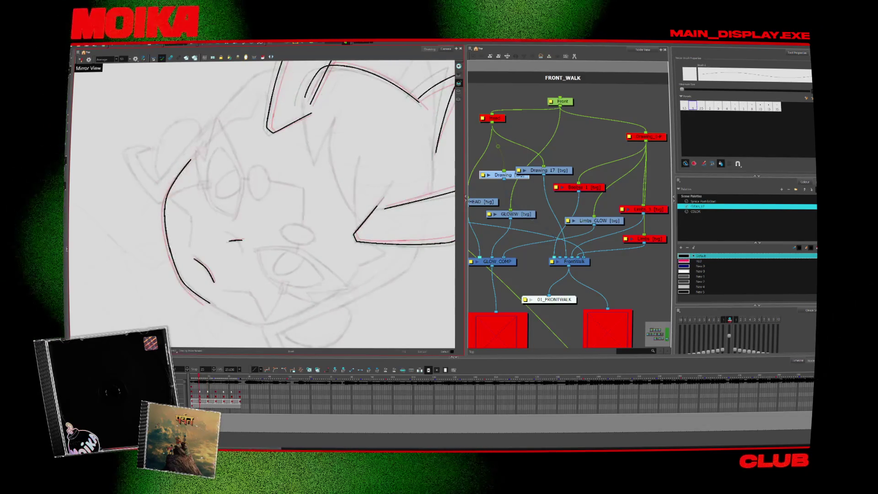
pyautogui.press('.')
pyautogui.press('.')
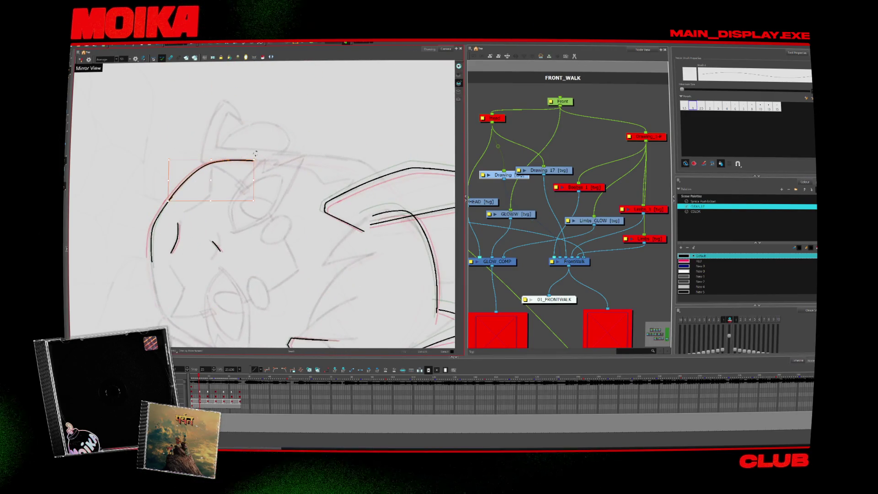
# - Close the gap in the top head line, then straighten the view and zoom onto the face
pyautogui.scroll(3, 263, 206)
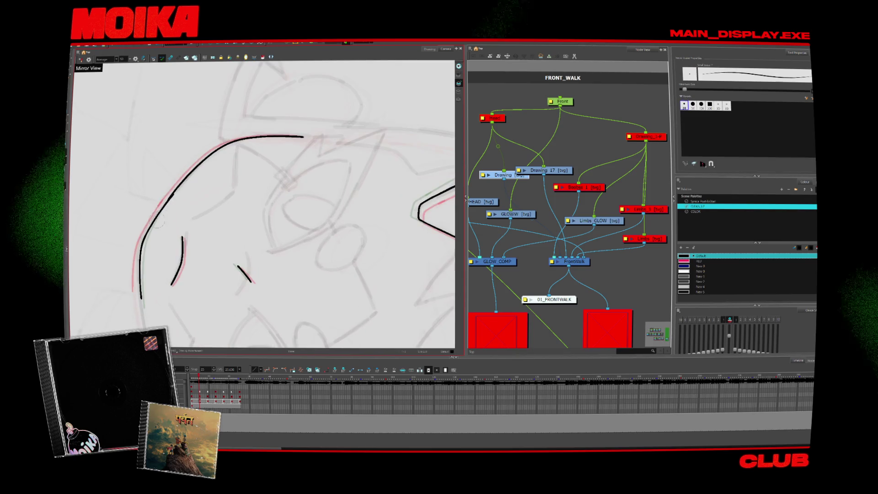
pyautogui.moveTo(190, 171); pyautogui.dragTo(155, 221)
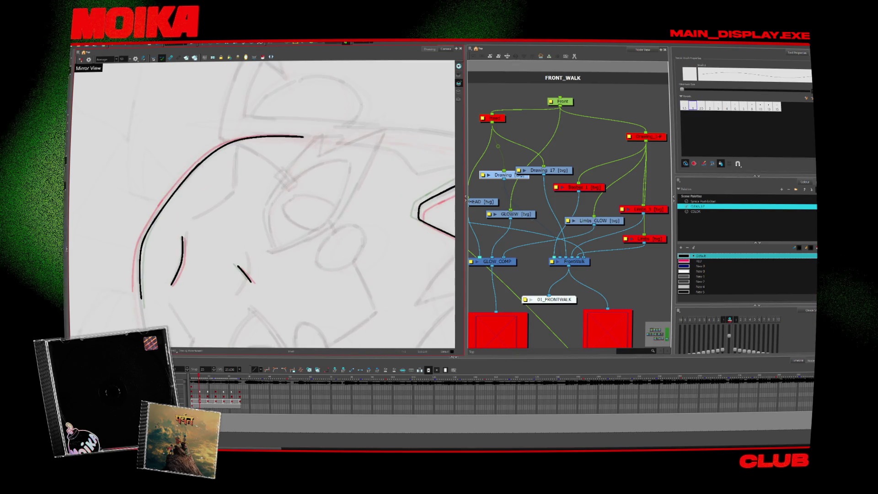
pyautogui.press('.')
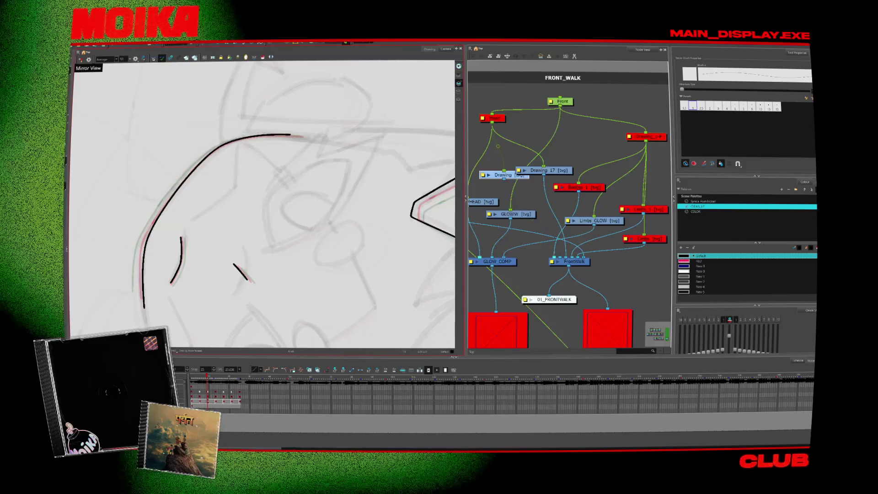
pyautogui.hotkey('ctrl', 'alt', '[')
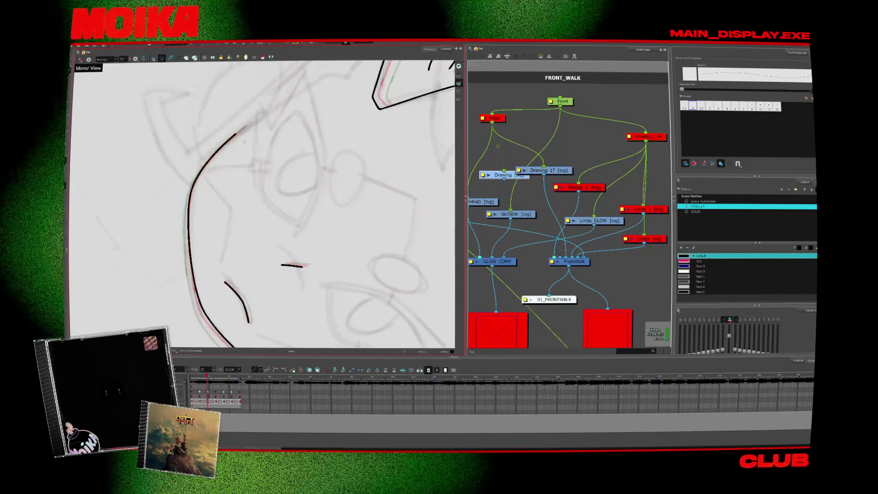
pyautogui.hotkey('alt', 'z')
pyautogui.scroll(-3, 305, 265)
pyautogui.hotkey('shift', 'x')
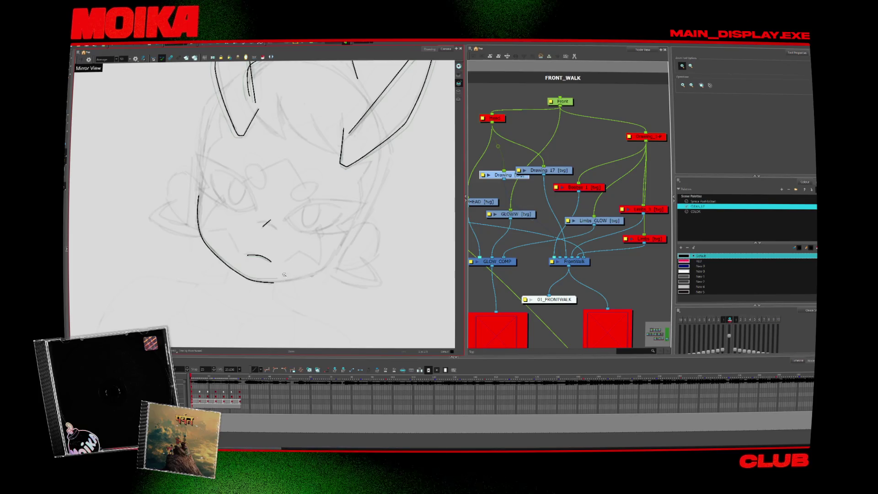
pyautogui.click(284, 274)
# - Rotate and zoom closer on the face outline with the Brush, comparing adjacent drawings
pyautogui.hotkey('alt', 'b')
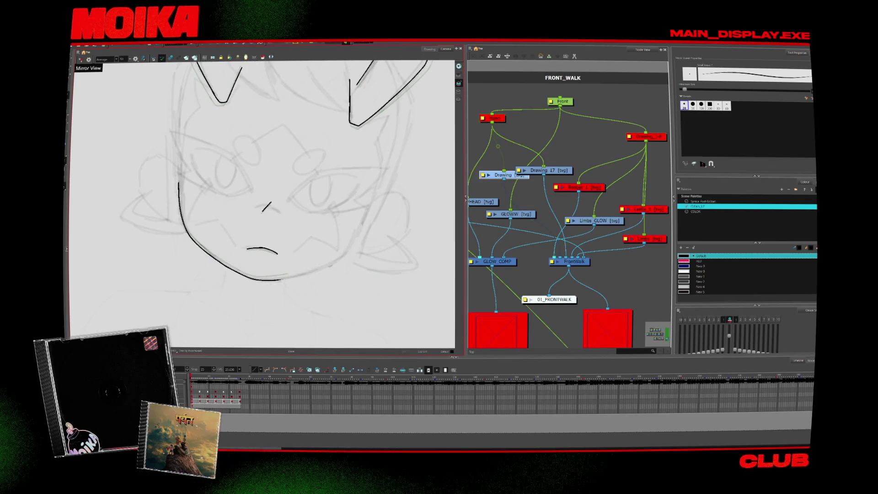
pyautogui.scroll(3, 200, 165)
pyautogui.hotkey('ctrl', 'alt', ']')
pyautogui.hotkey('ctrl', 'alt', ']')
pyautogui.hotkey('ctrl', 'alt', ']')
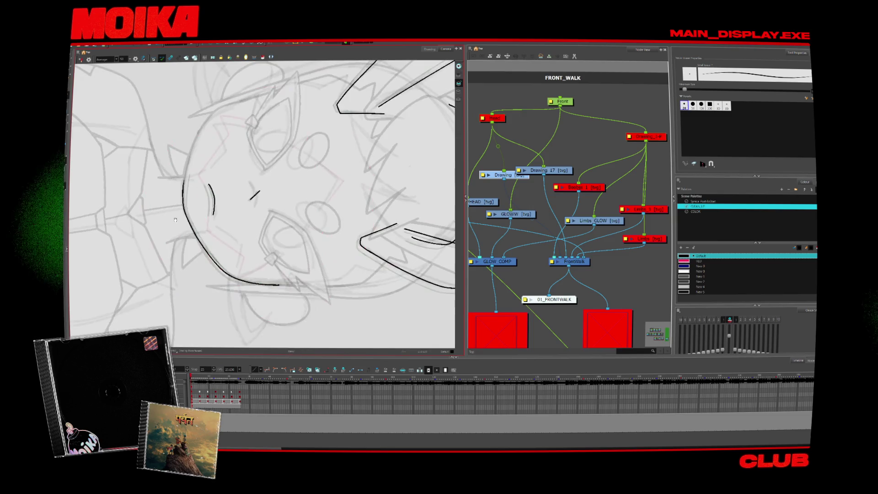
pyautogui.click(200, 165)
pyautogui.hotkey('alt', 'b')
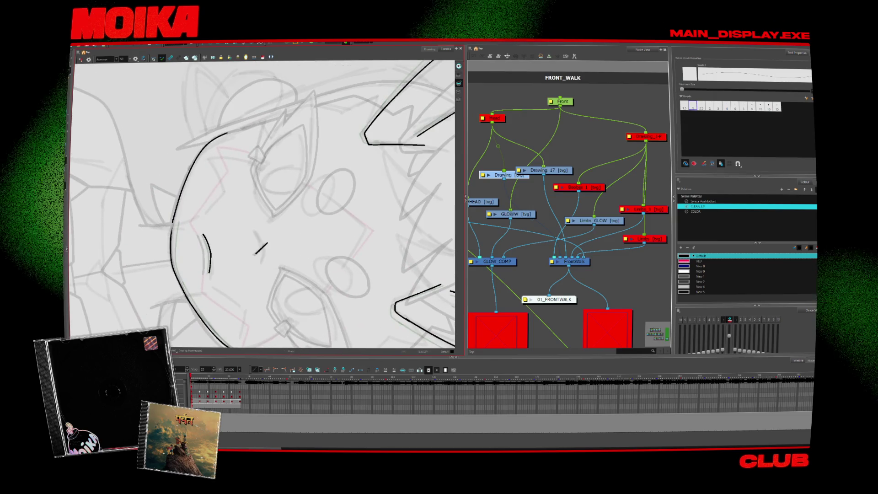
pyautogui.press('.')
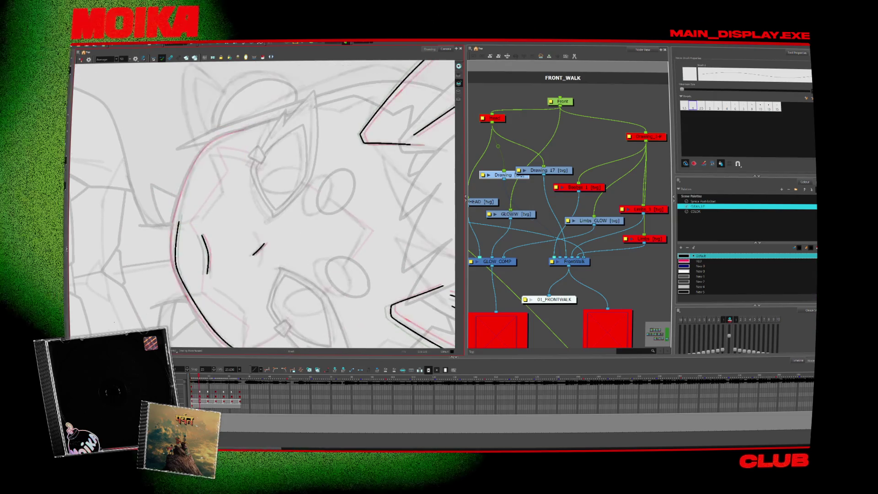
pyautogui.press('.')
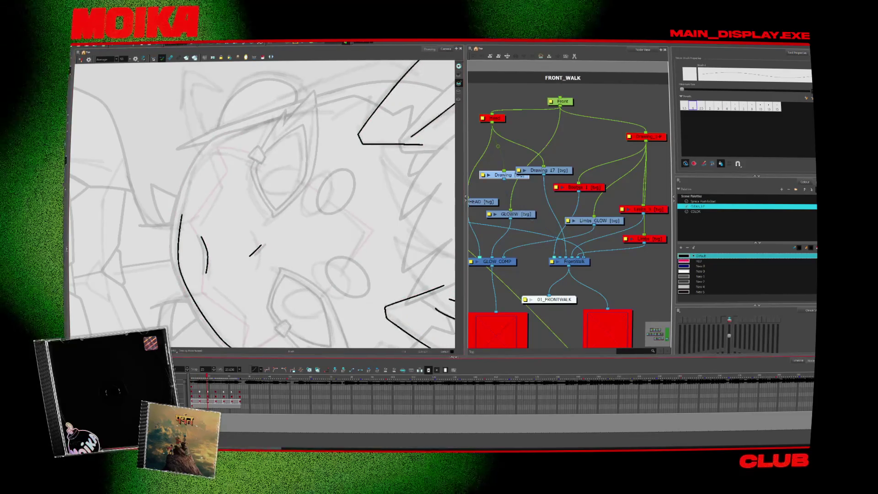
pyautogui.press(',')
pyautogui.press('.')
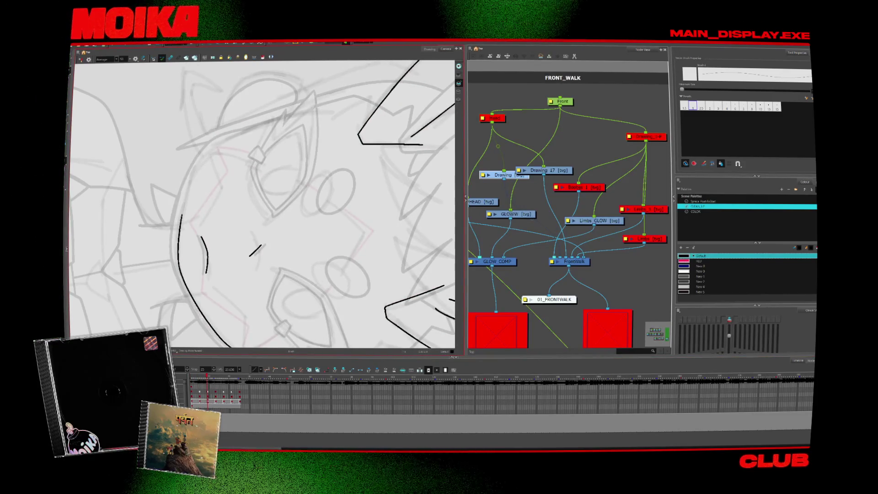
pyautogui.press(',')
pyautogui.press(',')
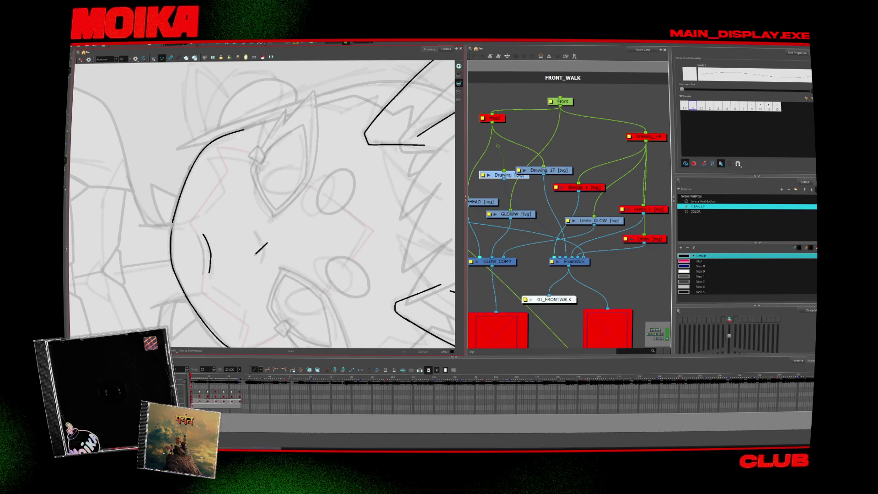
pyautogui.press('.')
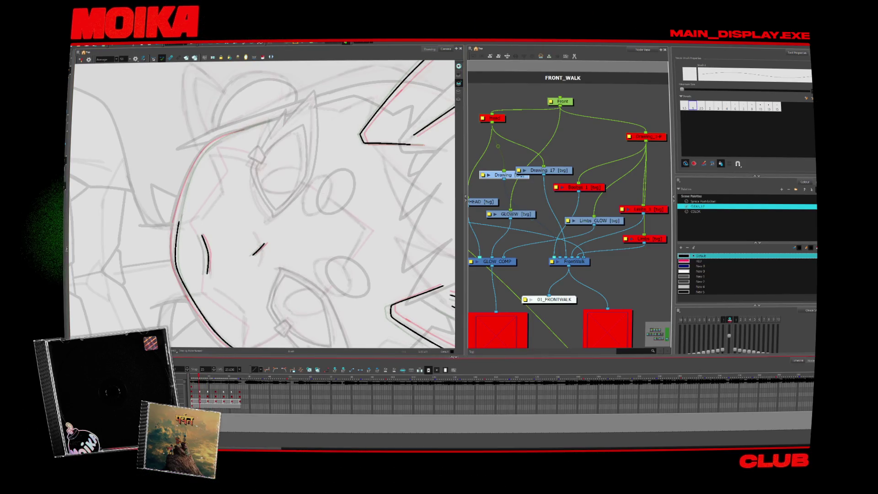
# - Try erasing the top of the left face stroke, undo it, and fit both characters with Shift+M
pyautogui.hotkey('alt', 'e')
pyautogui.moveTo(178, 222); pyautogui.dragTo(179, 264)
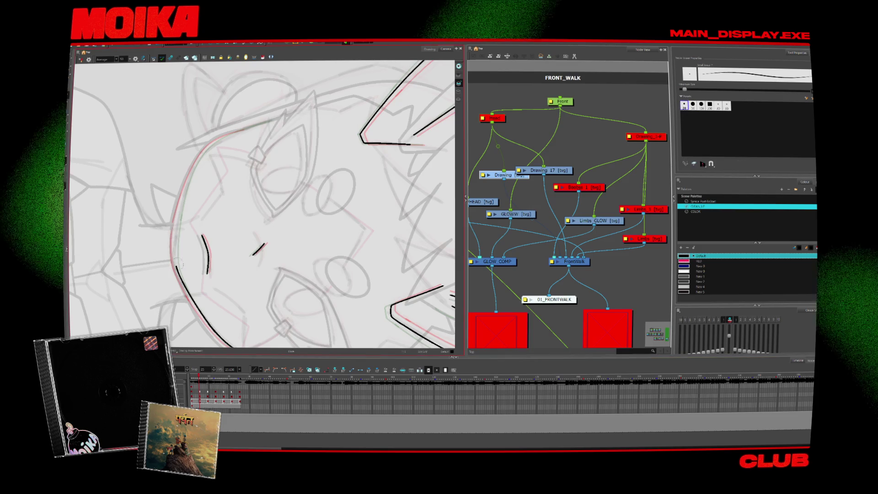
pyautogui.hotkey('ctrl', 'z')
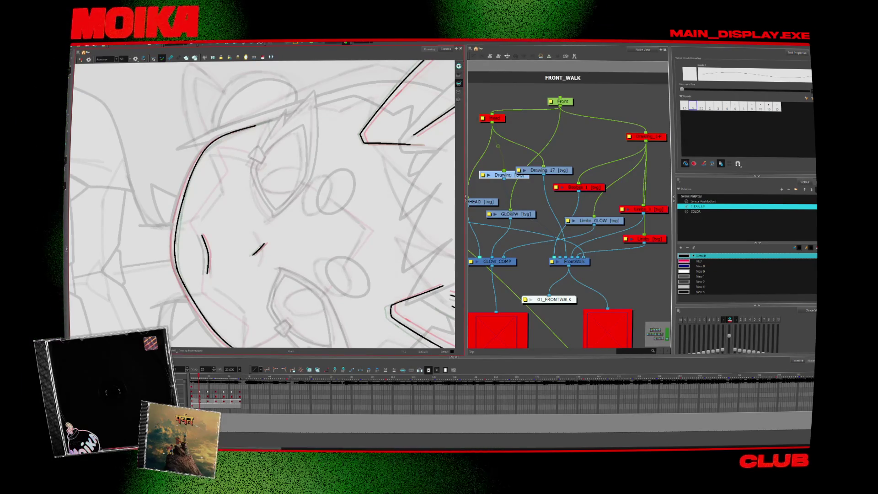
pyautogui.press(',')
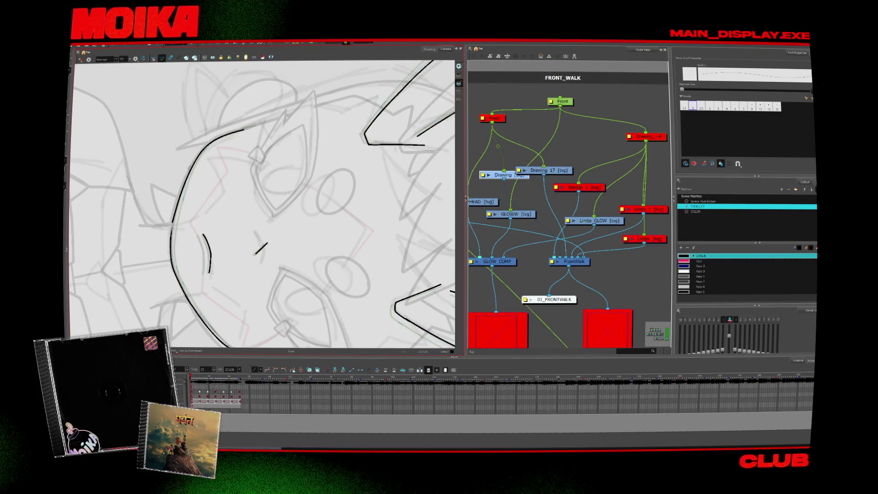
pyautogui.press('.')
pyautogui.press('.')
pyautogui.press('.')
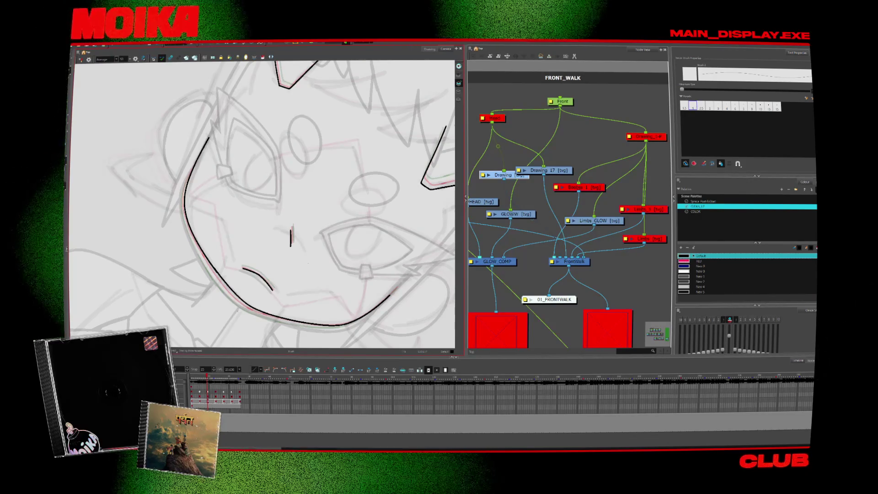
pyautogui.hotkey('shift', 'm')
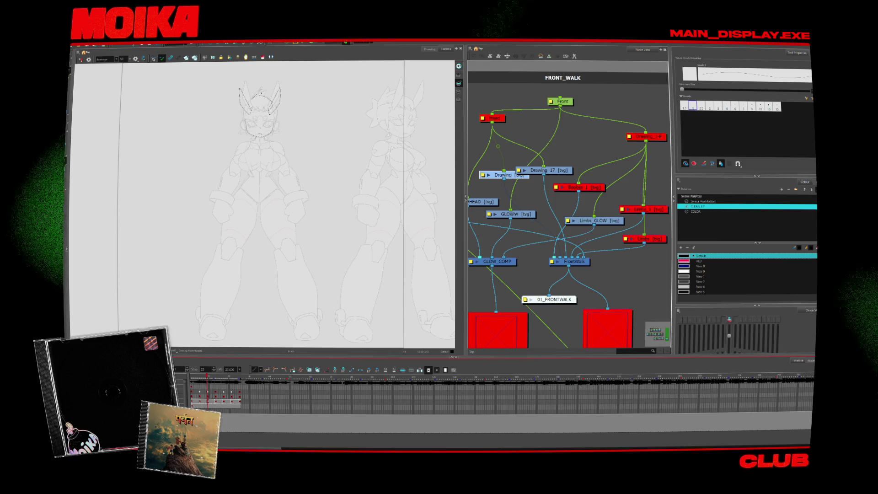
# - Re-enable the disabled body and limb layers and scrub the walk frames back to the first
pyautogui.hotkey('shift', 'l')
pyautogui.hotkey('shift', 'l')
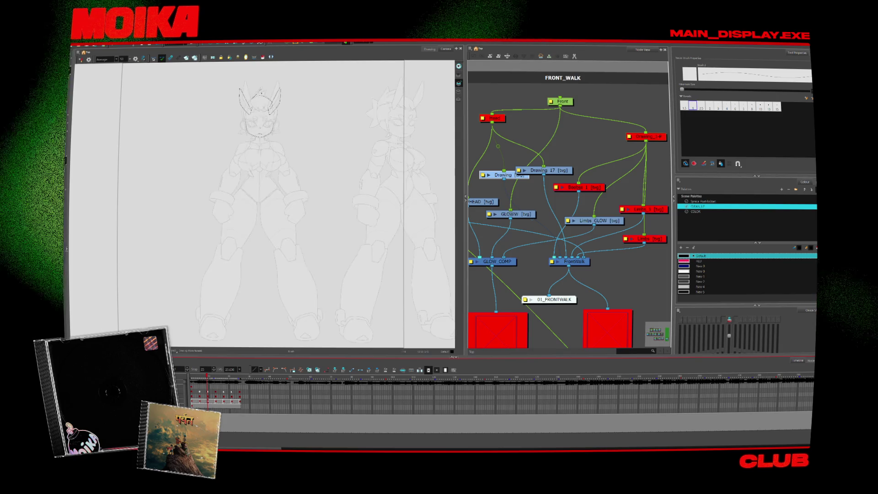
pyautogui.hotkey('shift', 'l')
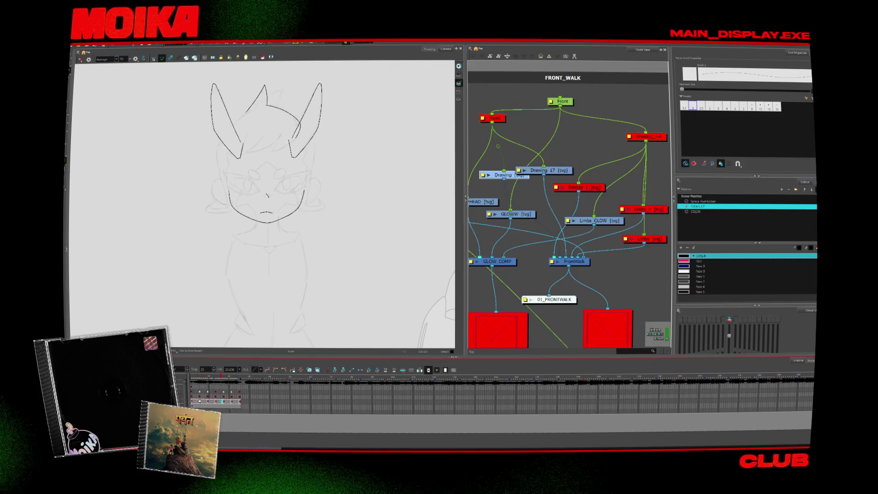
pyautogui.press('d')
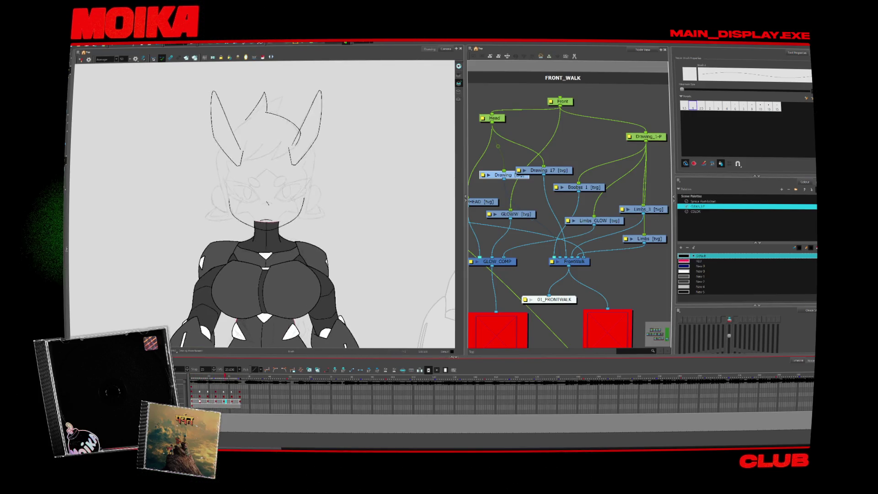
pyautogui.press('2')
pyautogui.press('2')
pyautogui.press('2')
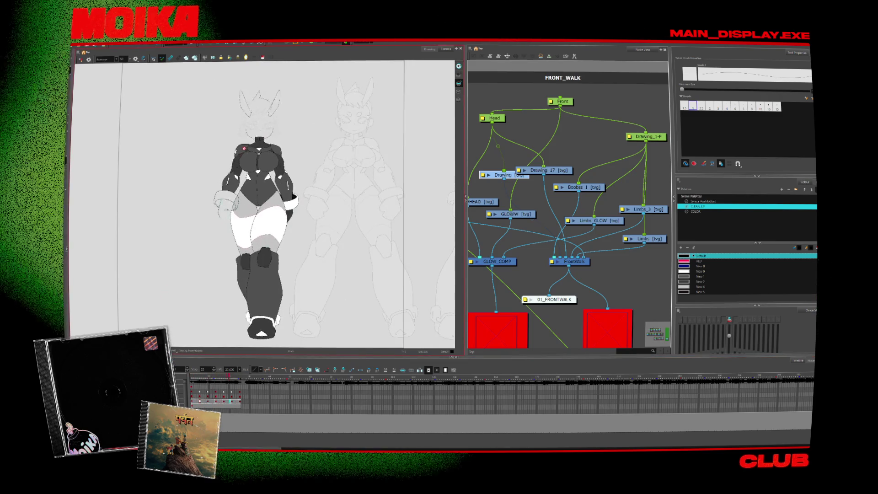
pyautogui.press('.')
pyautogui.press('.')
pyautogui.press('.')
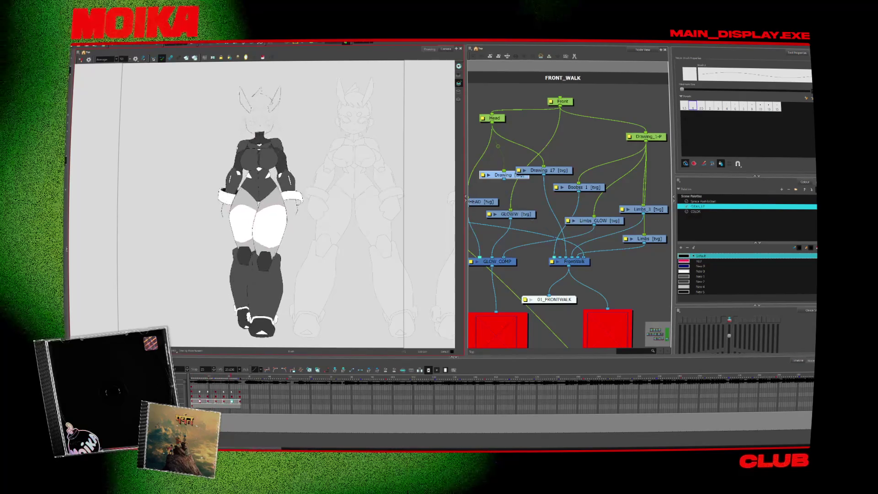
pyautogui.press(',')
pyautogui.press(',')
pyautogui.press(',')
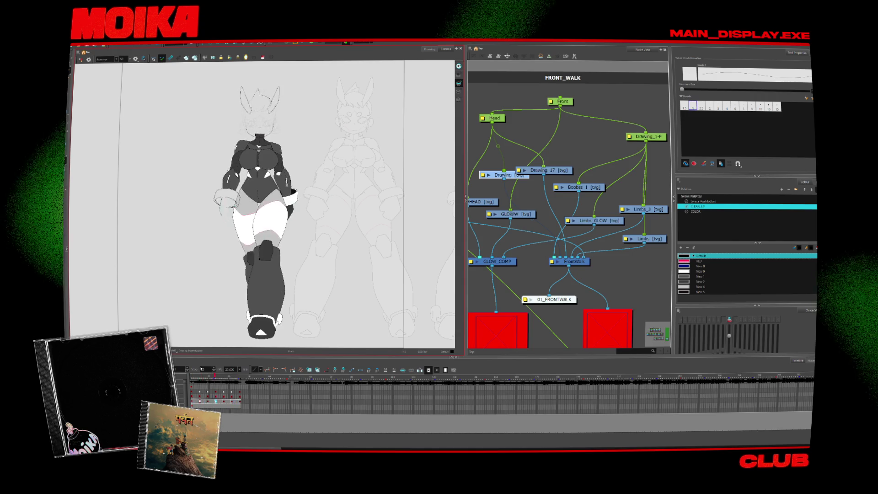
pyautogui.press(',')
# - Zoom on the torso sketch, pick the NAJA colour from the first palette, and move to a later frame
pyautogui.scroll(3, 261, 121)
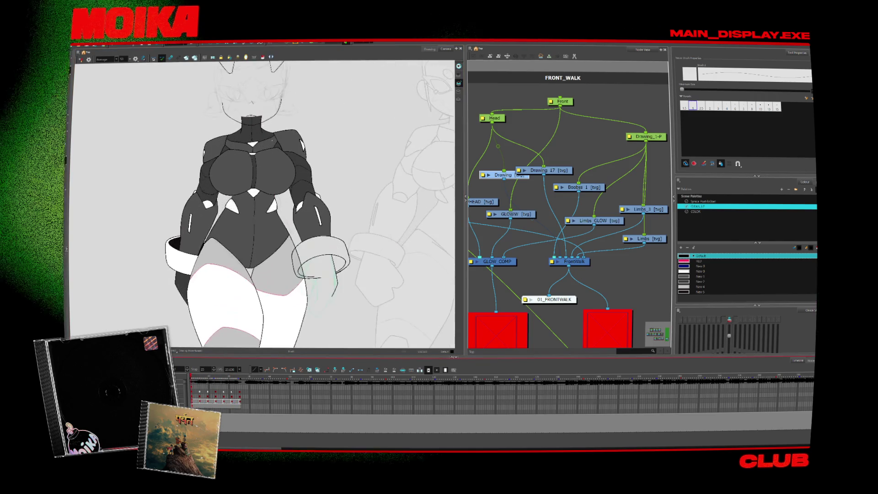
pyautogui.scroll(3, 261, 121)
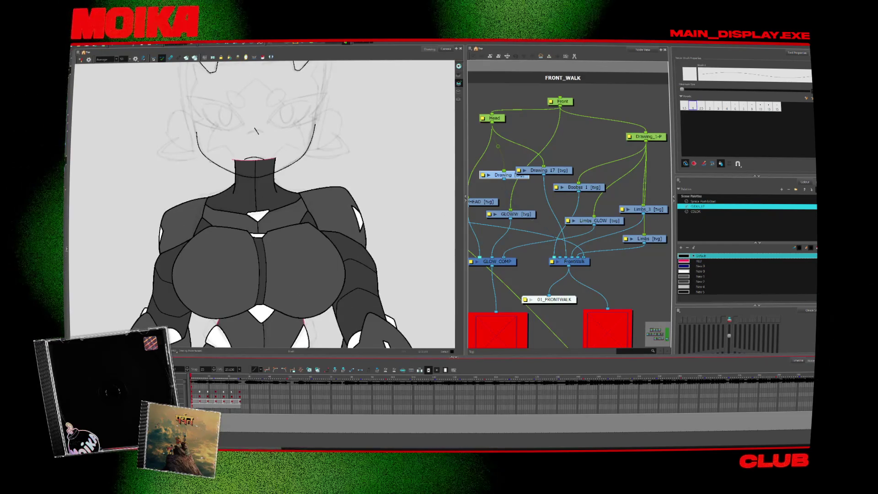
pyautogui.press('.')
pyautogui.hotkey('alt', 'z')
pyautogui.keyDown('alt'); pyautogui.click(279, 254); pyautogui.keyUp('alt')
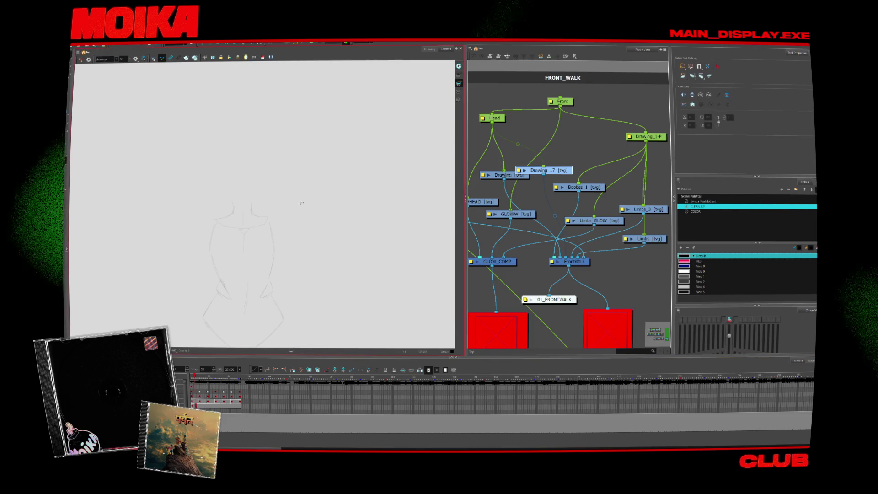
pyautogui.hotkey('alt', 'b')
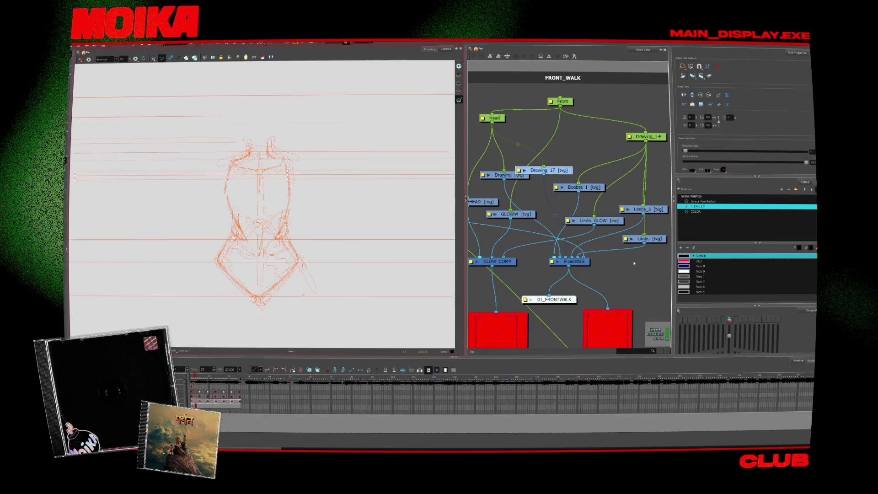
pyautogui.click(702, 201)
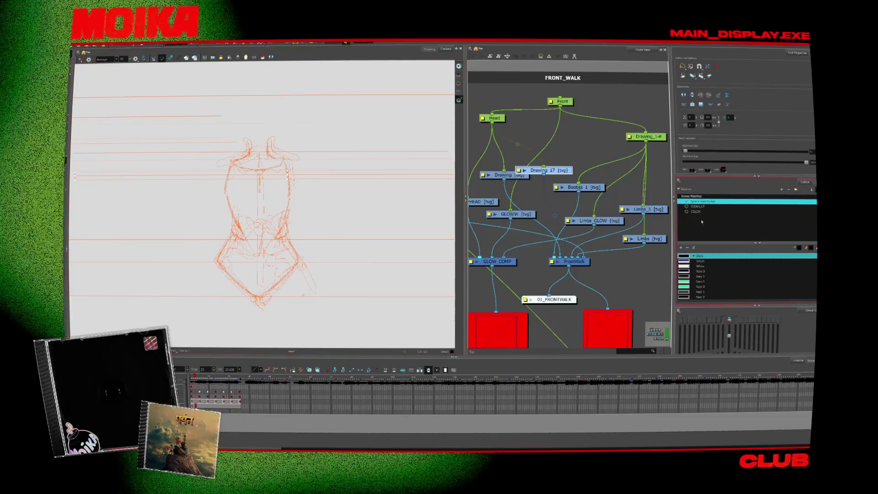
pyautogui.click(700, 261)
pyautogui.hotkey('alt', 'z')
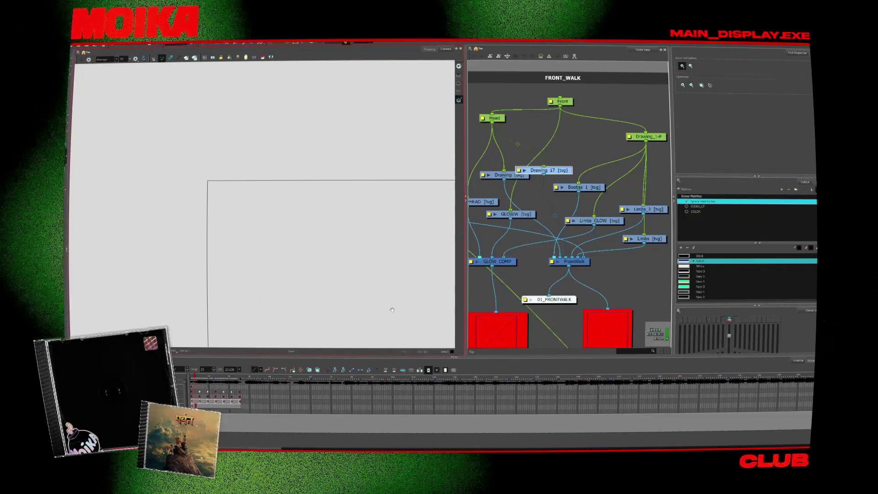
pyautogui.moveTo(198, 380); pyautogui.dragTo(230, 380)
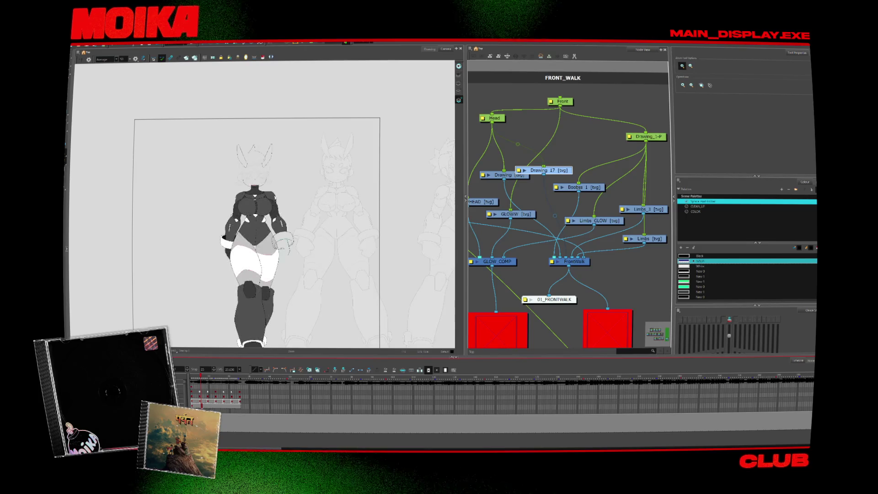
pyautogui.scroll(-2, 186, 308)
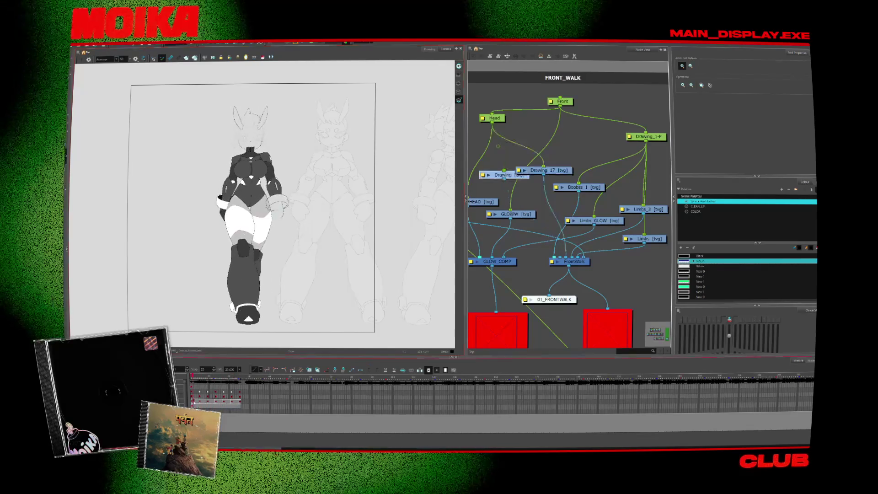
pyautogui.scroll(5, 250, 124)
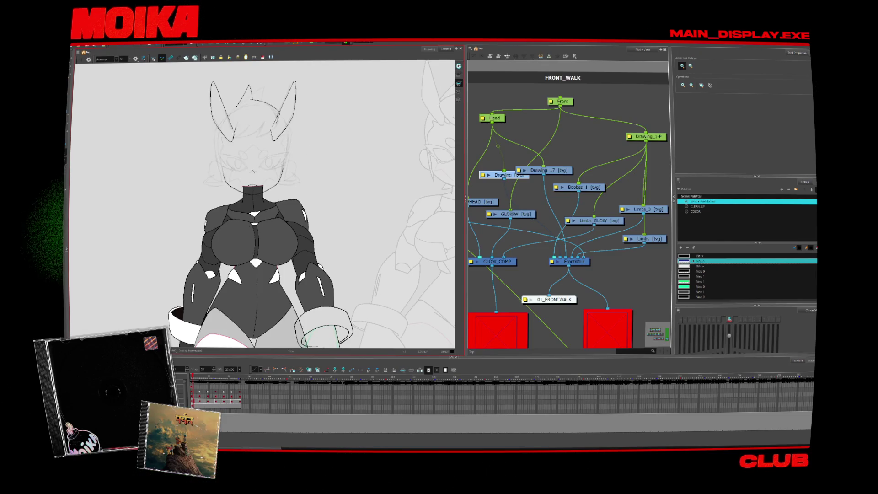
# - Select the head drawing, frame the whole head, and move the head sketch aside to the left
pyautogui.hotkey('shift', 'l')
pyautogui.scroll(3, 266, 206)
pyautogui.hotkey('alt', 'b')
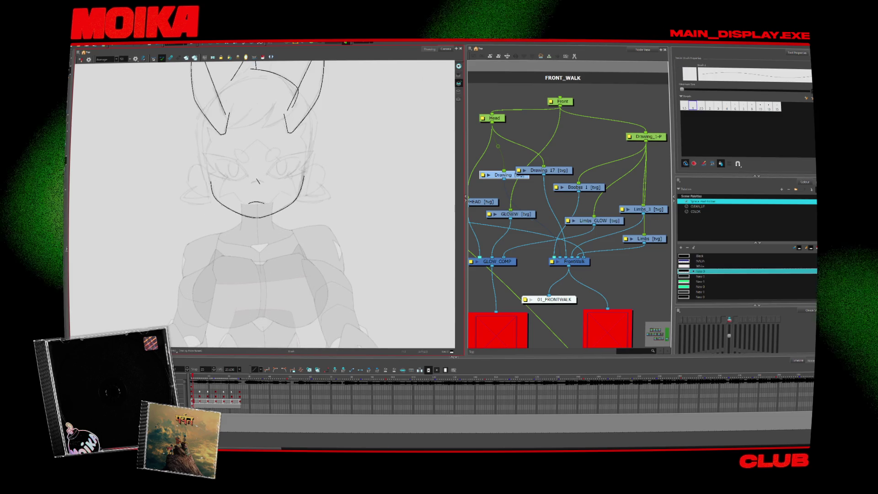
pyautogui.click(381, 241)
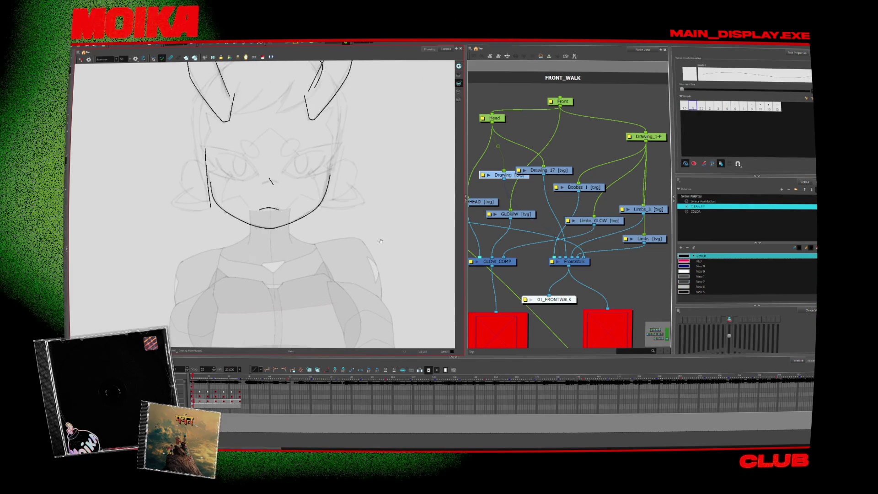
pyautogui.moveTo(381, 241); pyautogui.dragTo(331, 307)
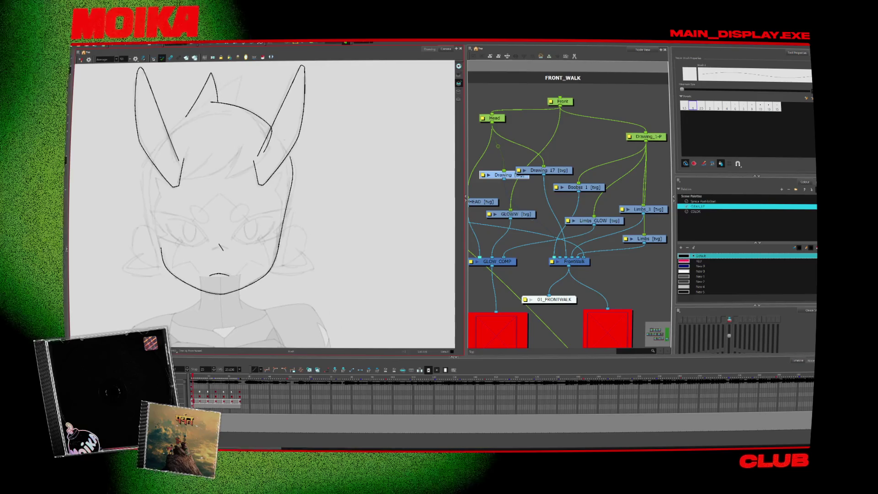
pyautogui.hotkey('alt', 'z')
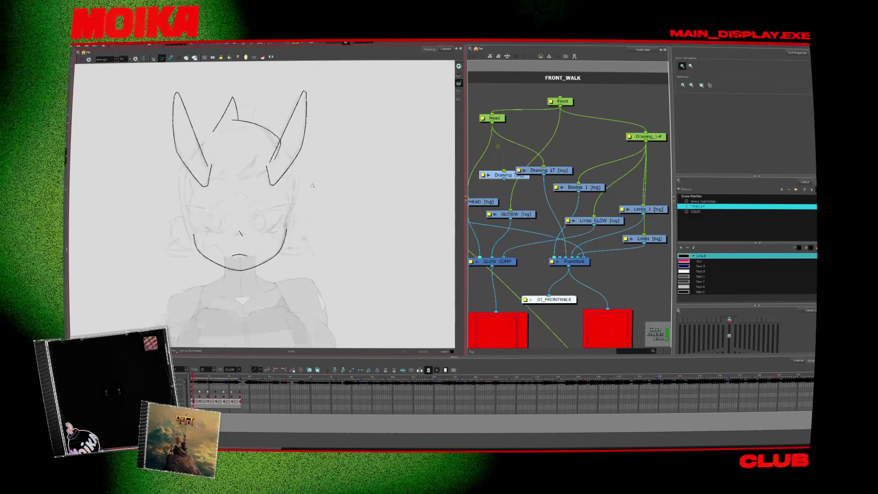
pyautogui.scroll(-2, 207, 249)
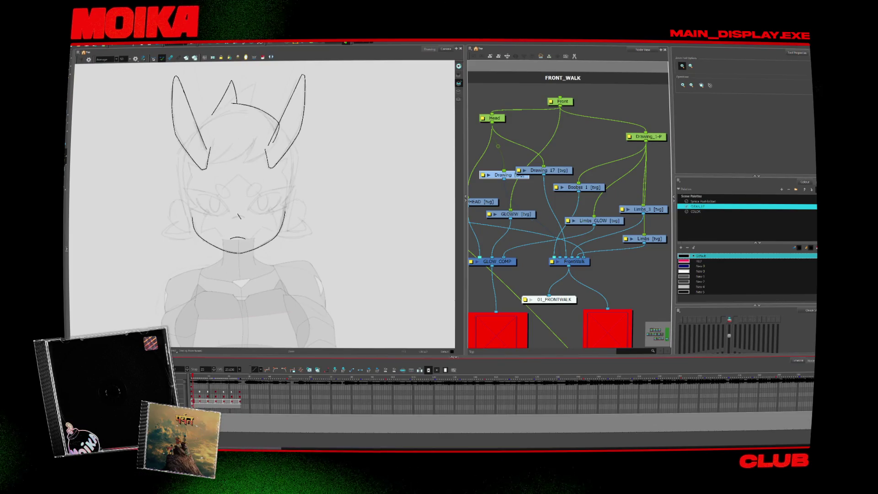
pyautogui.hotkey('alt', 's')
pyautogui.click(202, 262)
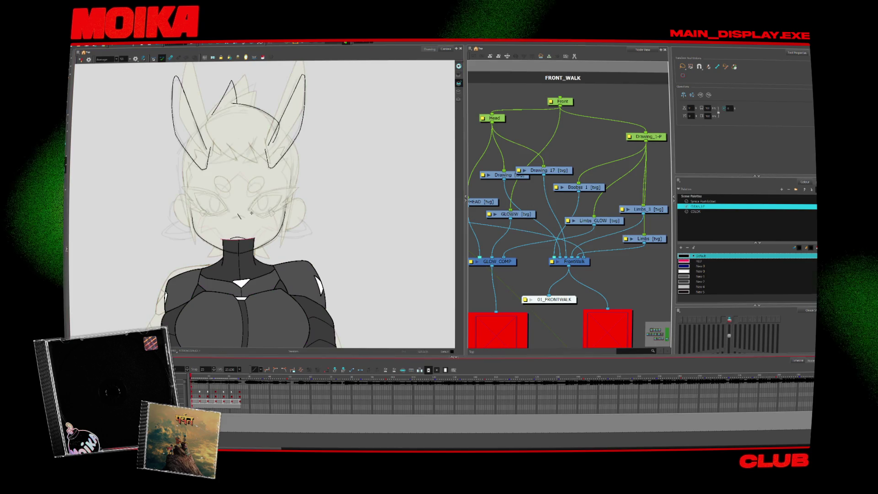
pyautogui.moveTo(244, 305); pyautogui.dragTo(107, 305)
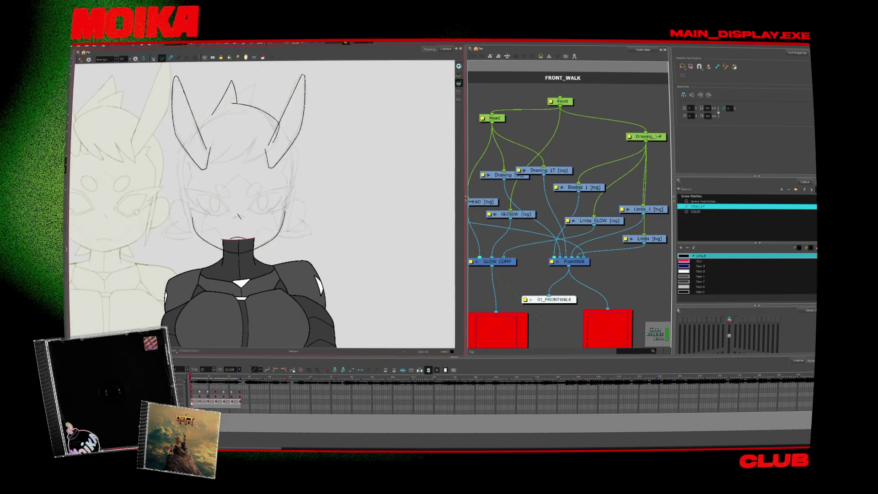
pyautogui.hotkey('alt', 'b')
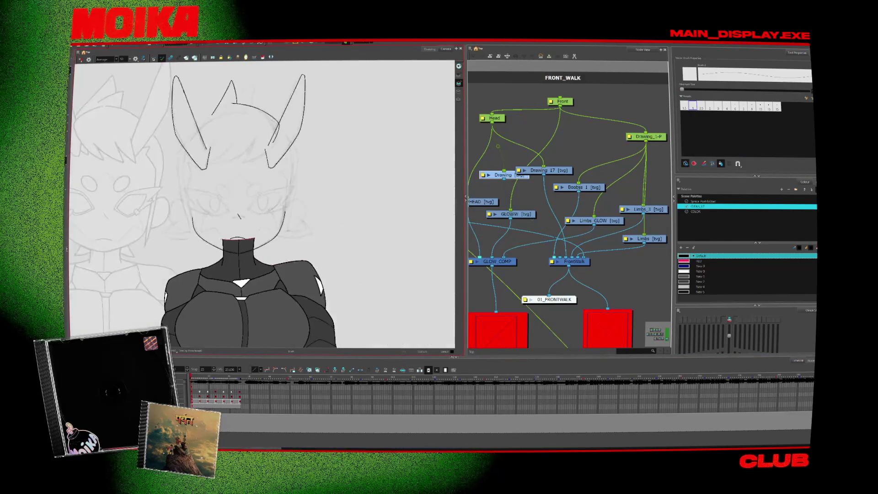
# - With the body layers disabled, ink the cheek line down to the jaw and select the chin curve
pyautogui.hotkey('shift', 'l')
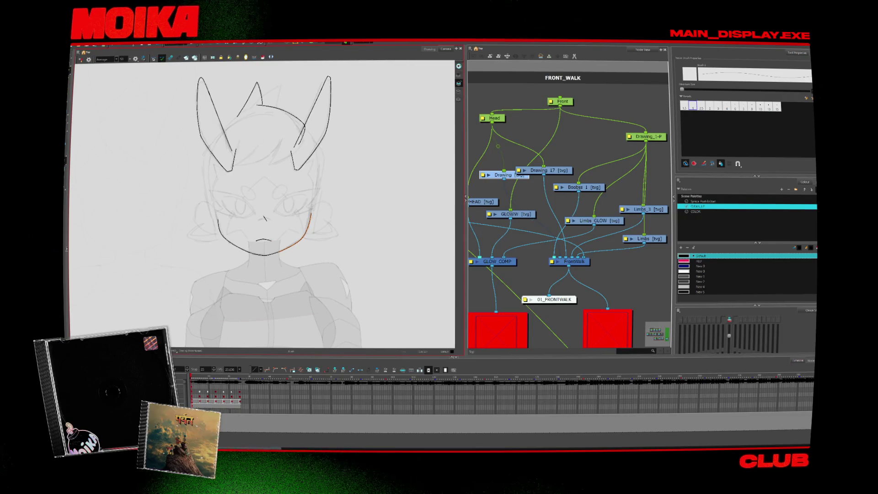
pyautogui.hotkey('shift', 'l')
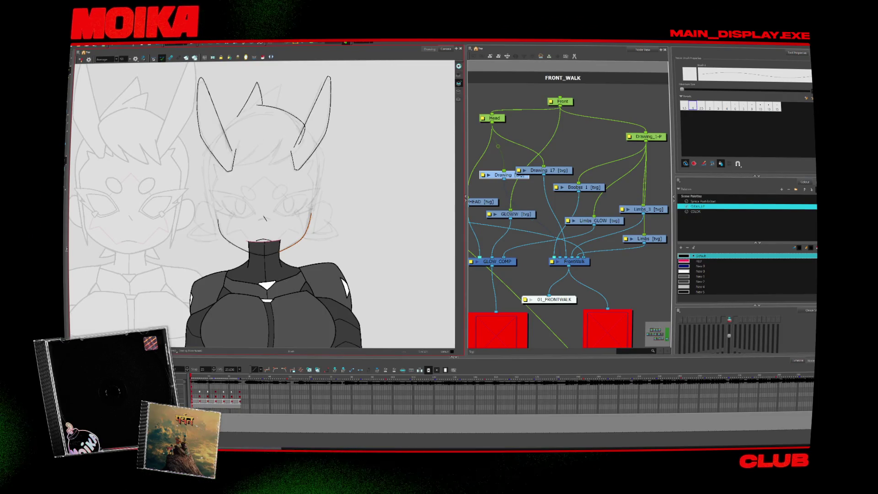
pyautogui.press('d')
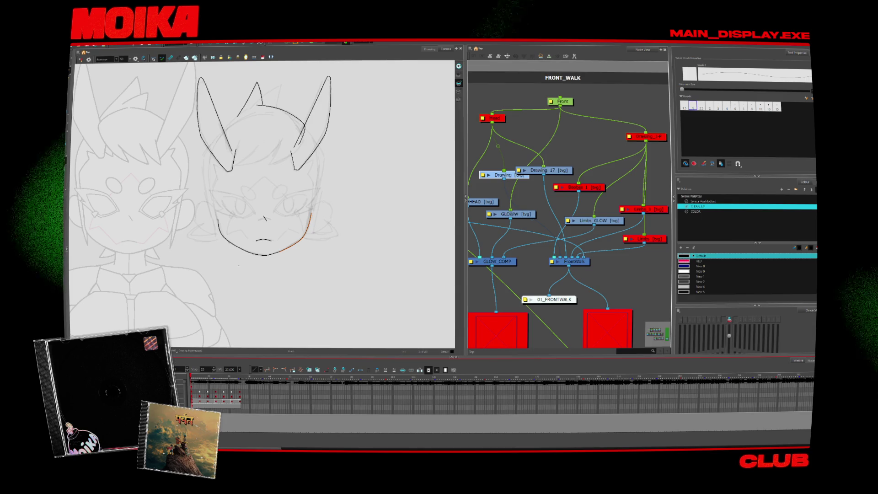
pyautogui.moveTo(299, 218); pyautogui.dragTo(274, 253)
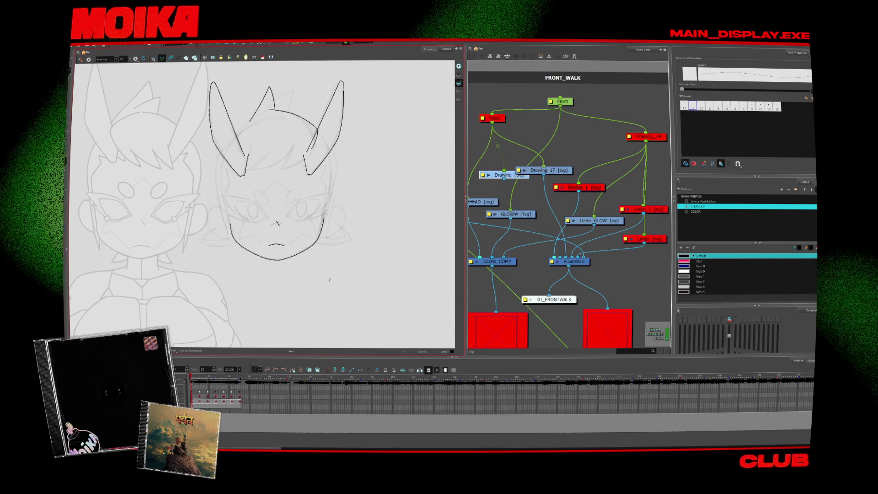
pyautogui.press('Return')
pyautogui.hotkey('alt', 'z')
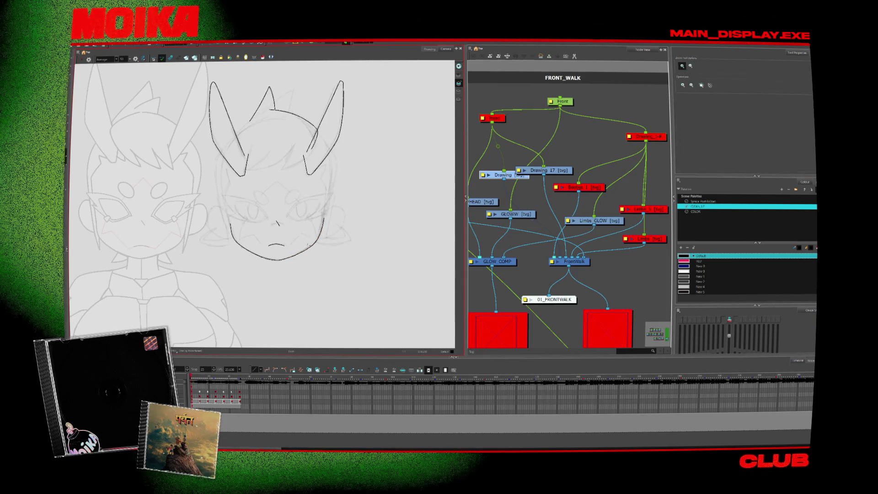
pyautogui.press(',')
pyautogui.hotkey('alt', 'b')
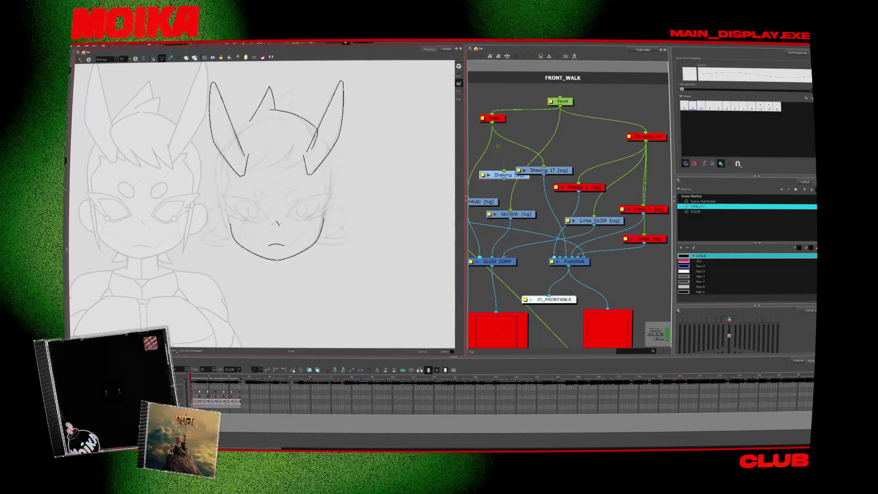
pyautogui.hotkey('alt', 's')
pyautogui.click(306, 256)
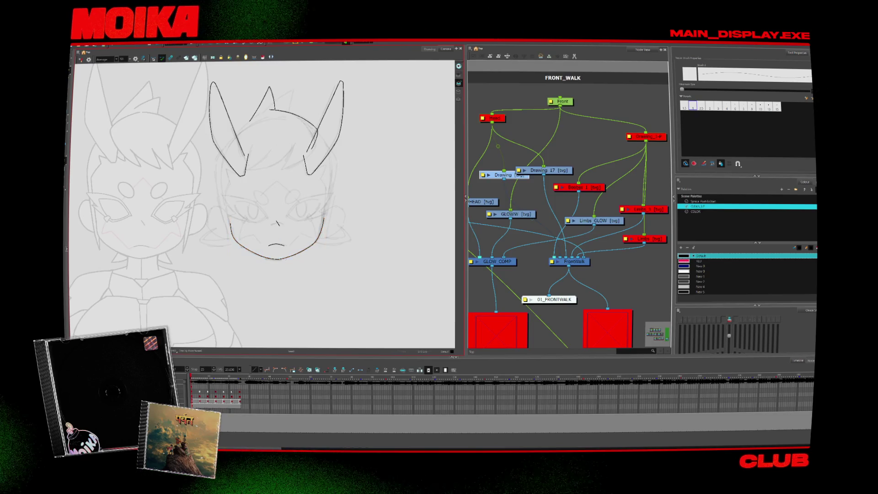